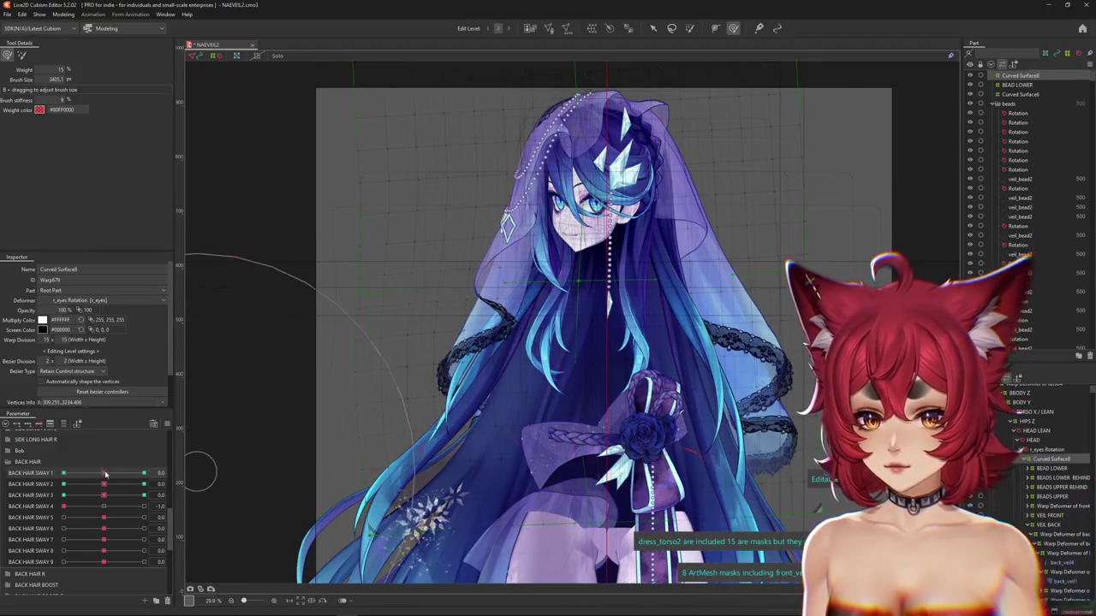
Preview the back hair with BACK HAIR SWAY 1 and SWAY 2 at -1.0
{"action": "left_click_drag", "start_coordinate": [105, 474], "coordinate": [63, 473]}
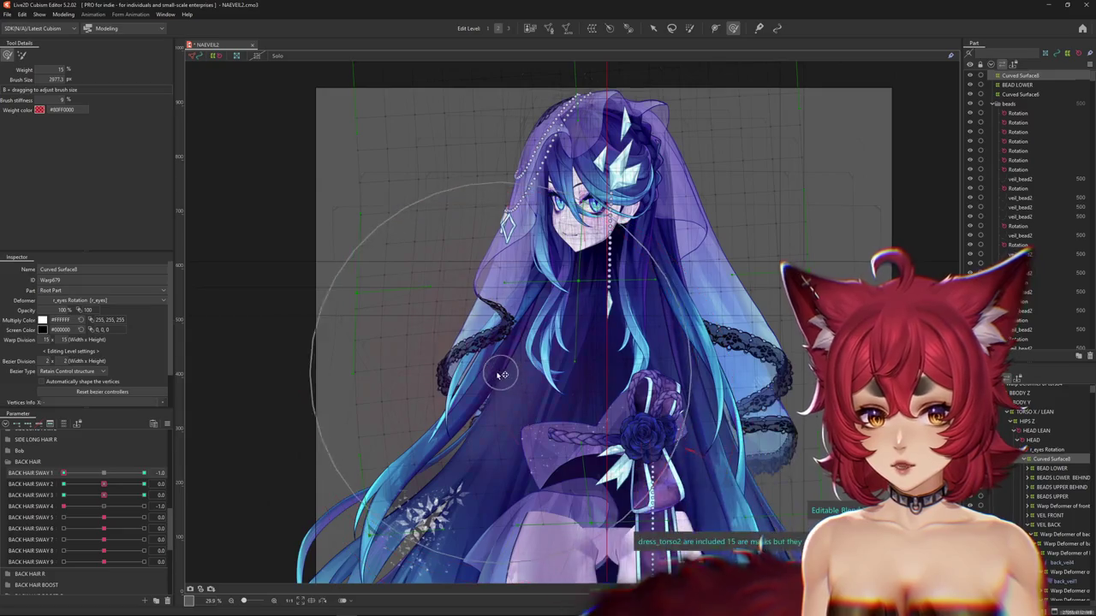
{"action": "left_click", "coordinate": [160, 482]}
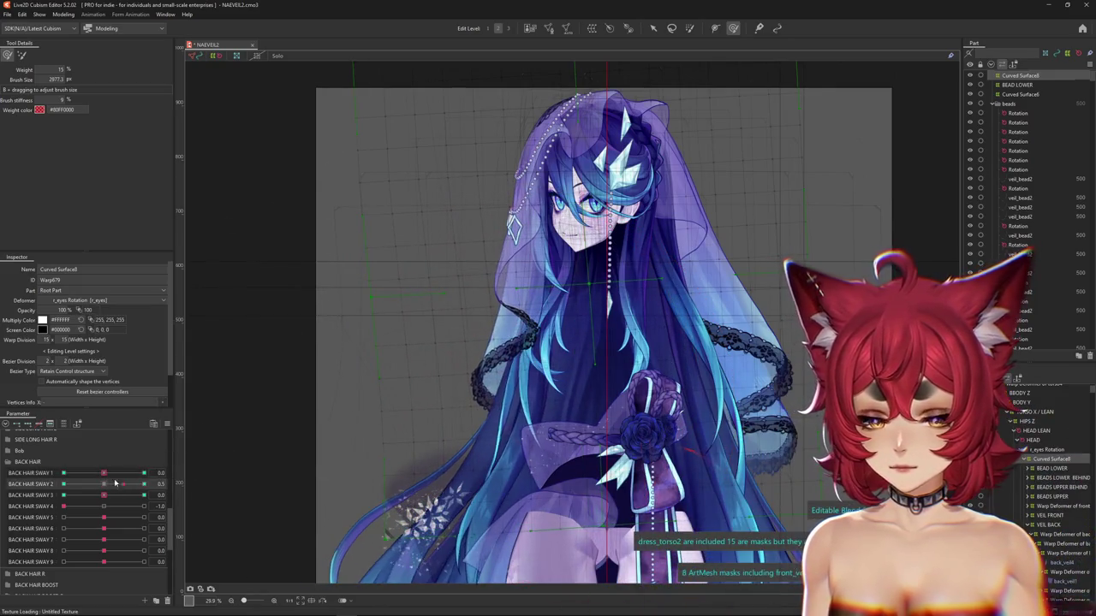
{"action": "left_click_drag", "start_coordinate": [114, 484], "coordinate": [62, 483]}
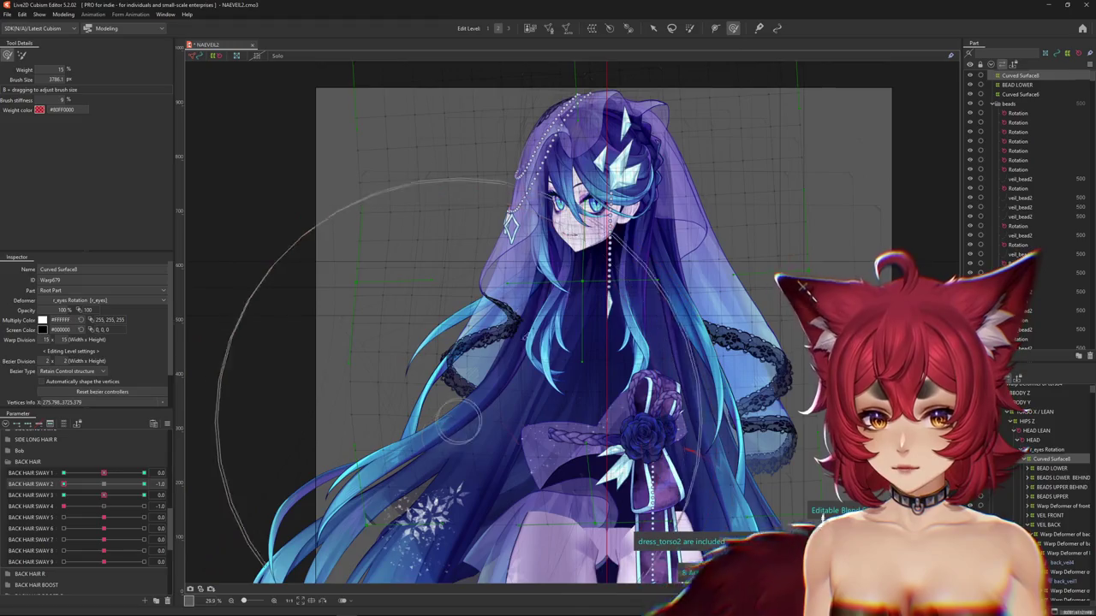
Paint deformation weight over the left half of the hair and veil, then clear the selection
{"action": "left_click", "coordinate": [690, 27]}
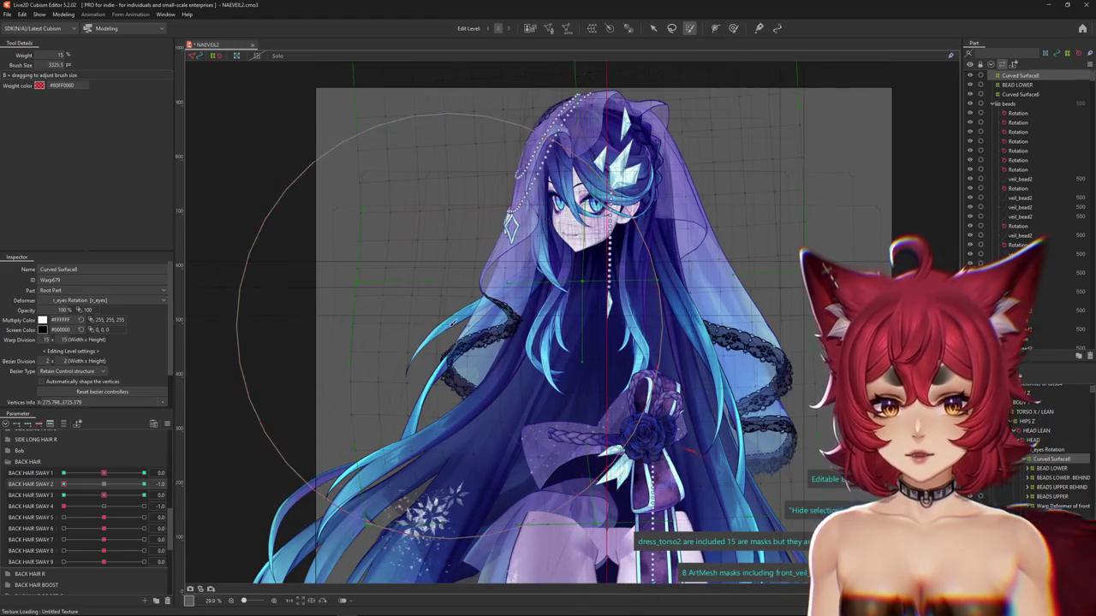
{"action": "left_click_drag", "start_coordinate": [454, 321], "coordinate": [385, 343]}
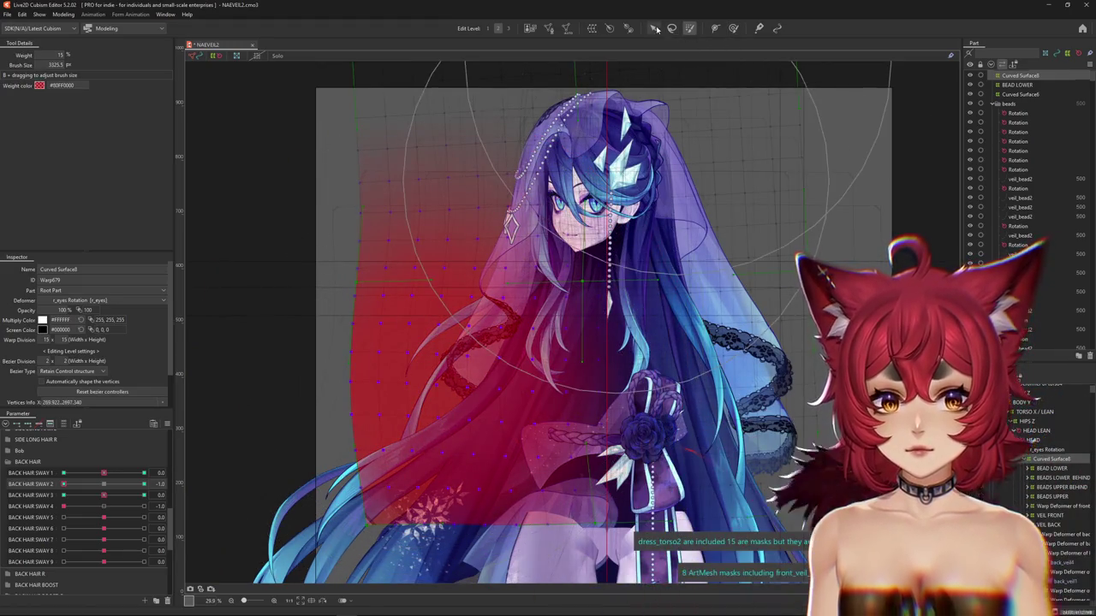
{"action": "left_click", "coordinate": [655, 28]}
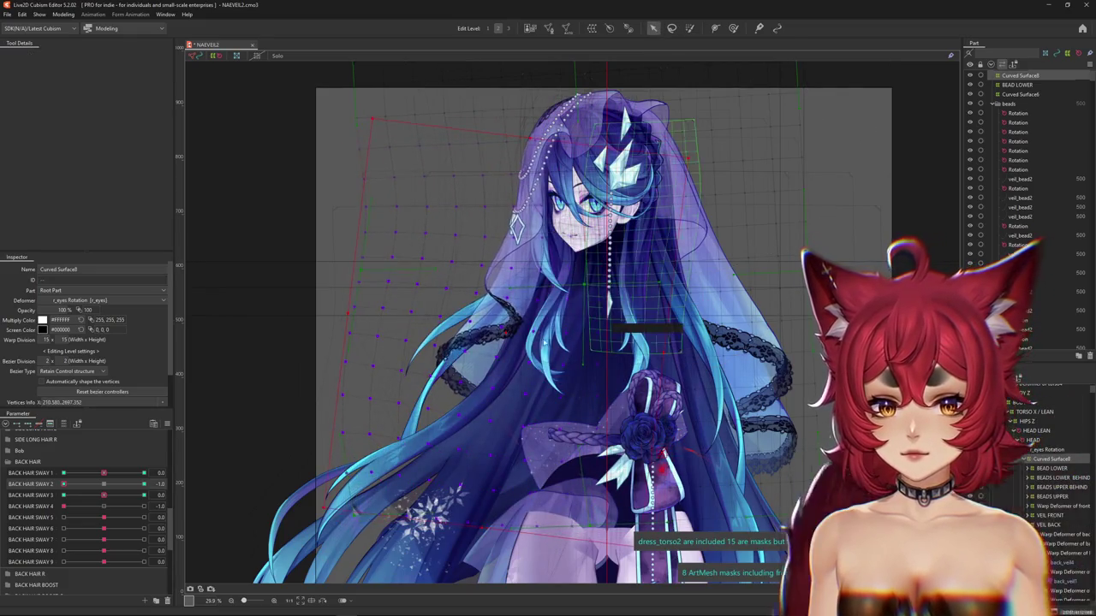
{"action": "key", "text": "Escape"}
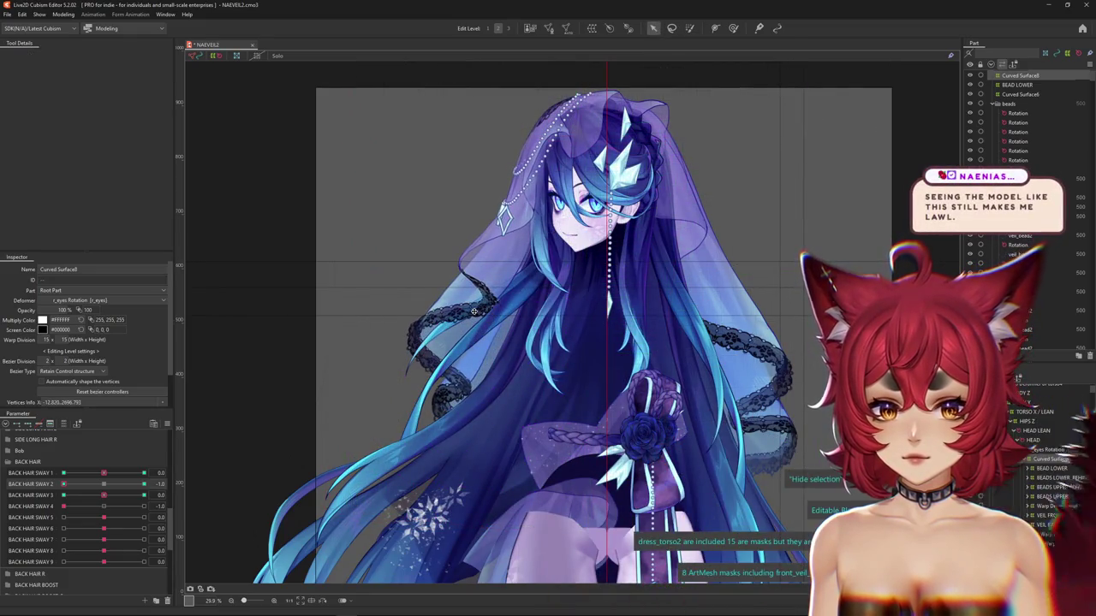
{"action": "left_click", "coordinate": [733, 28]}
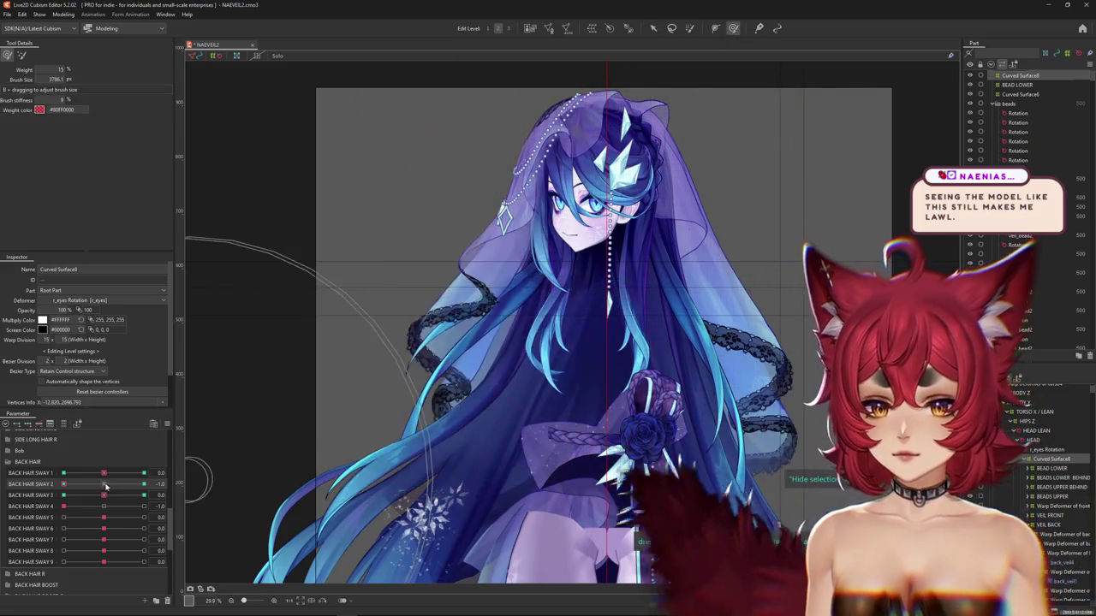
With BACK HAIR SWAY 2 at 1.0 and SWAY 3 swung, paint weight across the left hair and veil
{"action": "left_click_drag", "start_coordinate": [64, 484], "coordinate": [144, 484]}
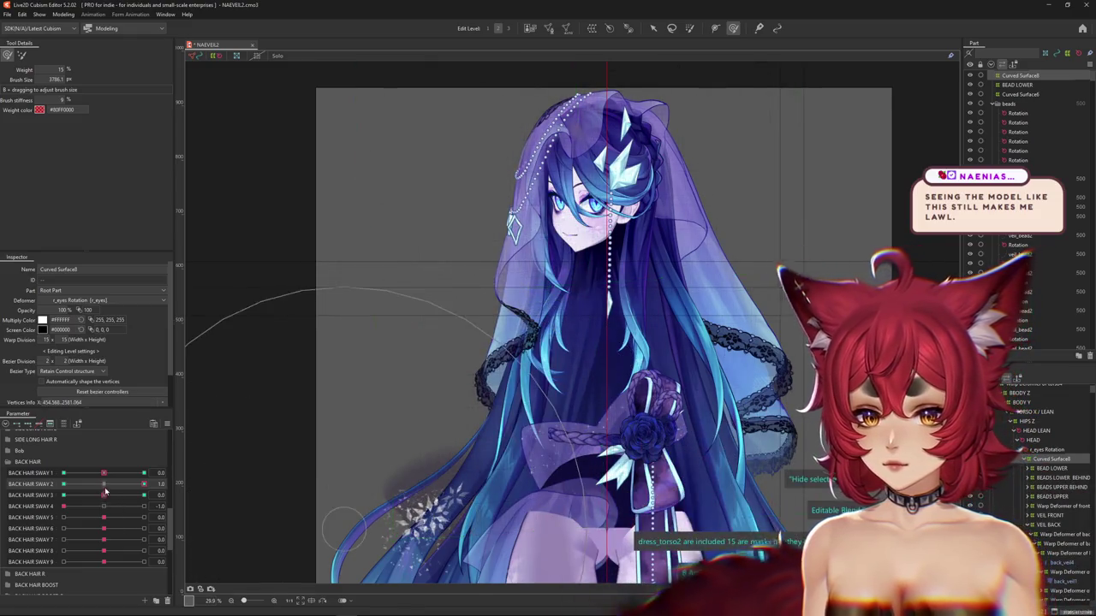
{"action": "left_click", "coordinate": [133, 496]}
{"action": "left_click_drag", "start_coordinate": [132, 497], "coordinate": [144, 496]}
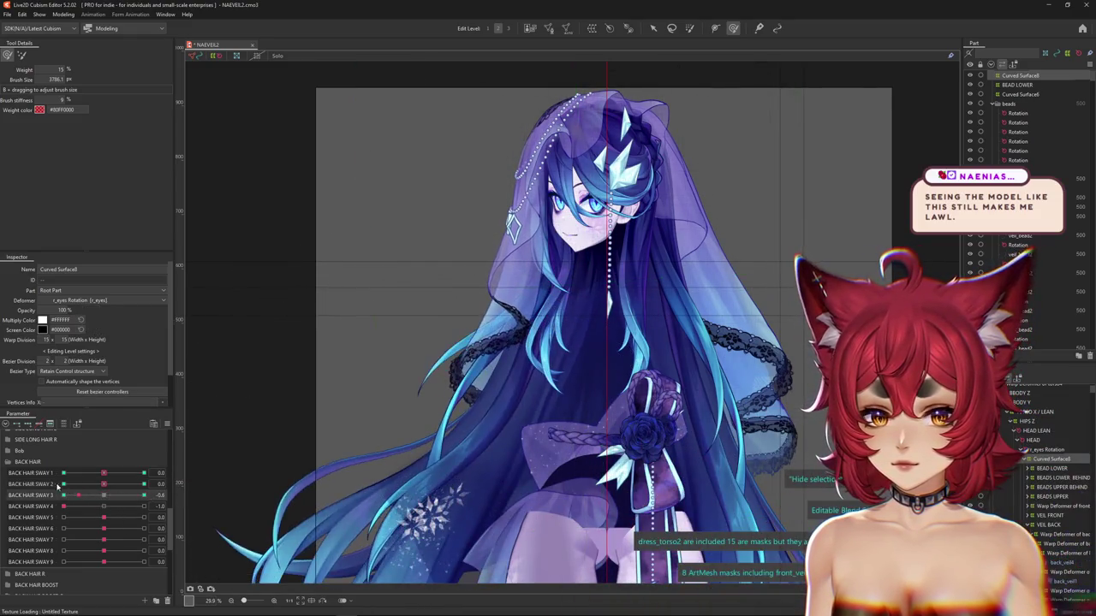
{"action": "left_click", "coordinate": [690, 28]}
{"action": "left_click_drag", "start_coordinate": [368, 325], "coordinate": [424, 443]}
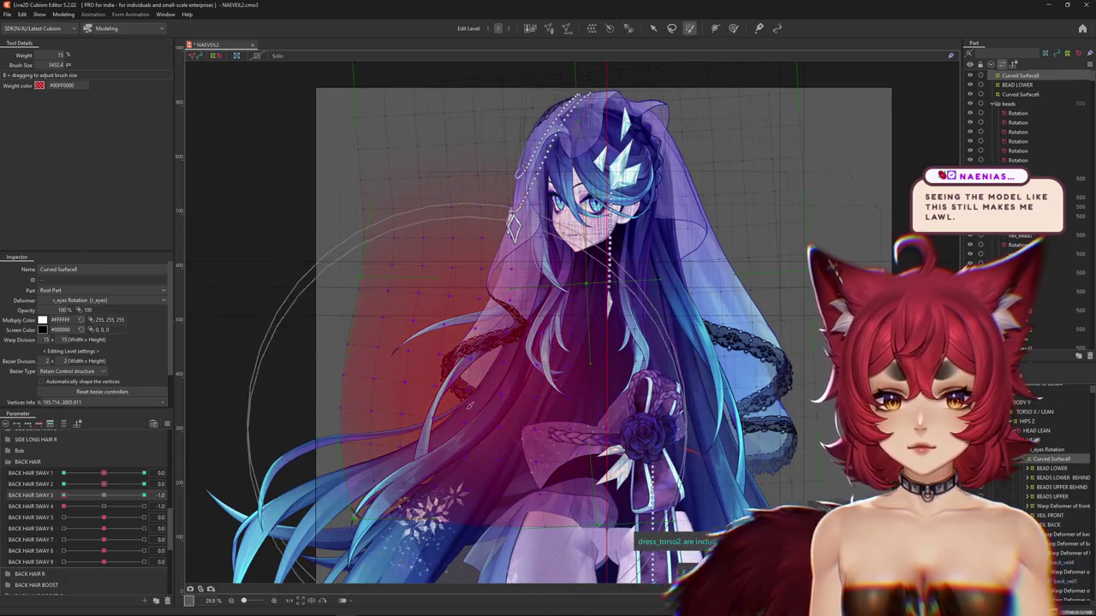
{"action": "left_click", "coordinate": [654, 28]}
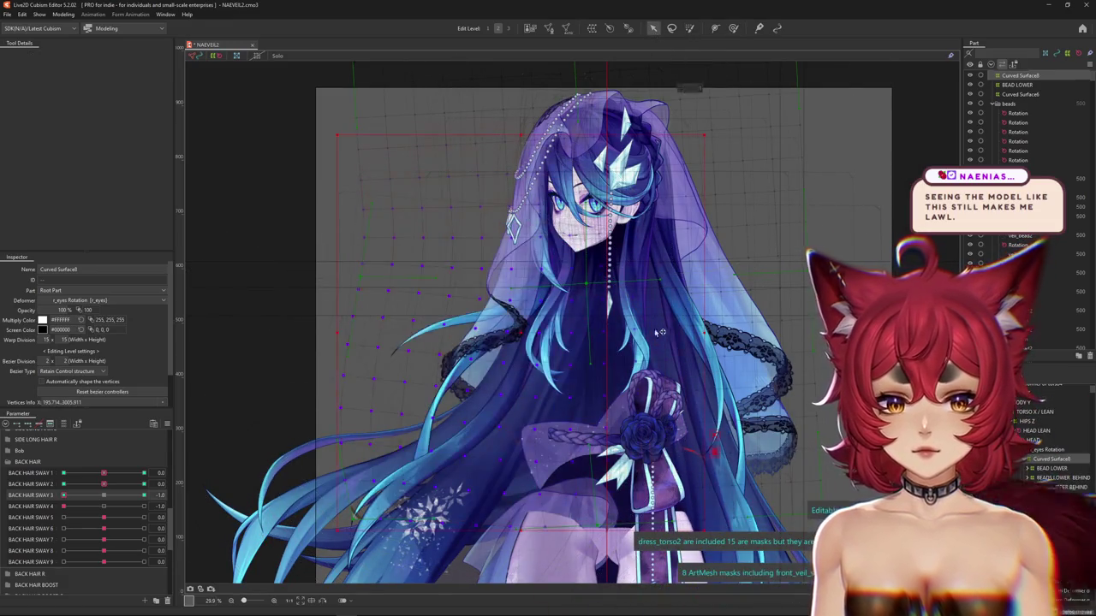
Pull the left veil and hair outward, set BACK HAIR SWAY 3 to 1.0, and tilt the deformer counter-clockwise
{"action": "left_click", "coordinate": [716, 338]}
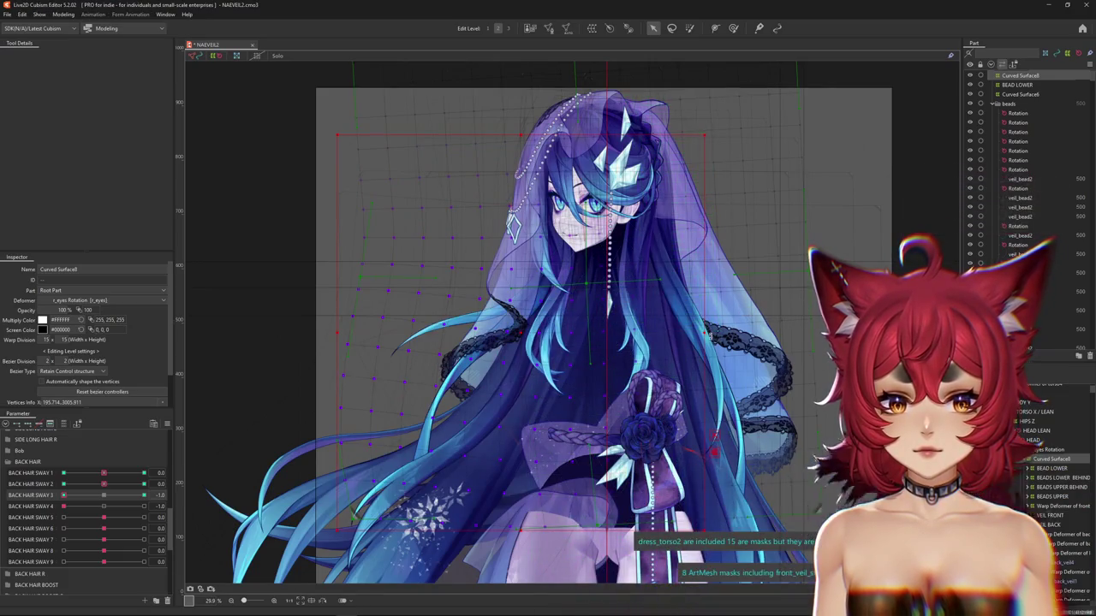
{"action": "left_click_drag", "start_coordinate": [509, 322], "coordinate": [486, 305]}
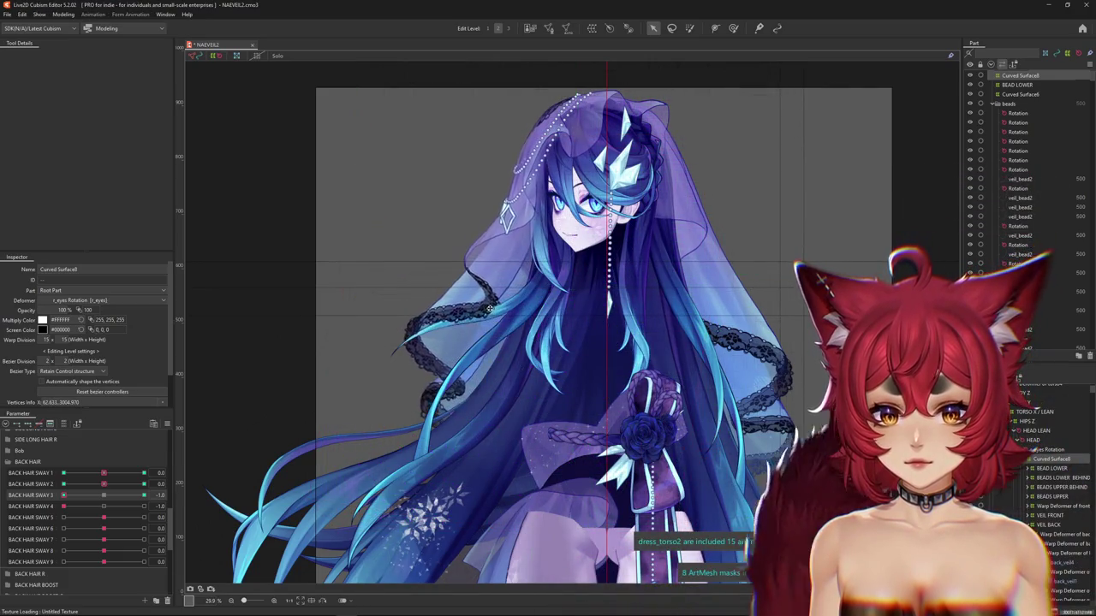
{"action": "left_click_drag", "start_coordinate": [101, 488], "coordinate": [69, 500]}
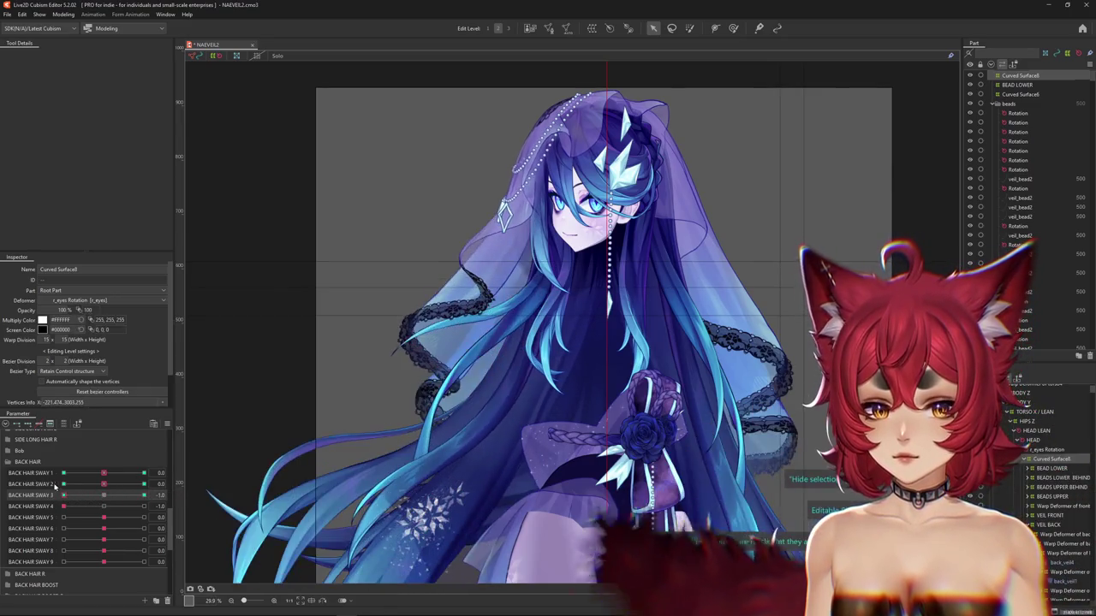
{"action": "left_click_drag", "start_coordinate": [69, 500], "coordinate": [174, 492]}
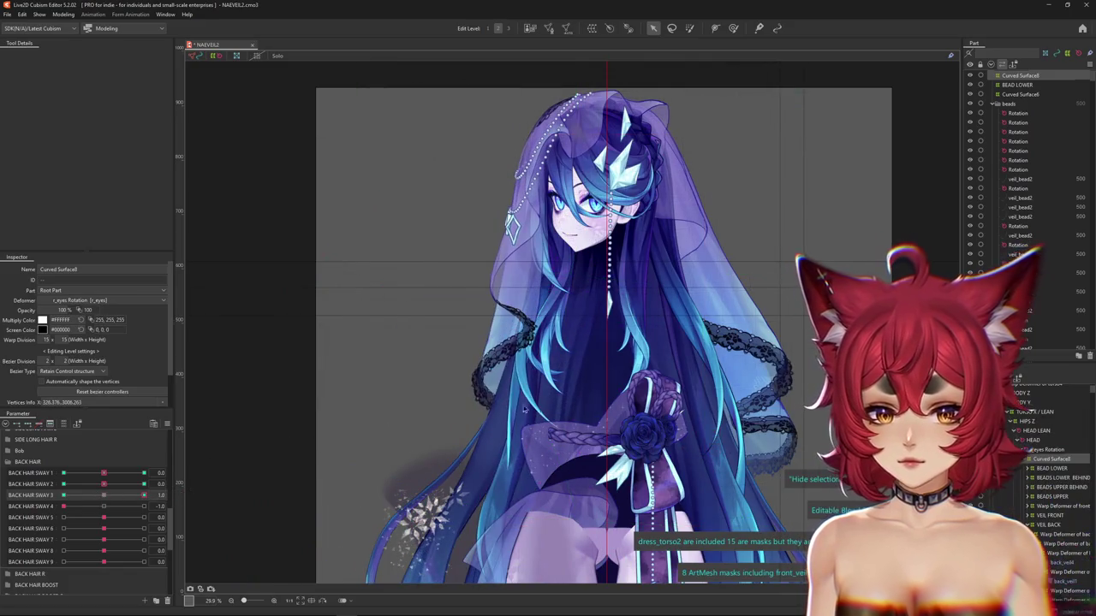
{"action": "left_click_drag", "start_coordinate": [708, 340], "coordinate": [528, 341]}
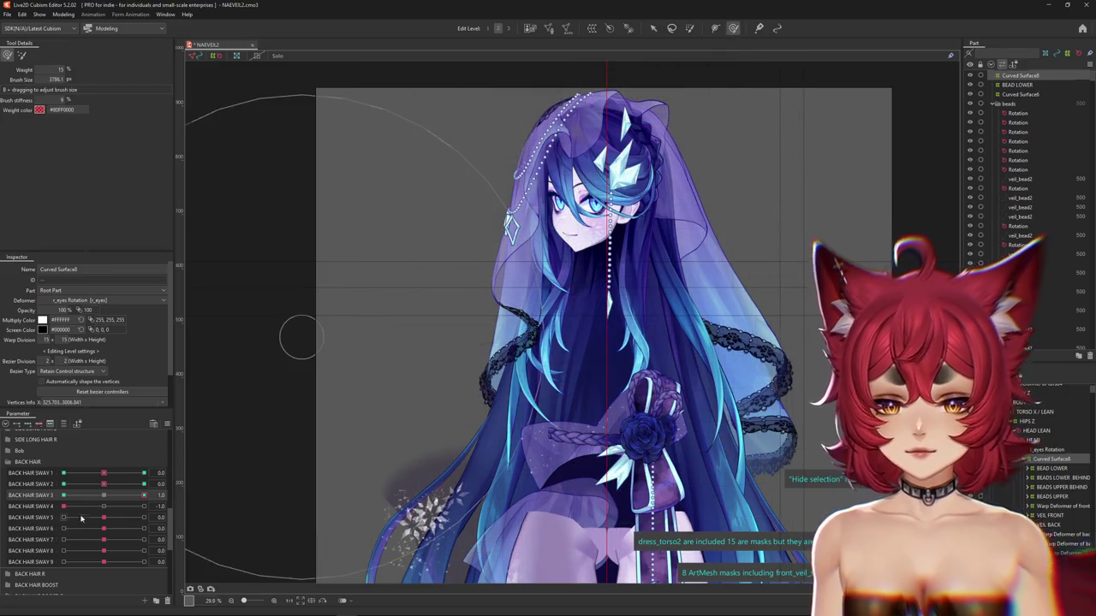
Reshape the left back hair at BACK HAIR SWAY 3 -1.0 with a brush enlarged to about 2423
{"action": "left_click_drag", "start_coordinate": [461, 332], "coordinate": [388, 310]}
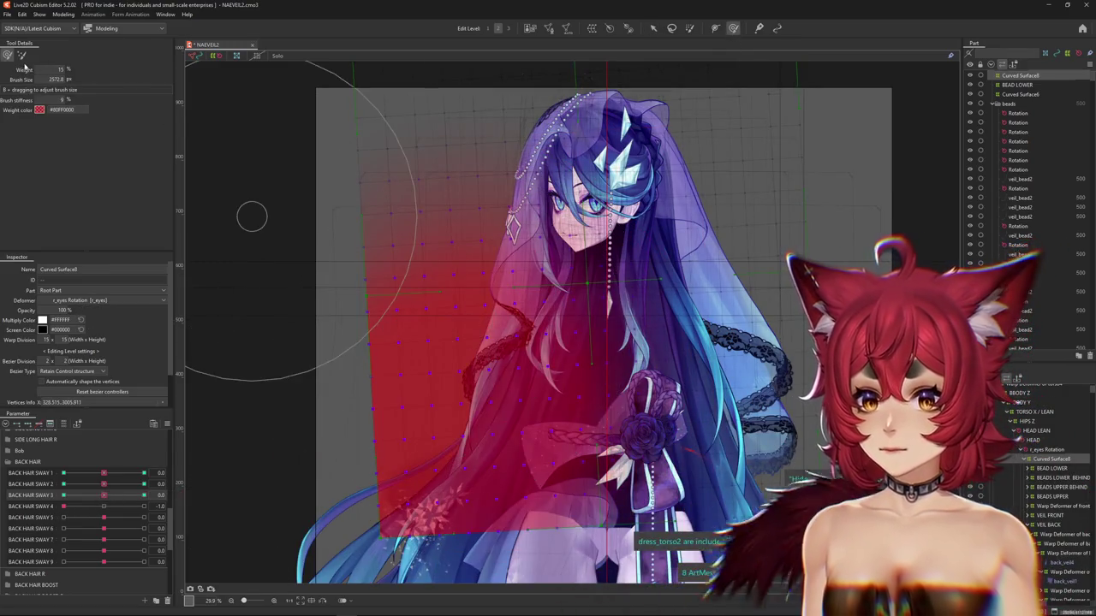
{"action": "left_click", "coordinate": [22, 55]}
{"action": "left_click_drag", "start_coordinate": [92, 497], "coordinate": [63, 497]}
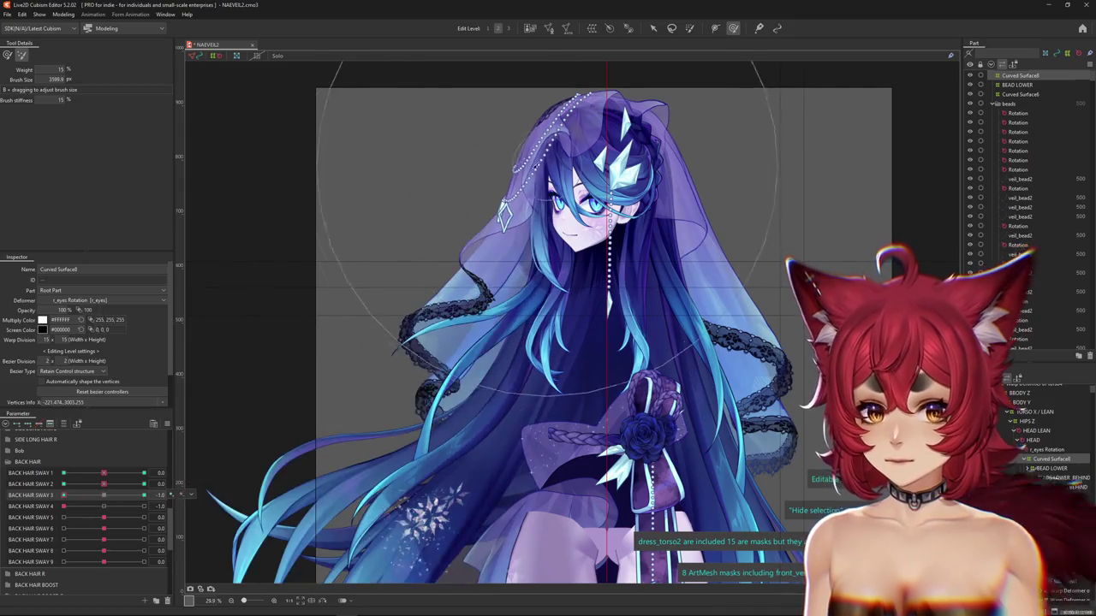
{"action": "left_click_drag", "start_coordinate": [495, 208], "coordinate": [361, 282]}
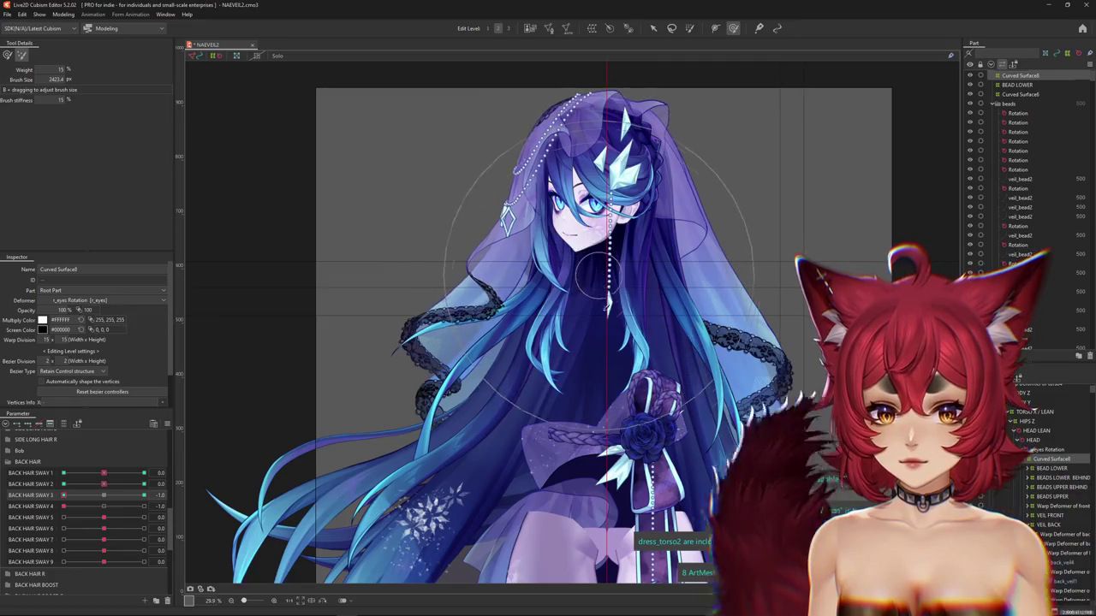
{"action": "left_click_drag", "start_coordinate": [222, 479], "coordinate": [454, 317]}
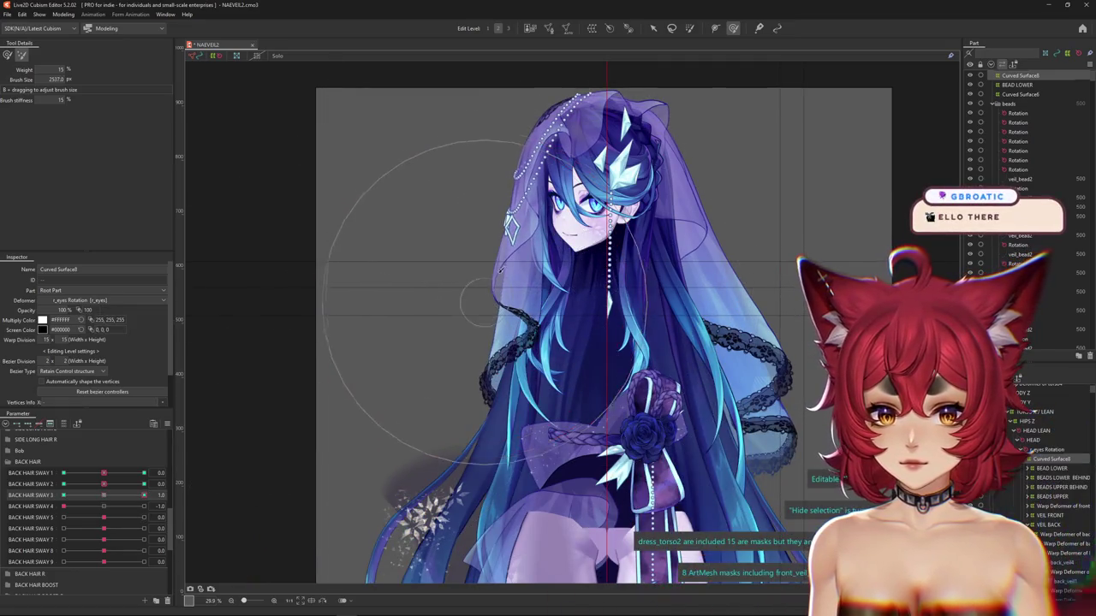
{"action": "left_click_drag", "start_coordinate": [569, 118], "coordinate": [505, 247]}
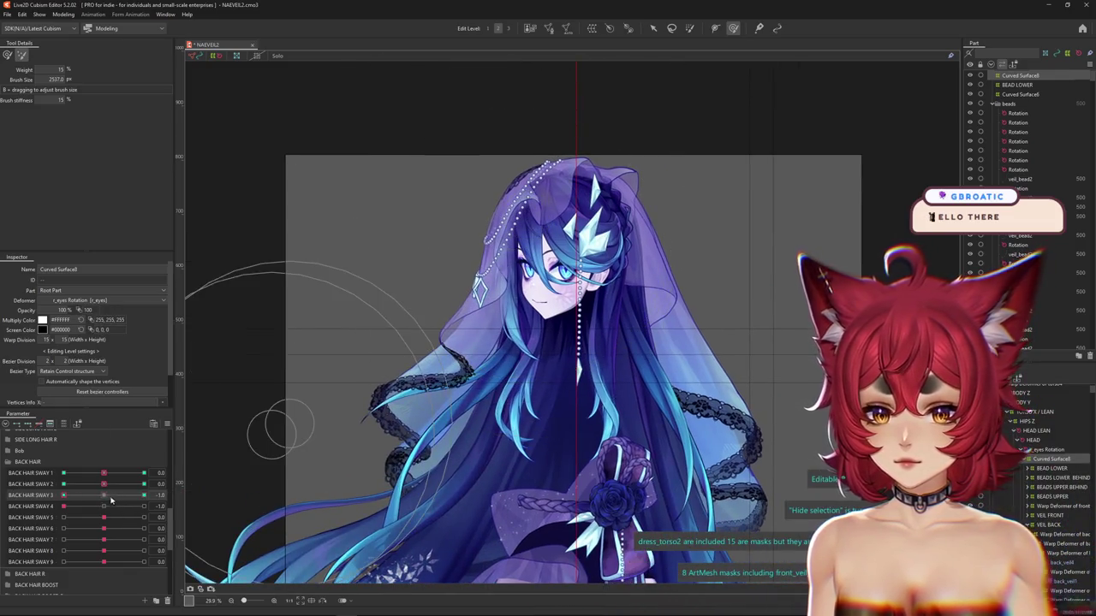
Compare the back hair with BACK HAIR SWAY 2 at -1.0 and SWAY 1 at 1.0
{"action": "left_click", "coordinate": [63, 484]}
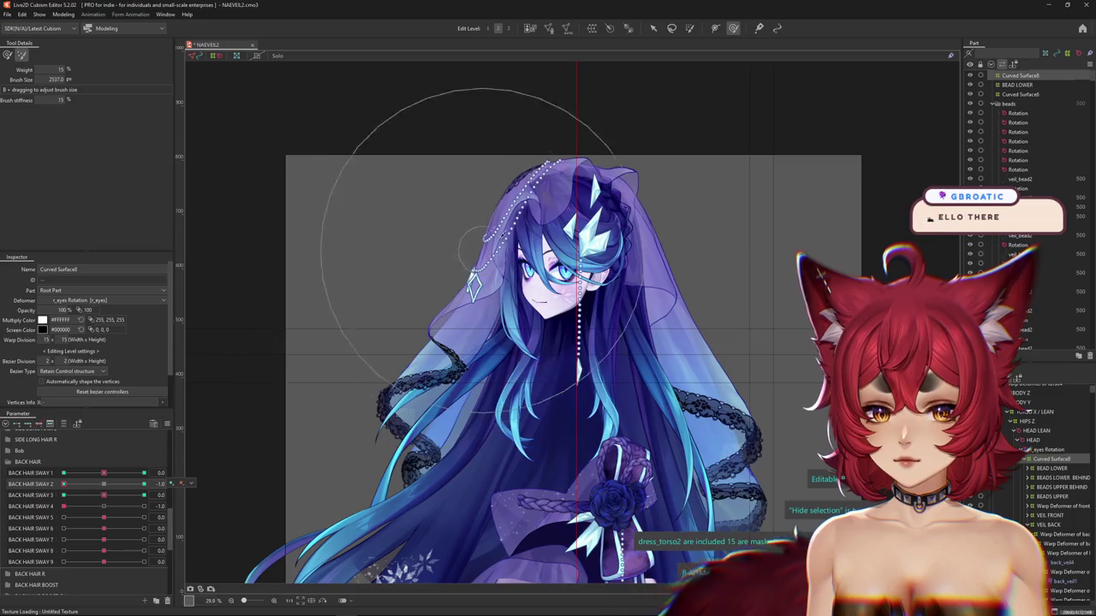
{"action": "left_click", "coordinate": [144, 473]}
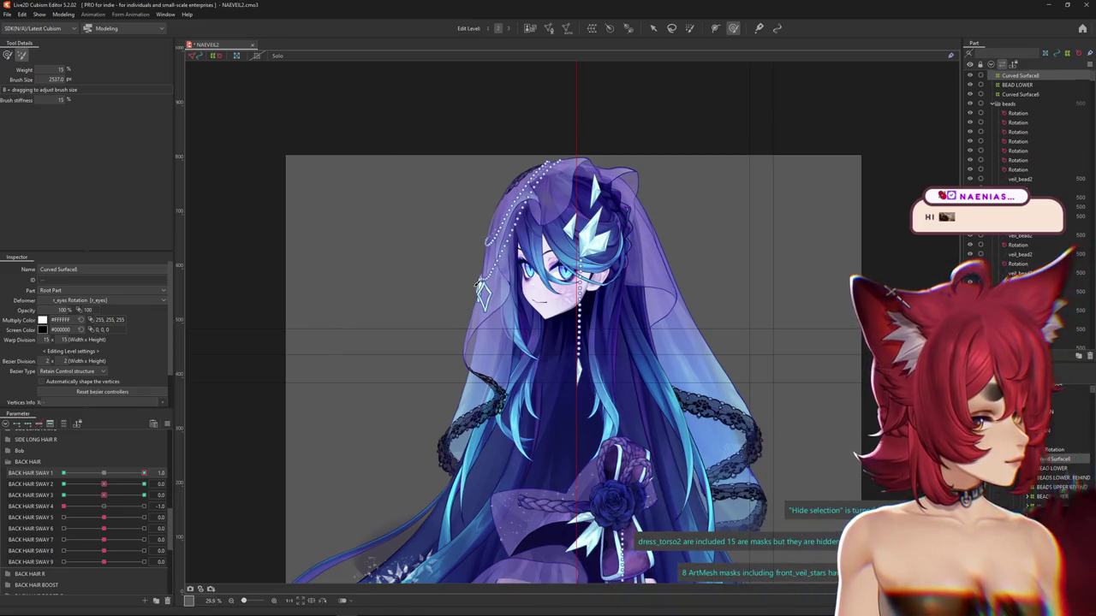
{"action": "scroll", "coordinate": [488, 343], "scroll_direction": "down", "scroll_amount": 2}
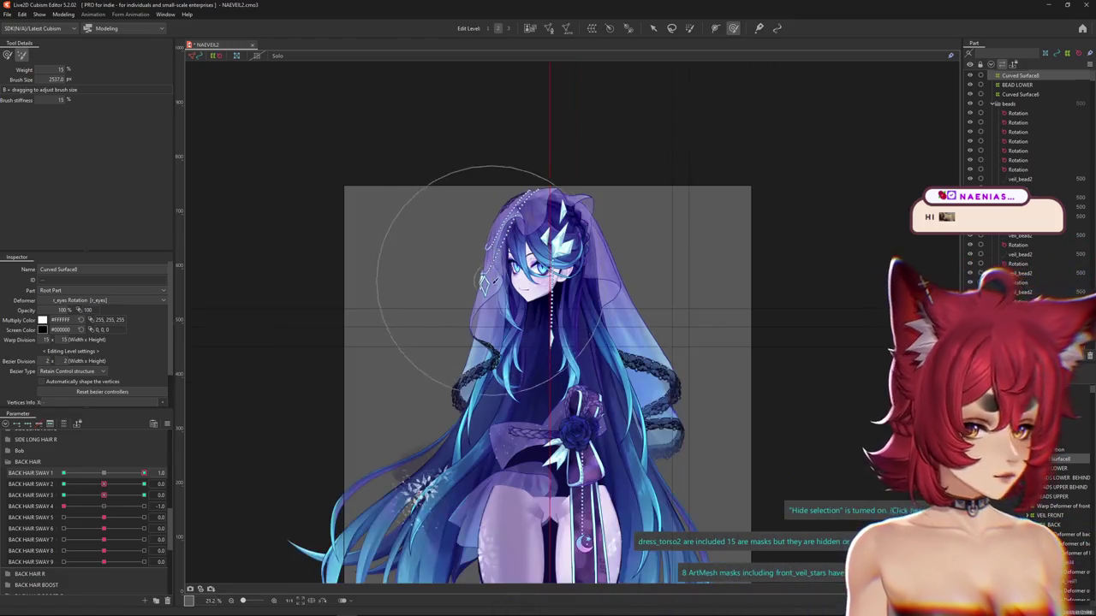
Return BACK HAIR SWAY 4 to 0.0 and preview BACK HAIR SWAY 1 at -1.0
{"action": "scroll", "coordinate": [505, 403], "scroll_direction": "down", "scroll_amount": 2}
{"action": "mouse_move", "coordinate": [509, 417]}
{"action": "left_mouse_down"}
{"action": "mouse_move", "coordinate": [489, 155]}
{"action": "mouse_move", "coordinate": [477, 382]}
{"action": "mouse_move", "coordinate": [479, 129]}
{"action": "mouse_move", "coordinate": [485, 401]}
{"action": "left_mouse_up"}
{"action": "scroll", "coordinate": [454, 326], "scroll_direction": "up", "scroll_amount": 4}
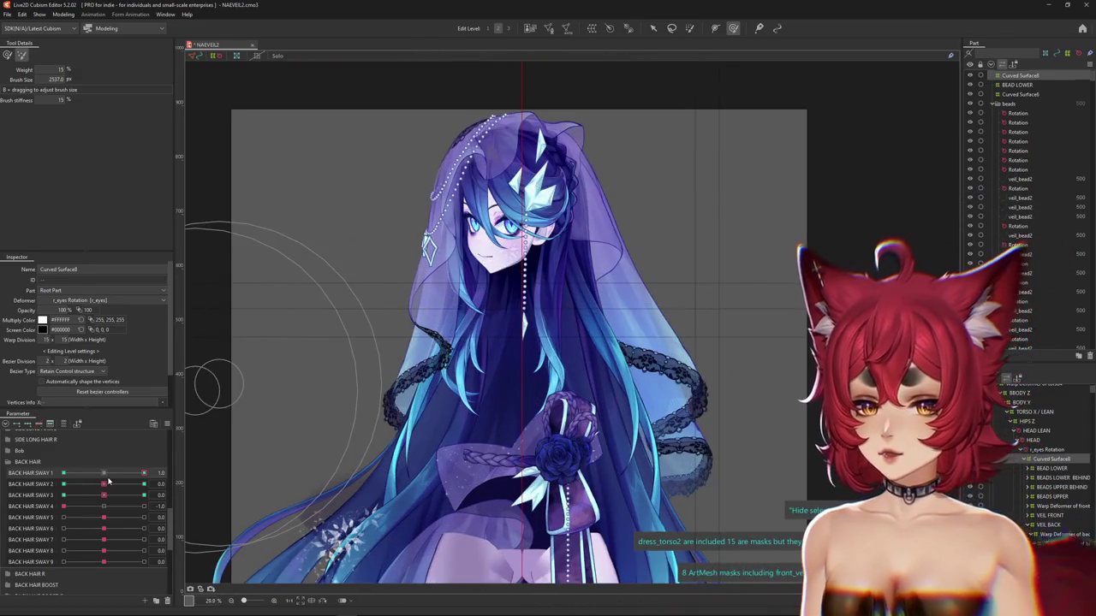
{"action": "left_click_drag", "start_coordinate": [63, 506], "coordinate": [106, 509]}
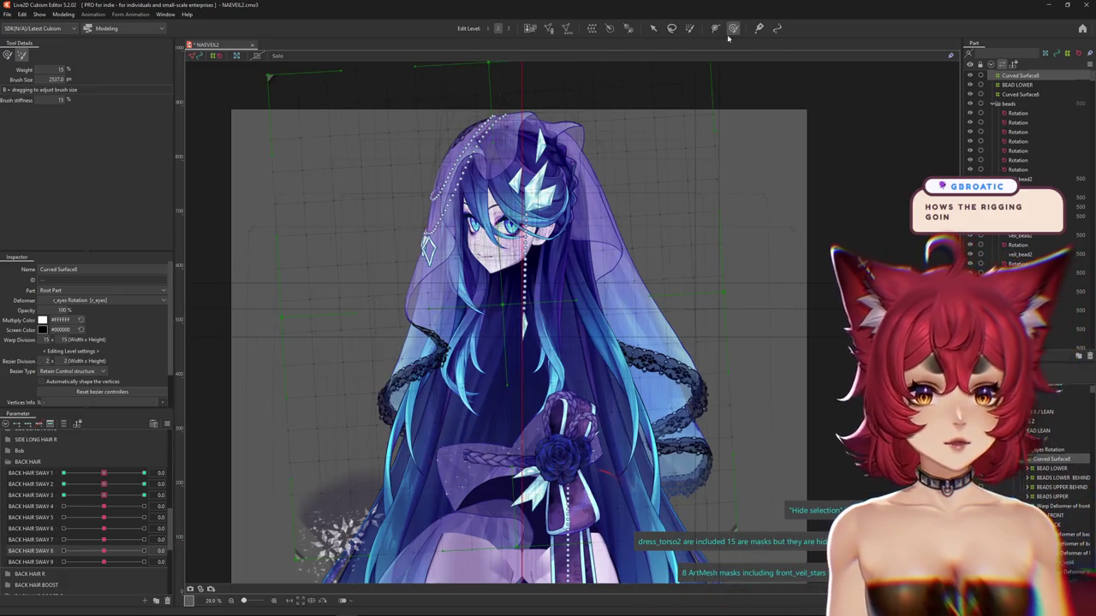
{"action": "scroll", "coordinate": [420, 275], "scroll_direction": "up", "scroll_amount": 1}
{"action": "scroll", "coordinate": [475, 290], "scroll_direction": "up", "scroll_amount": 1}
{"action": "scroll", "coordinate": [517, 351], "scroll_direction": "up", "scroll_amount": 1}
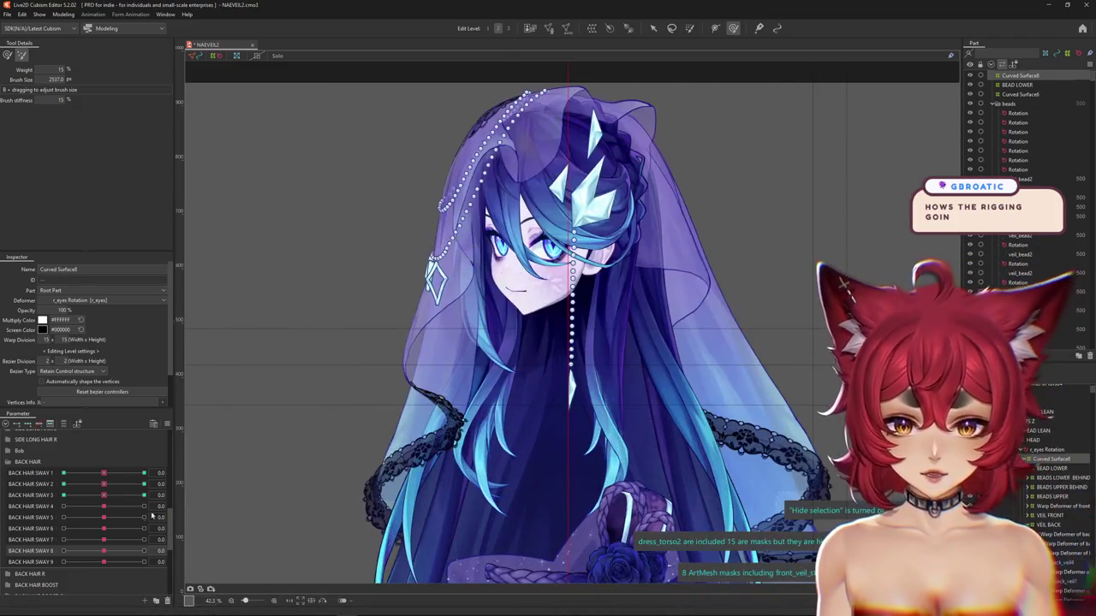
{"action": "mouse_move", "coordinate": [104, 473]}
{"action": "left_mouse_down"}
{"action": "mouse_move", "coordinate": [60, 473]}
{"action": "mouse_move", "coordinate": [104, 473]}
{"action": "mouse_move", "coordinate": [109, 486]}
{"action": "left_mouse_up"}
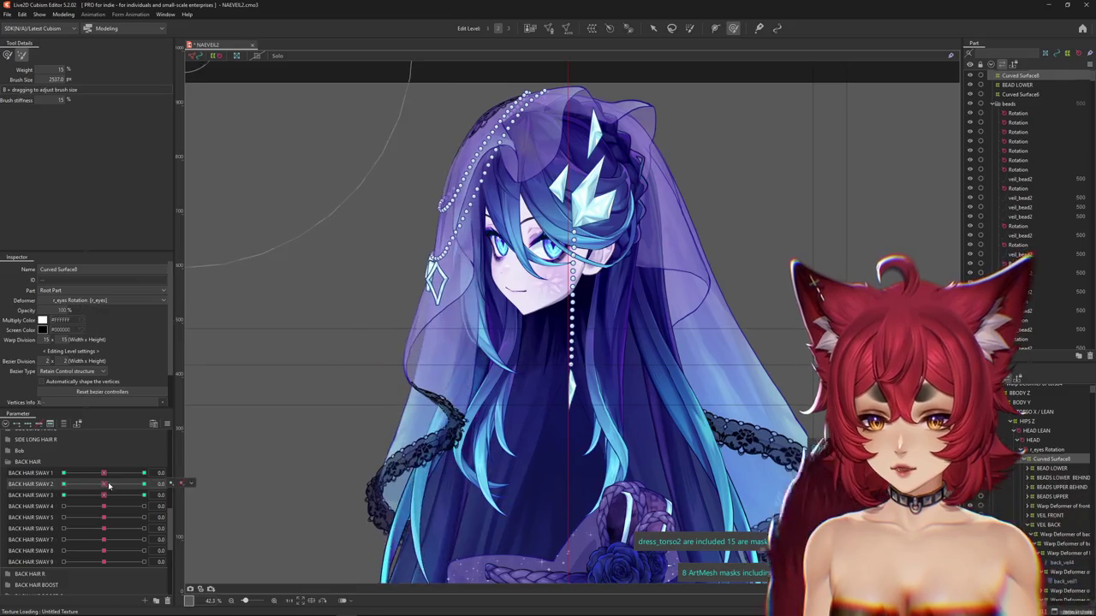
Switch to the SIDE LONG HAIR L group, set SIDE LONG HAIR 1 to 0.4, and resize the brush
{"action": "left_click", "coordinate": [10, 463]}
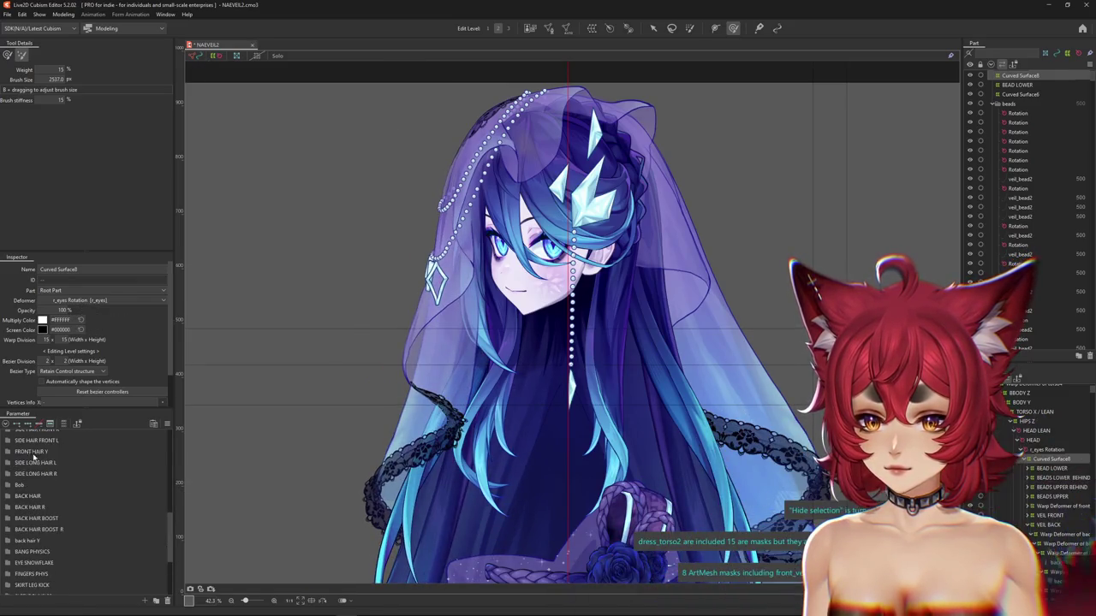
{"action": "left_click", "coordinate": [6, 463]}
{"action": "mouse_move", "coordinate": [104, 474]}
{"action": "left_mouse_down"}
{"action": "mouse_move", "coordinate": [126, 485]}
{"action": "mouse_move", "coordinate": [108, 487]}
{"action": "left_mouse_up"}
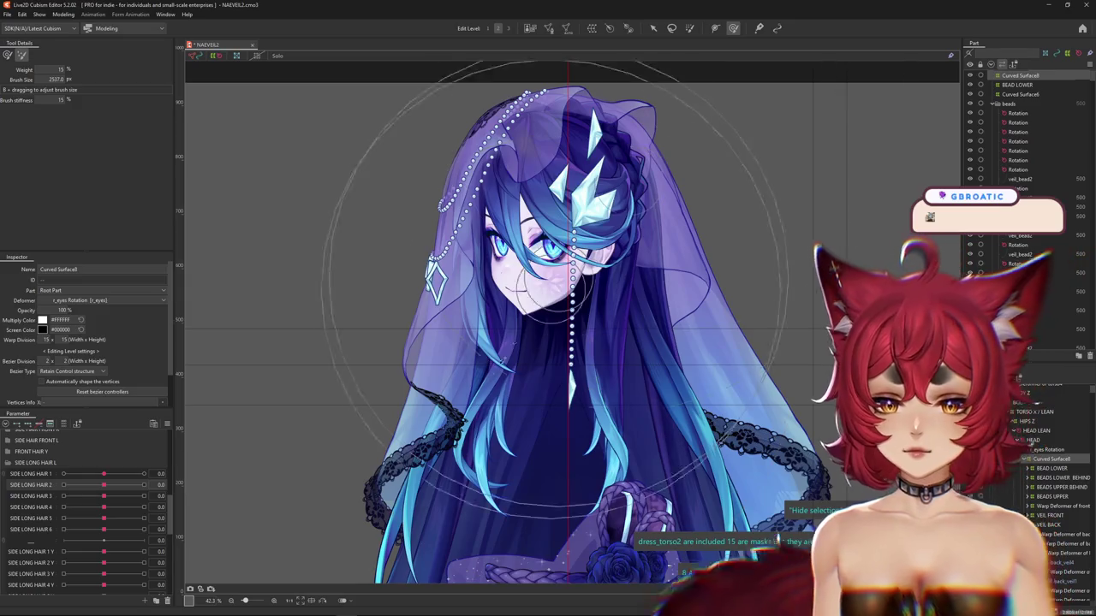
{"action": "left_click_drag", "start_coordinate": [617, 316], "coordinate": [273, 434]}
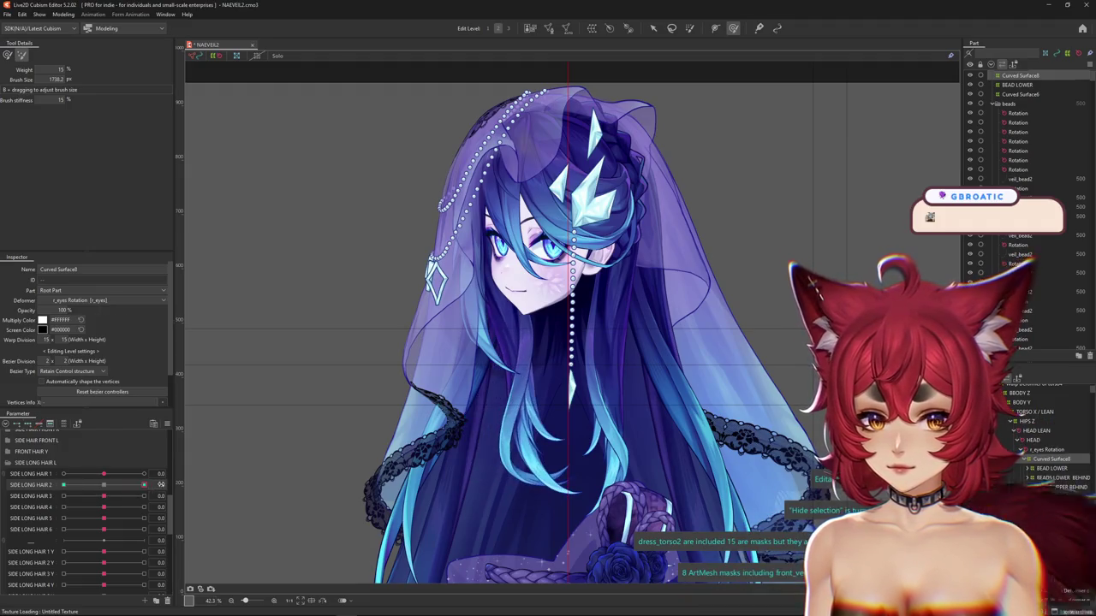
{"action": "left_click_drag", "start_coordinate": [402, 389], "coordinate": [428, 390]}
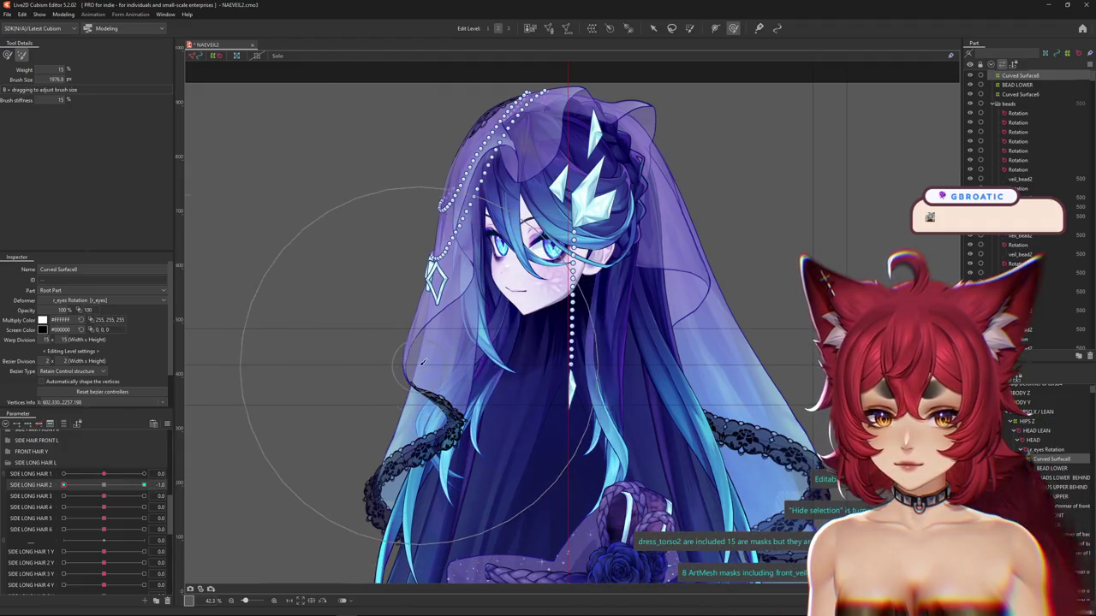
{"action": "left_click_drag", "start_coordinate": [395, 287], "coordinate": [410, 389]}
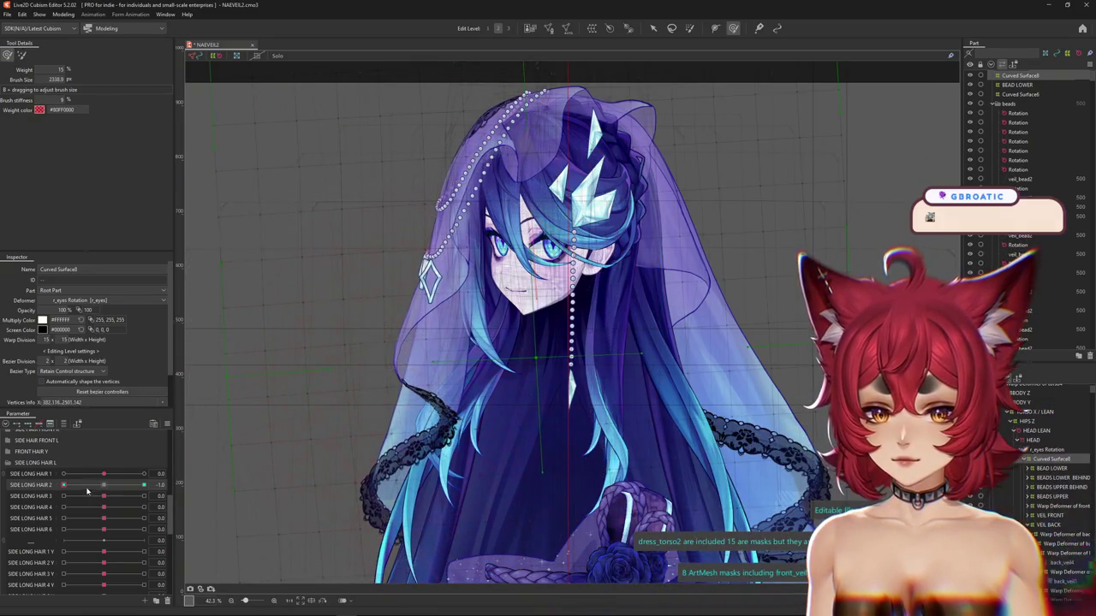
Test SIDE LONG HAIR 2 at 1.0 and SIDE LONG HAIR 3 at -1.0, shrinking the brush to 1582.6
{"action": "left_click", "coordinate": [144, 485]}
{"action": "left_click_drag", "start_coordinate": [445, 410], "coordinate": [244, 462]}
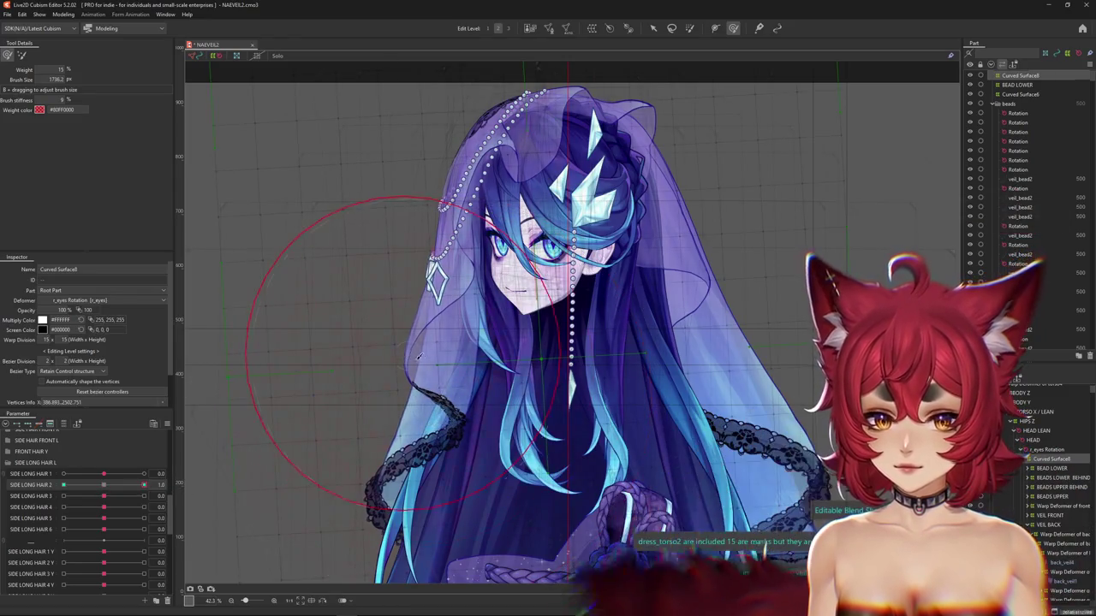
{"action": "left_click", "coordinate": [63, 484]}
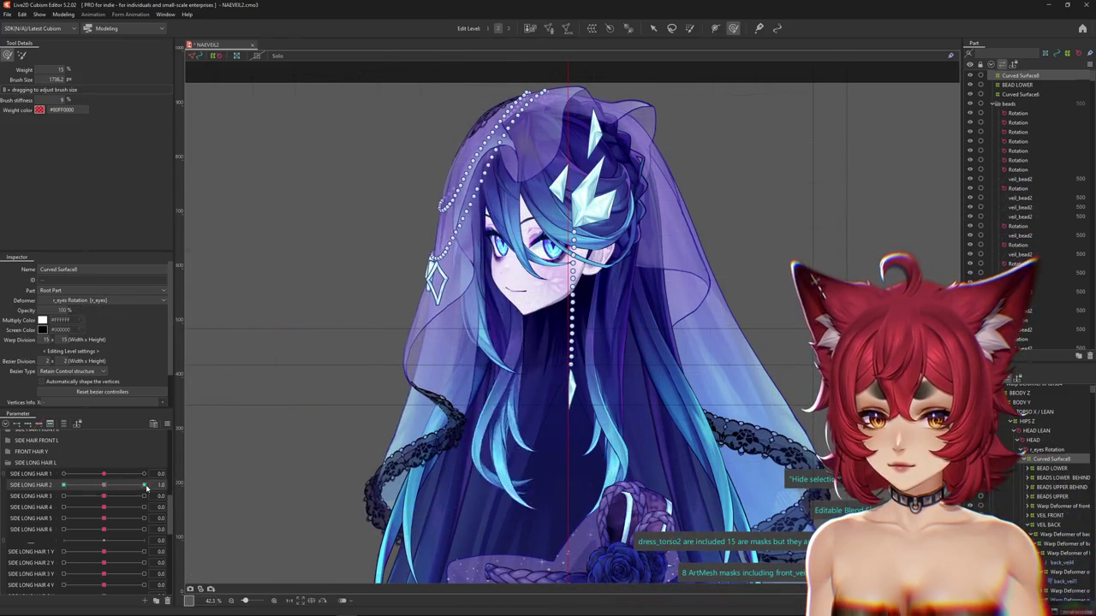
{"action": "left_click", "coordinate": [63, 496]}
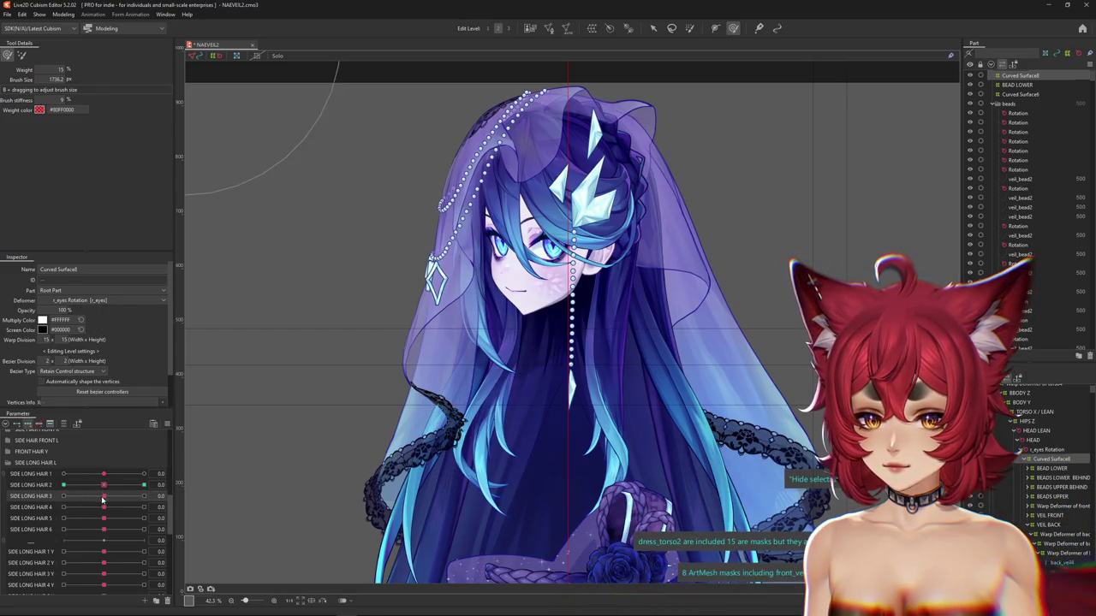
{"action": "left_click_drag", "start_coordinate": [440, 403], "coordinate": [421, 399]}
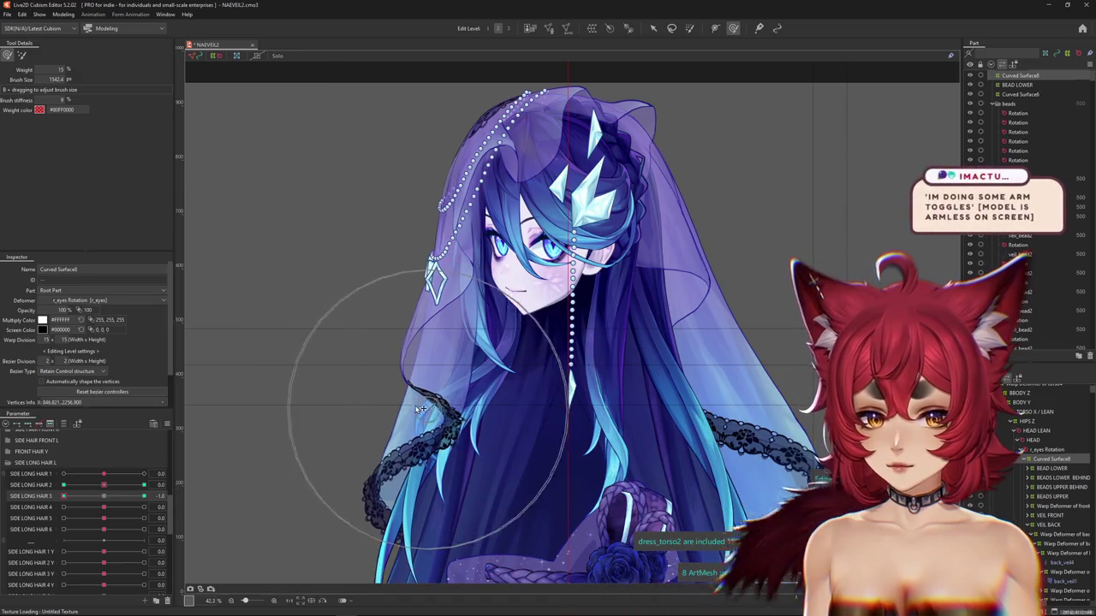
{"action": "left_click", "coordinate": [101, 496]}
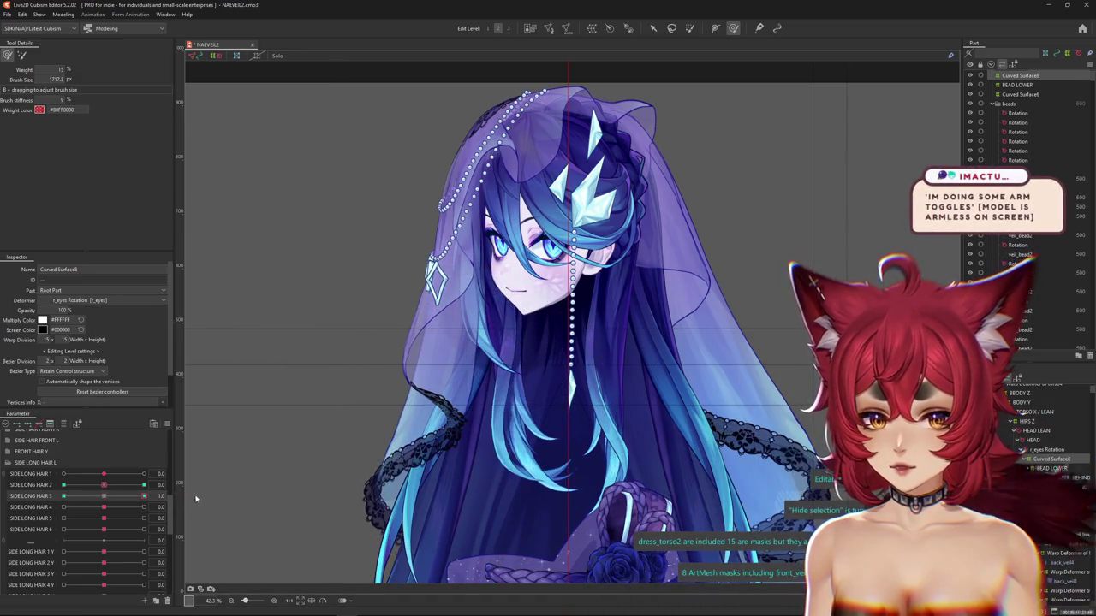
{"action": "left_click_drag", "start_coordinate": [411, 387], "coordinate": [398, 387]}
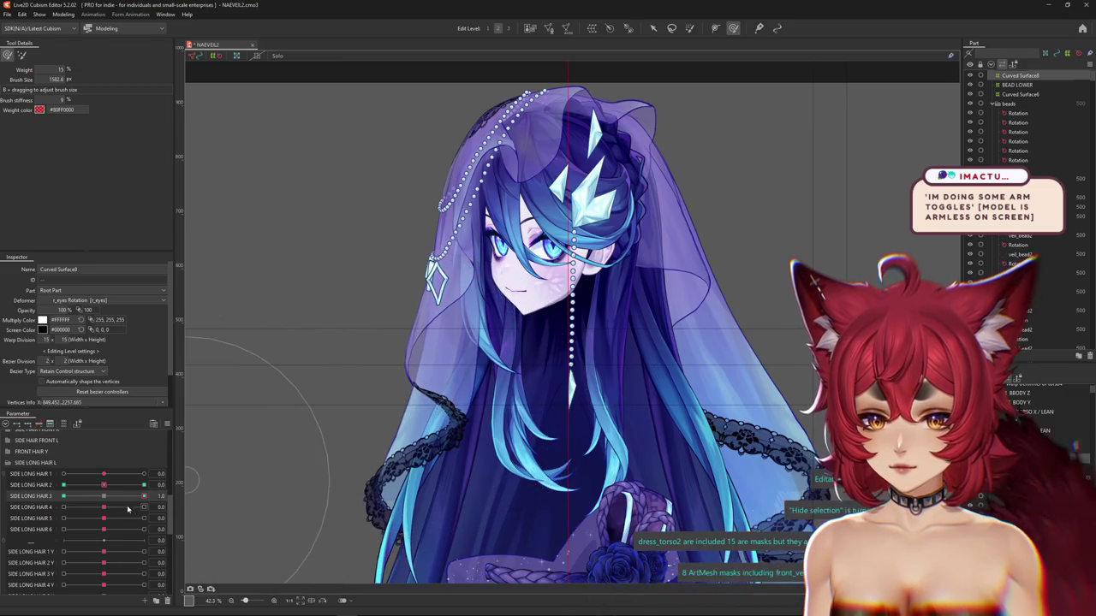
Test SIDE LONG HAIR 4, 5 at 1.0, 6 at about -0.5, and 1 at 1.0
{"action": "left_click_drag", "start_coordinate": [103, 507], "coordinate": [130, 509]}
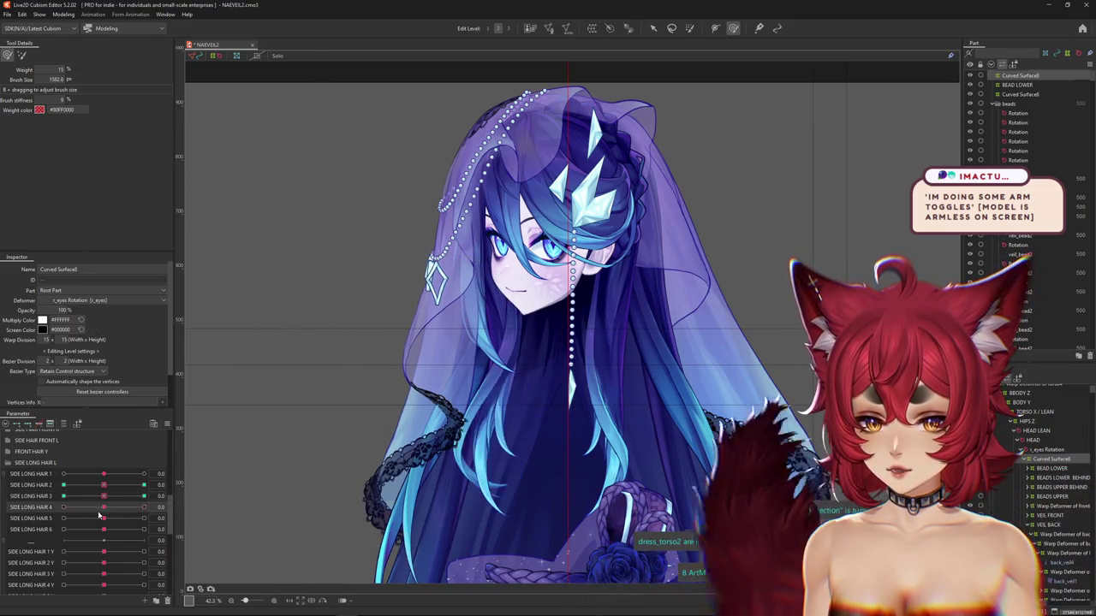
{"action": "left_click", "coordinate": [148, 519]}
{"action": "left_click_drag", "start_coordinate": [104, 530], "coordinate": [85, 532]}
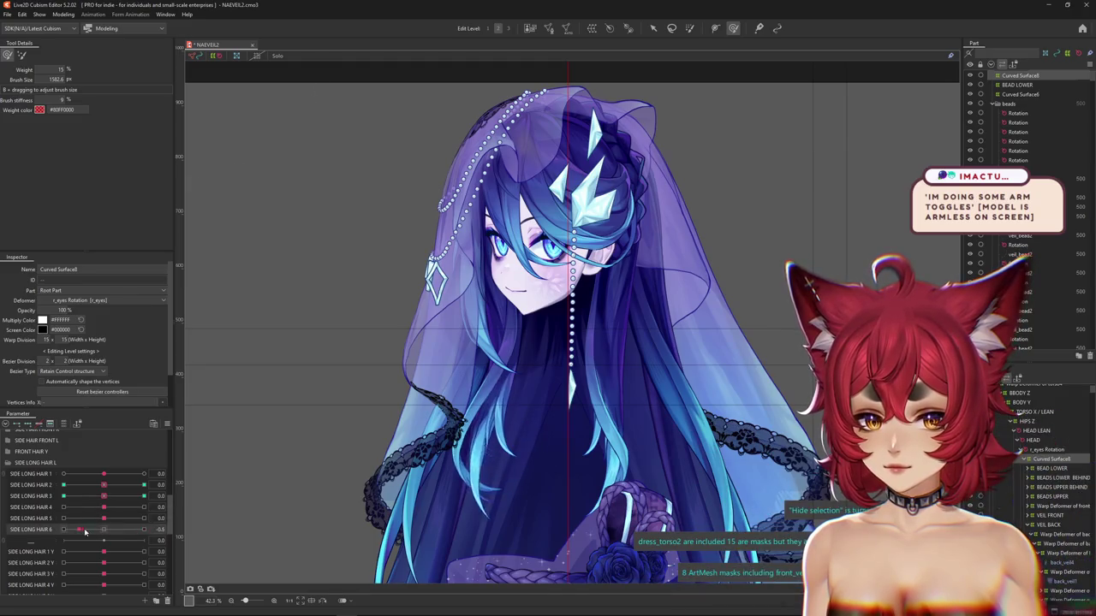
{"action": "left_click", "coordinate": [144, 473]}
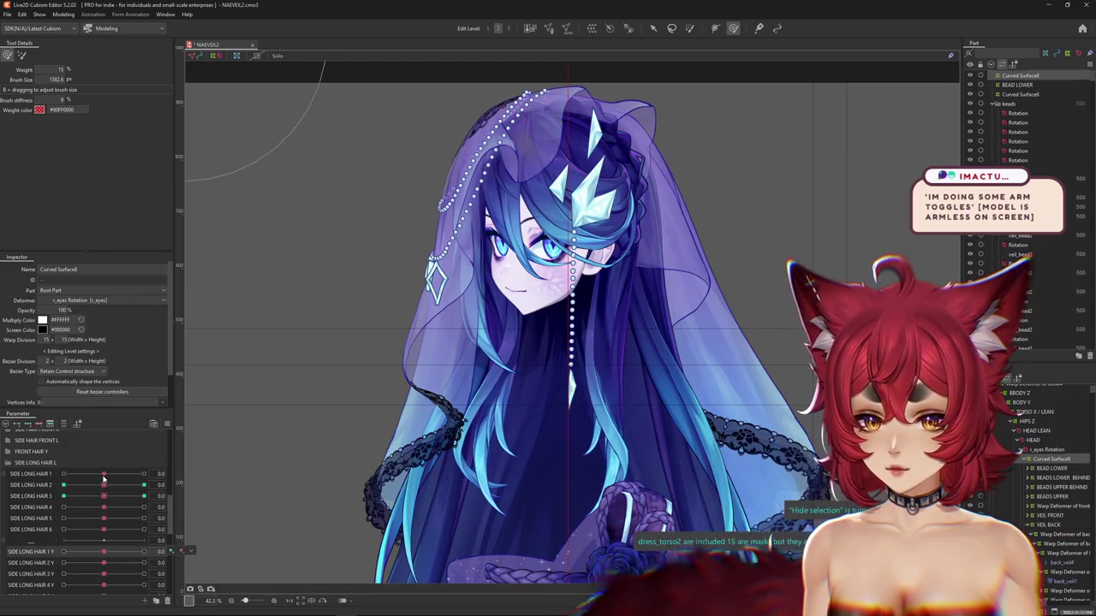
{"action": "left_click", "coordinate": [103, 474]}
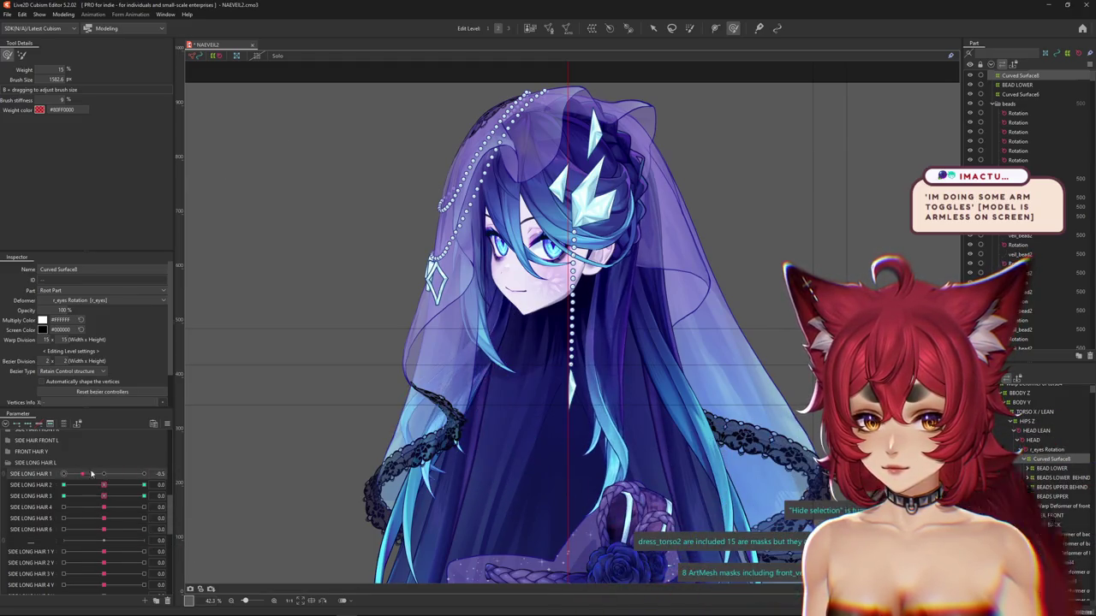
Filter and restore the parameter list, then compare SIDE LONG HAIR 1 at -1.0 and 1.0
{"action": "left_click", "coordinate": [65, 424]}
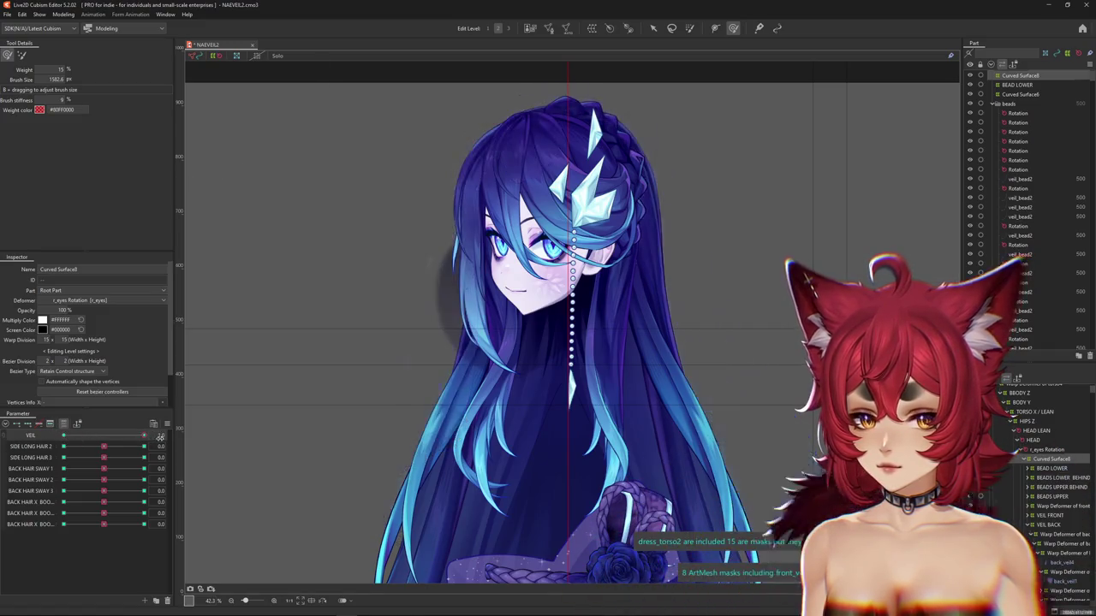
{"action": "left_click", "coordinate": [64, 425]}
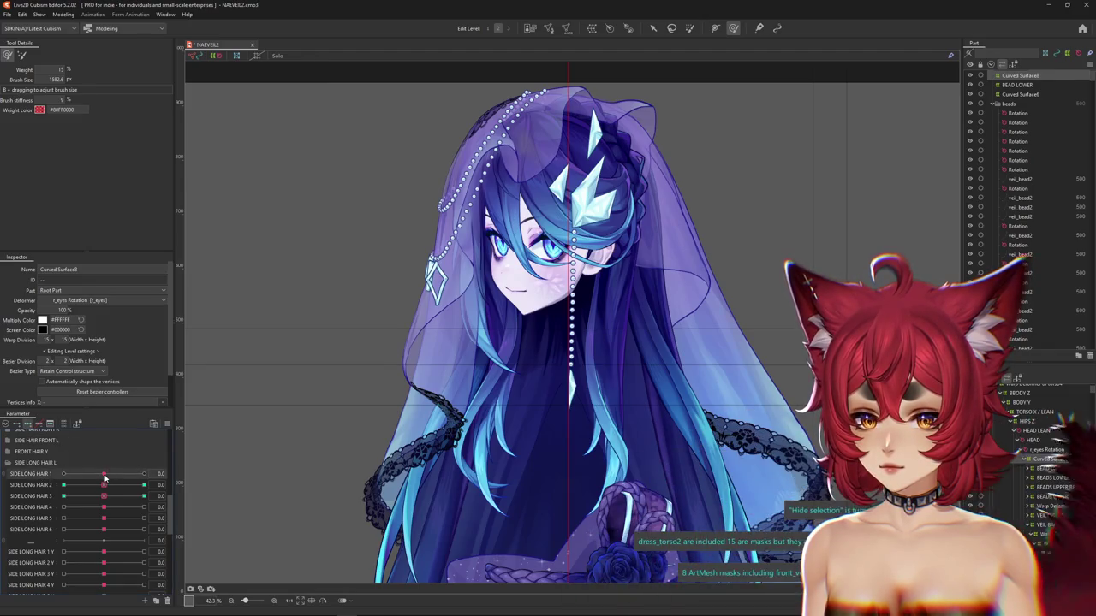
{"action": "left_click_drag", "start_coordinate": [368, 413], "coordinate": [445, 434]}
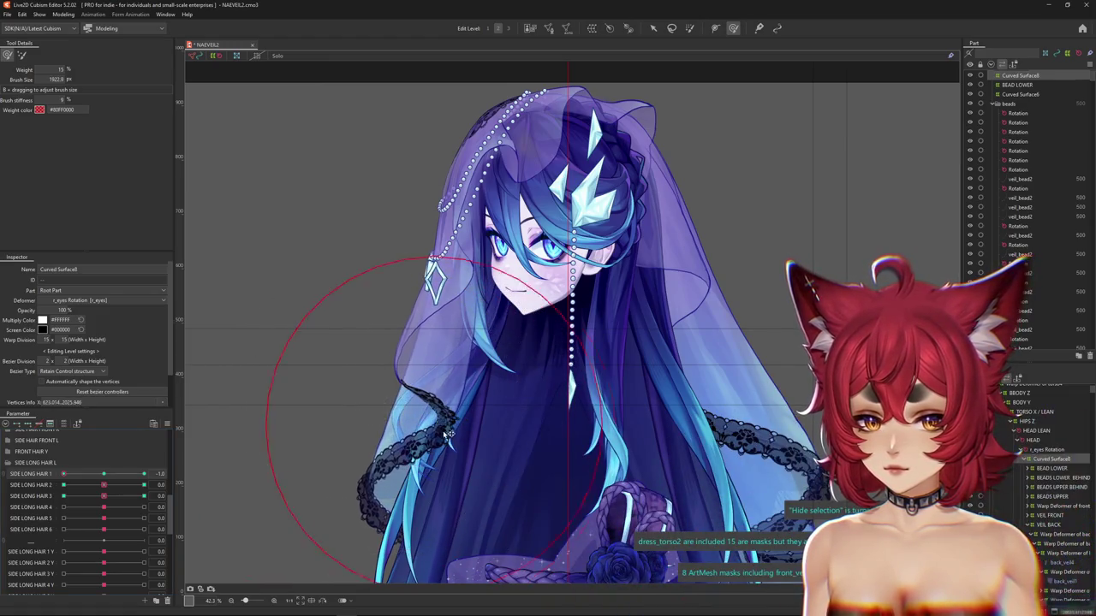
{"action": "left_click", "coordinate": [144, 473]}
{"action": "left_click_drag", "start_coordinate": [376, 420], "coordinate": [402, 414]}
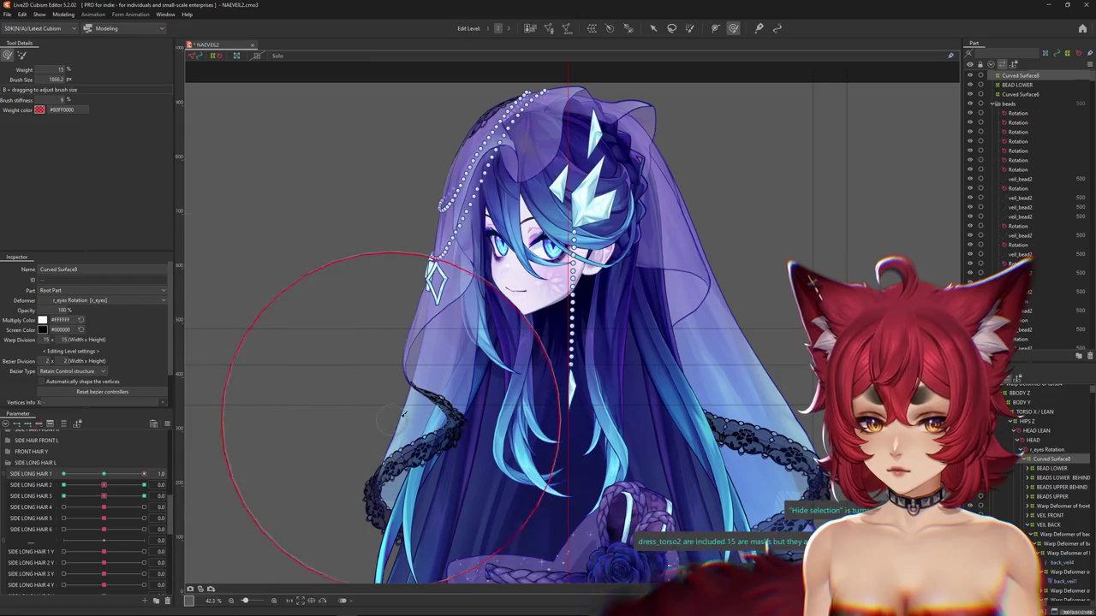
{"action": "left_click", "coordinate": [64, 474]}
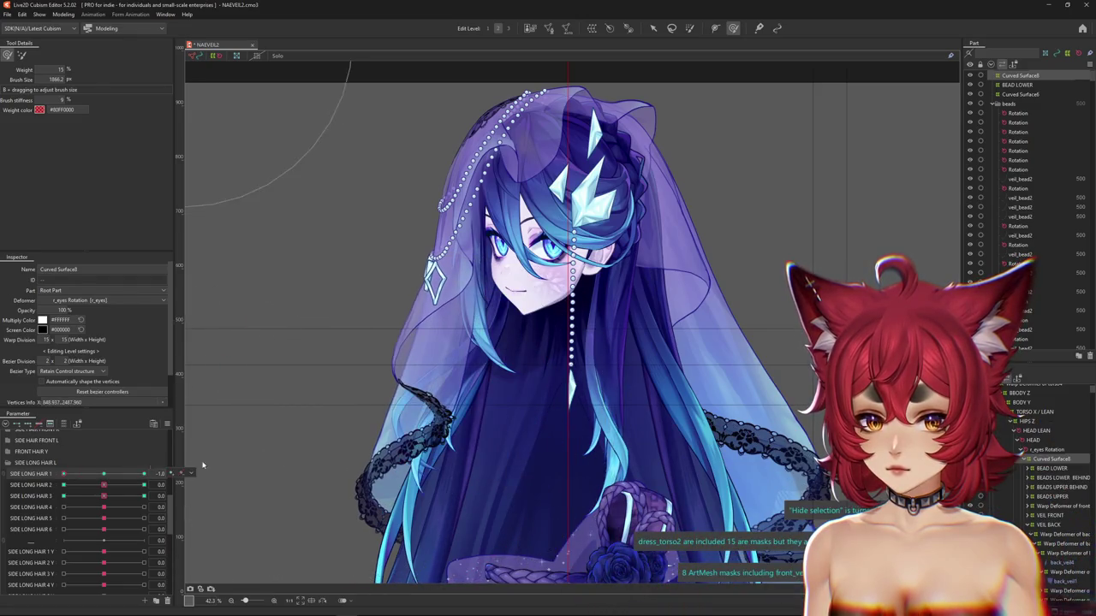
{"action": "left_click", "coordinate": [144, 473]}
{"action": "left_click", "coordinate": [63, 14]}
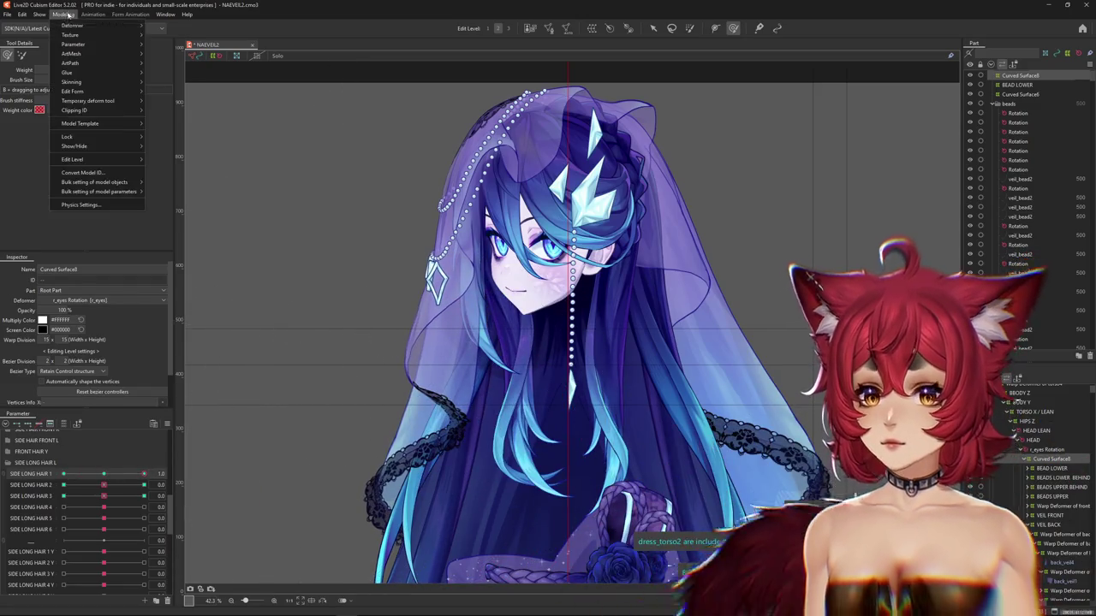
{"action": "left_click", "coordinate": [79, 204]}
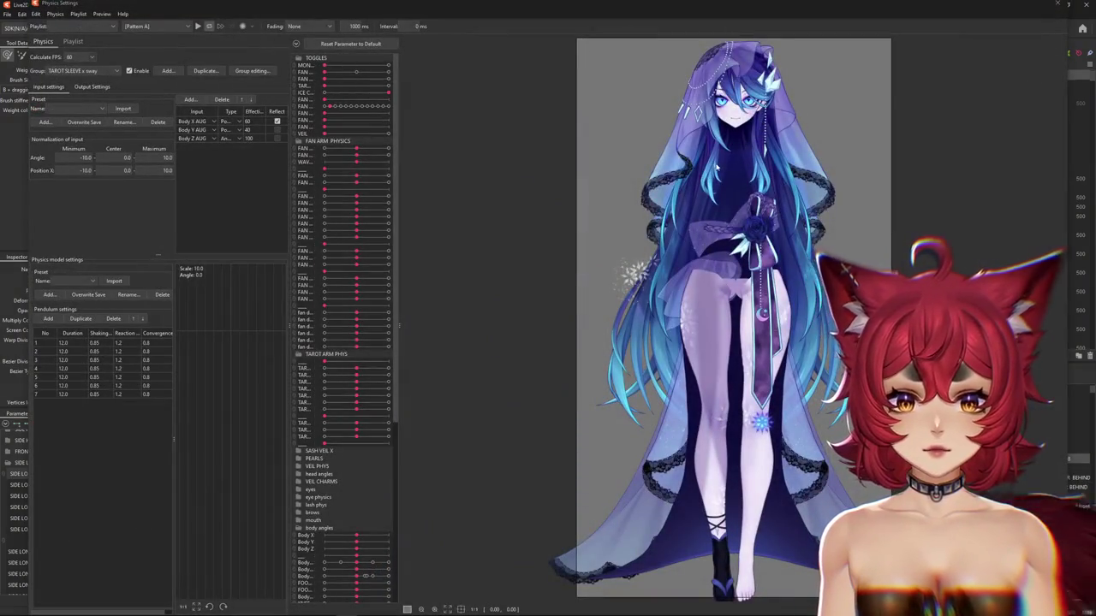
{"action": "scroll", "coordinate": [698, 189], "scroll_direction": "up", "scroll_amount": 3}
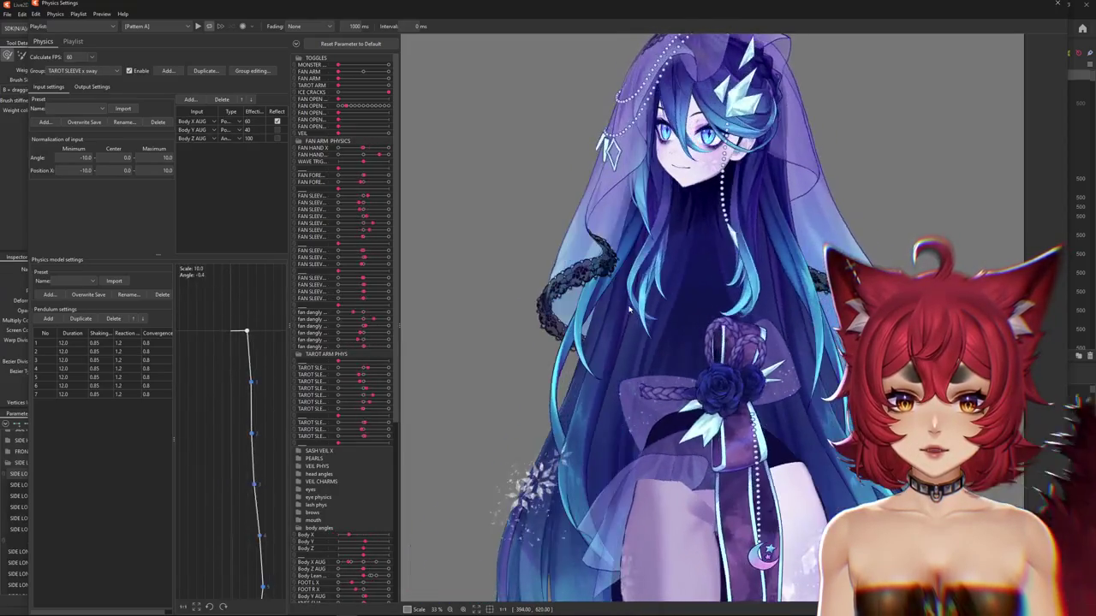
{"action": "scroll", "coordinate": [629, 310], "scroll_direction": "down", "scroll_amount": 3}
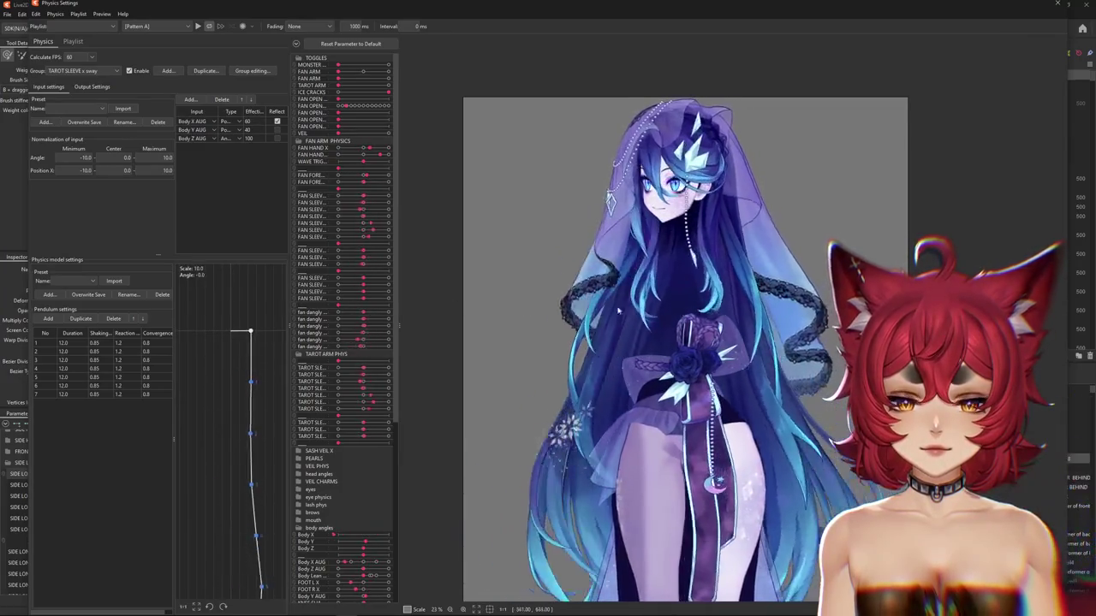
{"action": "mouse_move", "coordinate": [618, 311]}
{"action": "left_mouse_down"}
{"action": "mouse_move", "coordinate": [700, 144]}
{"action": "mouse_move", "coordinate": [670, 376]}
{"action": "left_mouse_up"}
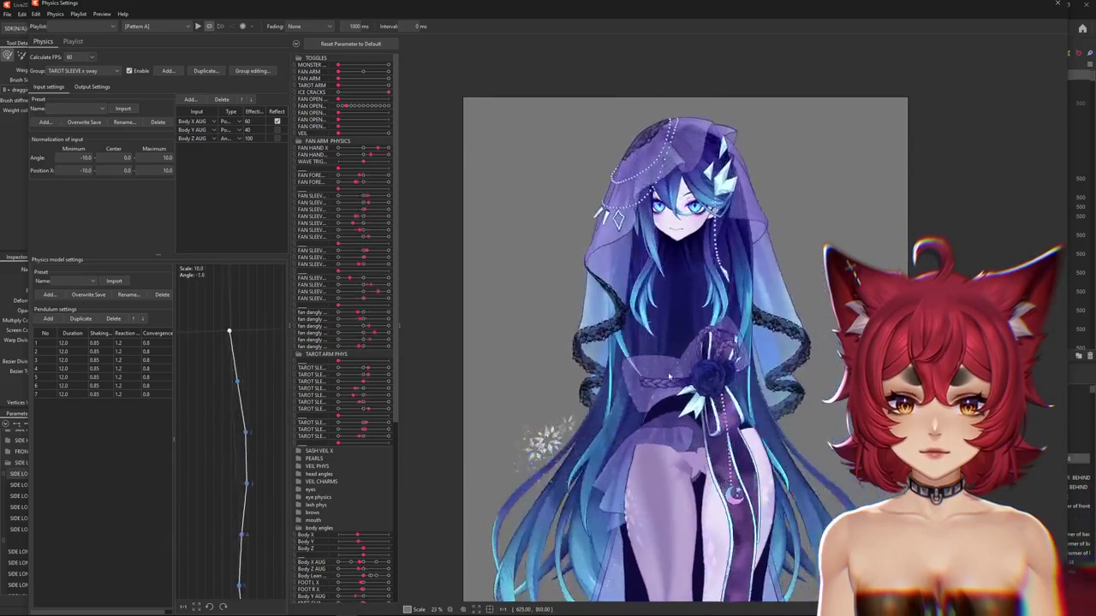
{"action": "mouse_move", "coordinate": [669, 377]}
{"action": "left_mouse_down"}
{"action": "mouse_move", "coordinate": [829, 357]}
{"action": "mouse_move", "coordinate": [344, 324]}
{"action": "left_mouse_up"}
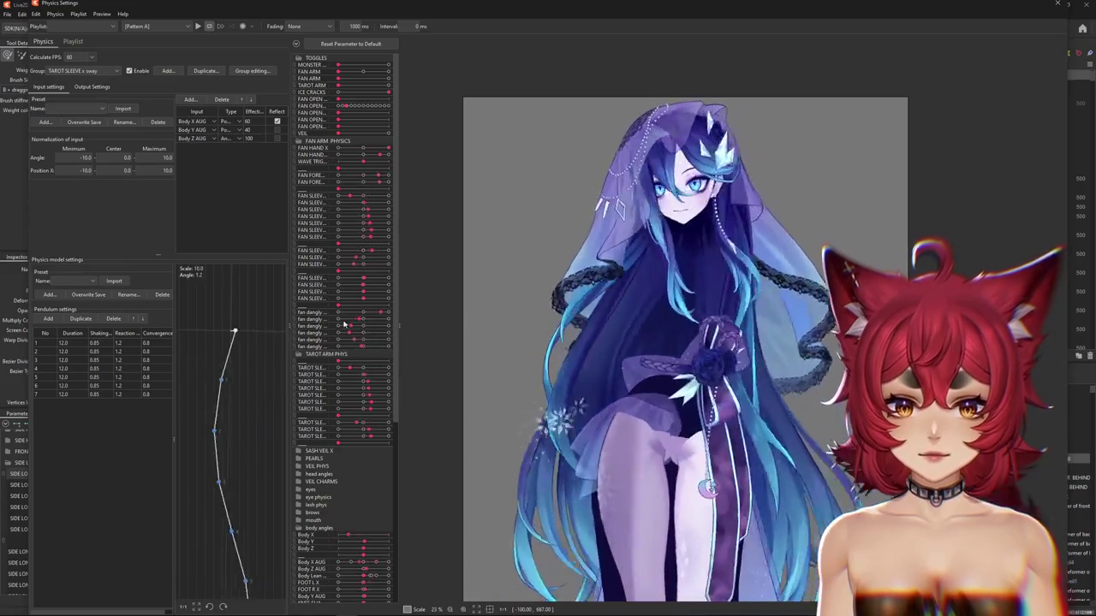
{"action": "left_click_drag", "start_coordinate": [344, 323], "coordinate": [349, 324]}
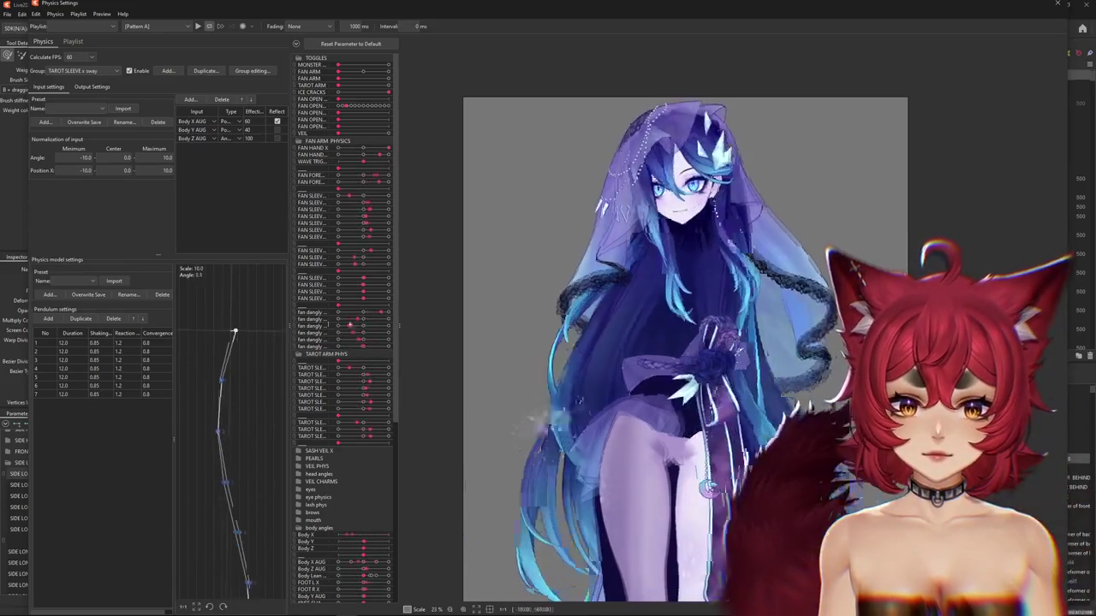
{"action": "left_click", "coordinate": [1053, 5]}
{"action": "left_click_drag", "start_coordinate": [104, 473], "coordinate": [97, 473]}
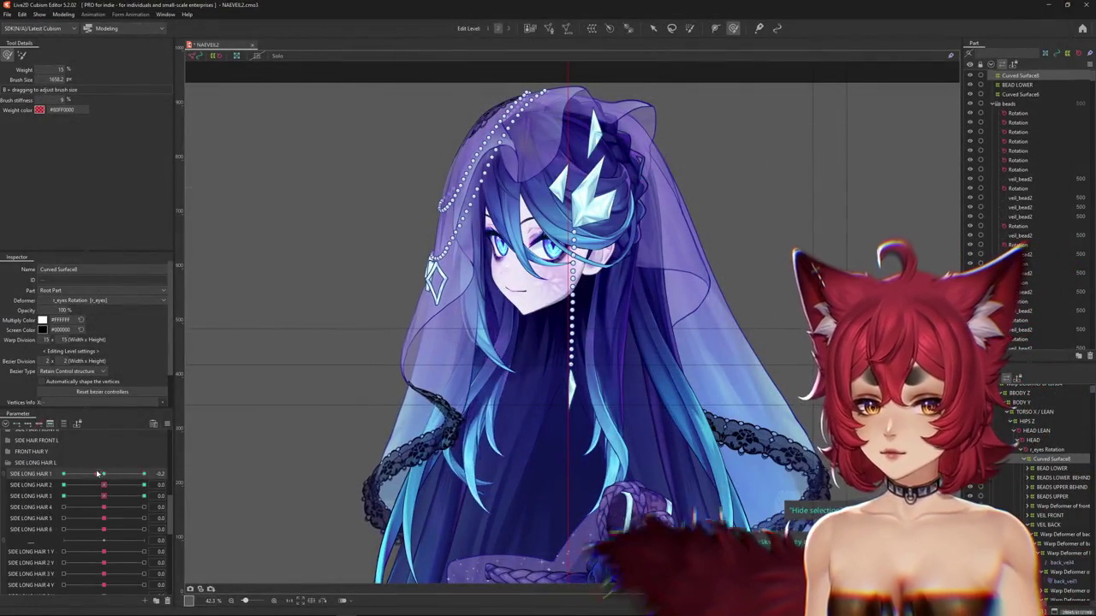
Reset the head tilt parameters to their default upright pose
{"action": "right_click", "coordinate": [158, 434]}
{"action": "left_click", "coordinate": [215, 391]}
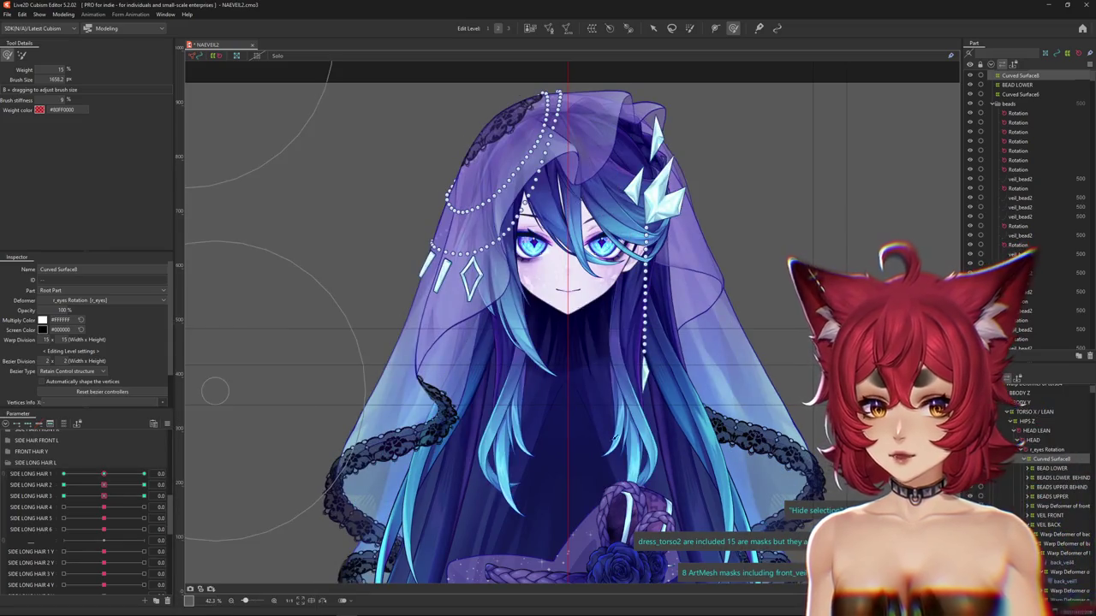
{"action": "scroll", "coordinate": [631, 361], "scroll_direction": "down", "scroll_amount": 3}
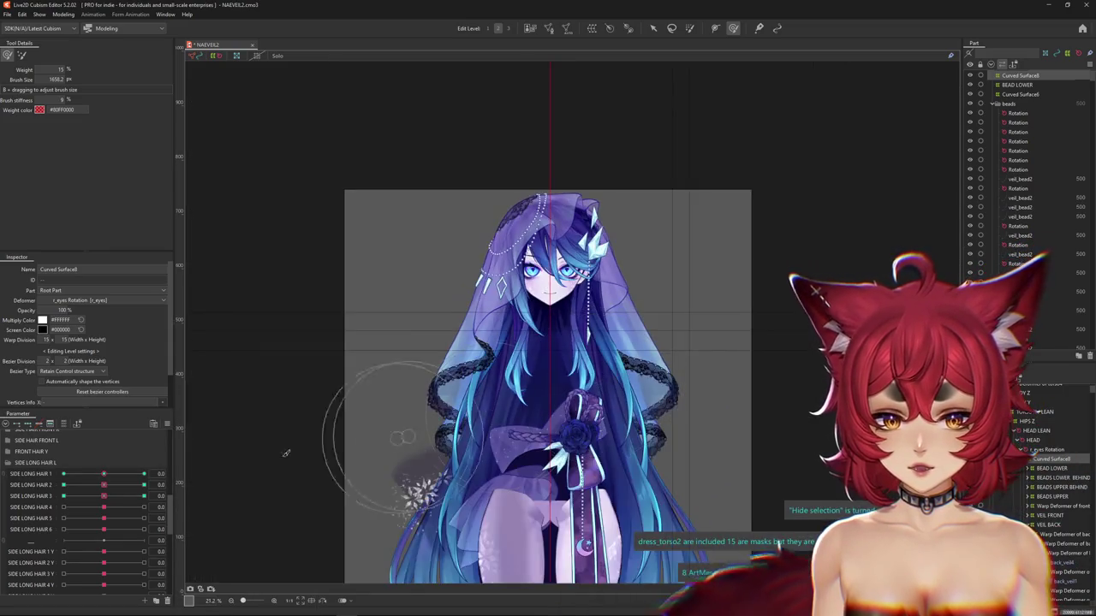
Collapse the SIDE LONG HAIR L group and open the Modeling menu
{"action": "left_click", "coordinate": [6, 464]}
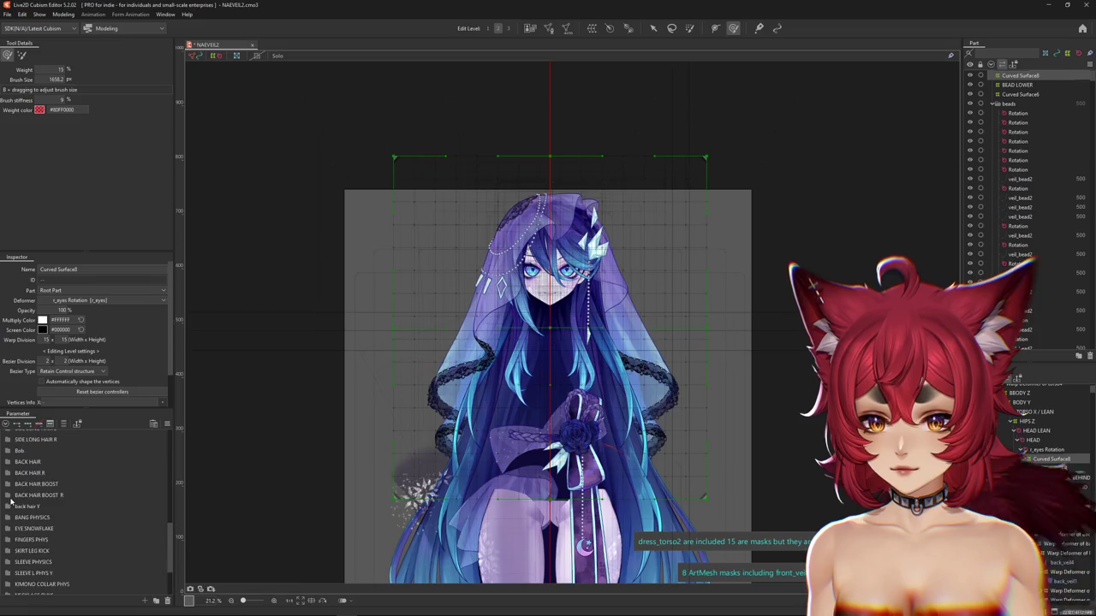
{"action": "scroll", "coordinate": [11, 501], "scroll_direction": "up", "scroll_amount": 10}
{"action": "scroll", "coordinate": [16, 501], "scroll_direction": "down", "scroll_amount": 2}
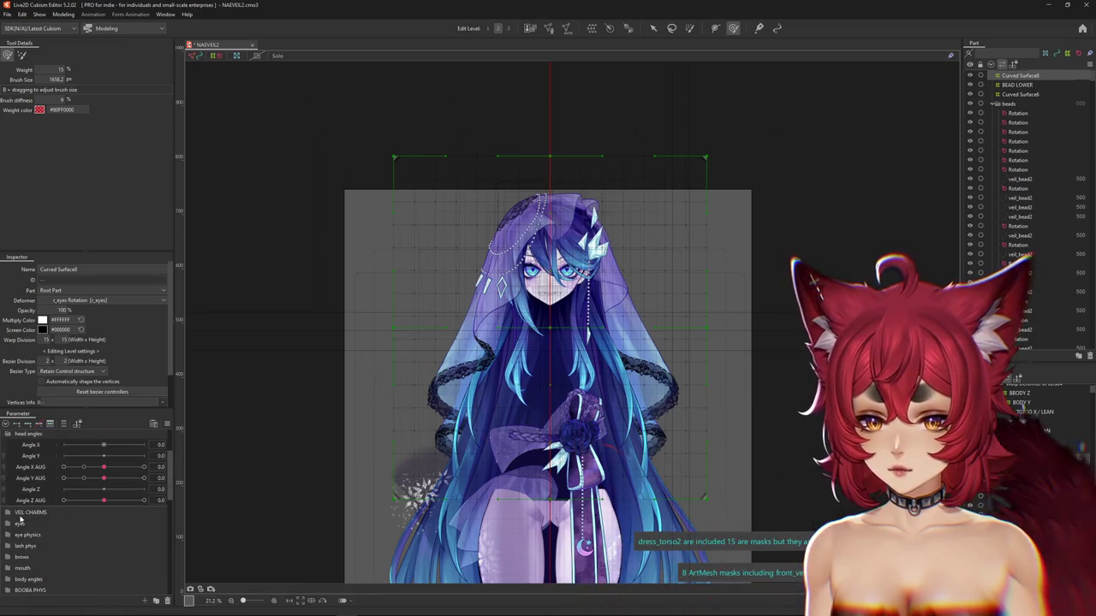
{"action": "scroll", "coordinate": [11, 514], "scroll_direction": "down", "scroll_amount": 5}
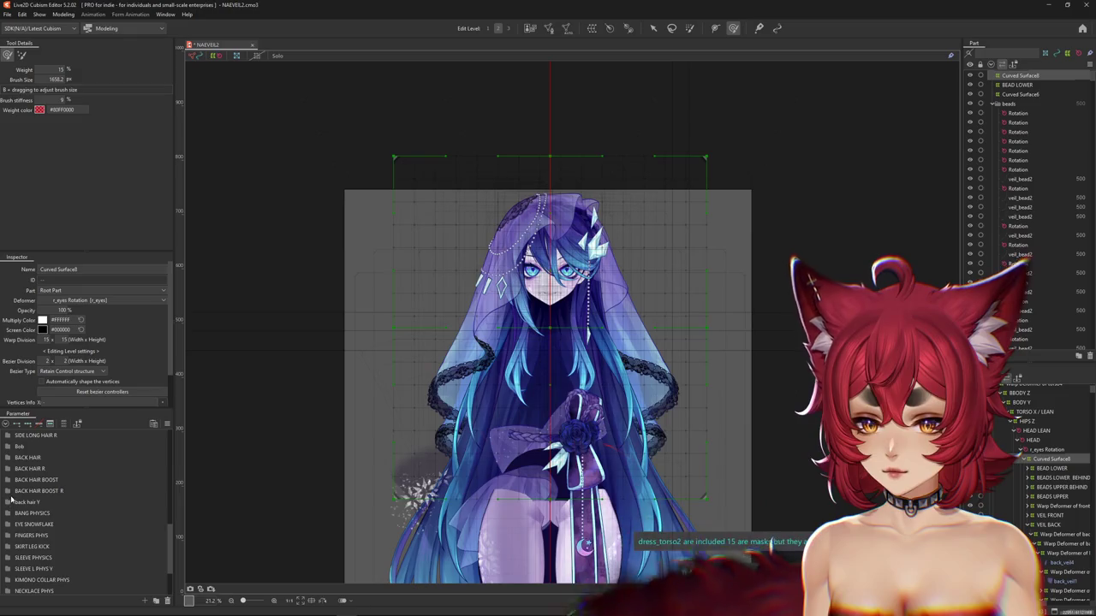
{"action": "scroll", "coordinate": [12, 500], "scroll_direction": "up", "scroll_amount": 3}
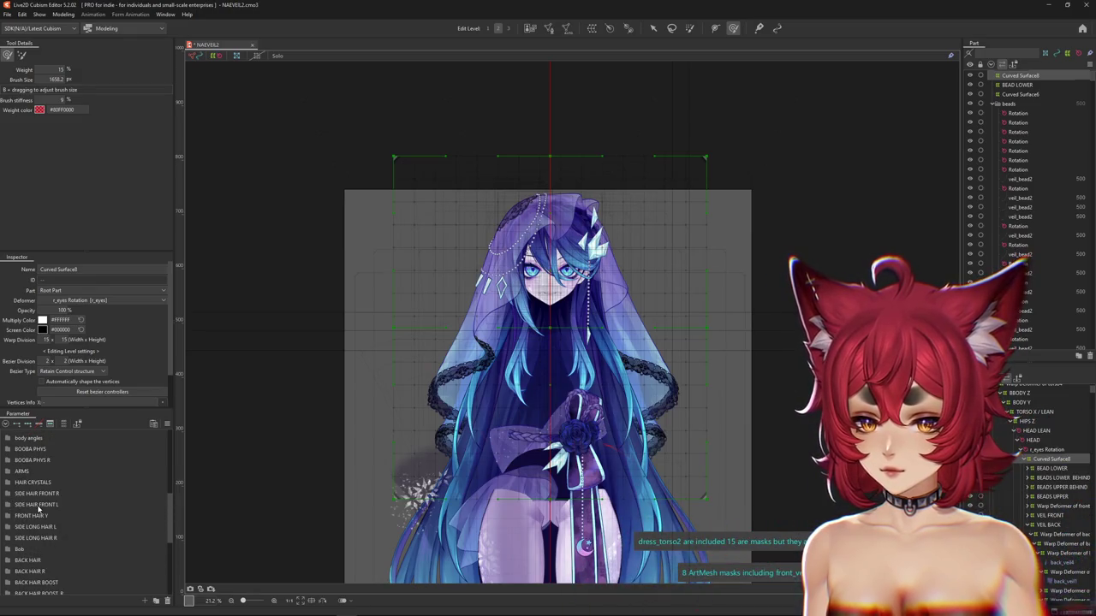
{"action": "left_click", "coordinate": [55, 14]}
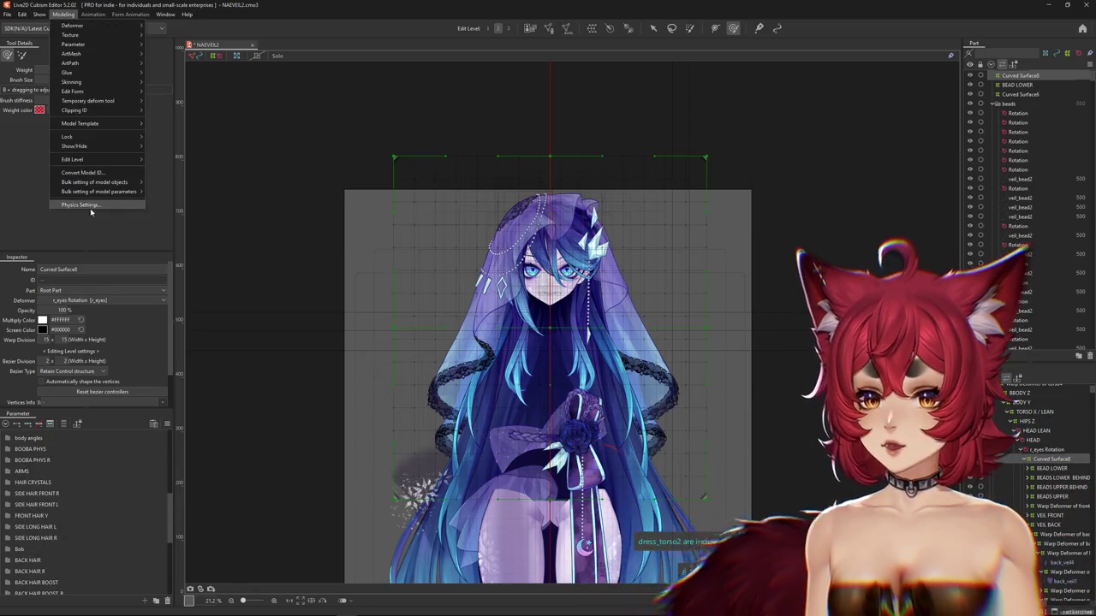
{"action": "left_click", "coordinate": [86, 208]}
{"action": "scroll", "coordinate": [600, 188], "scroll_direction": "up", "scroll_amount": 3}
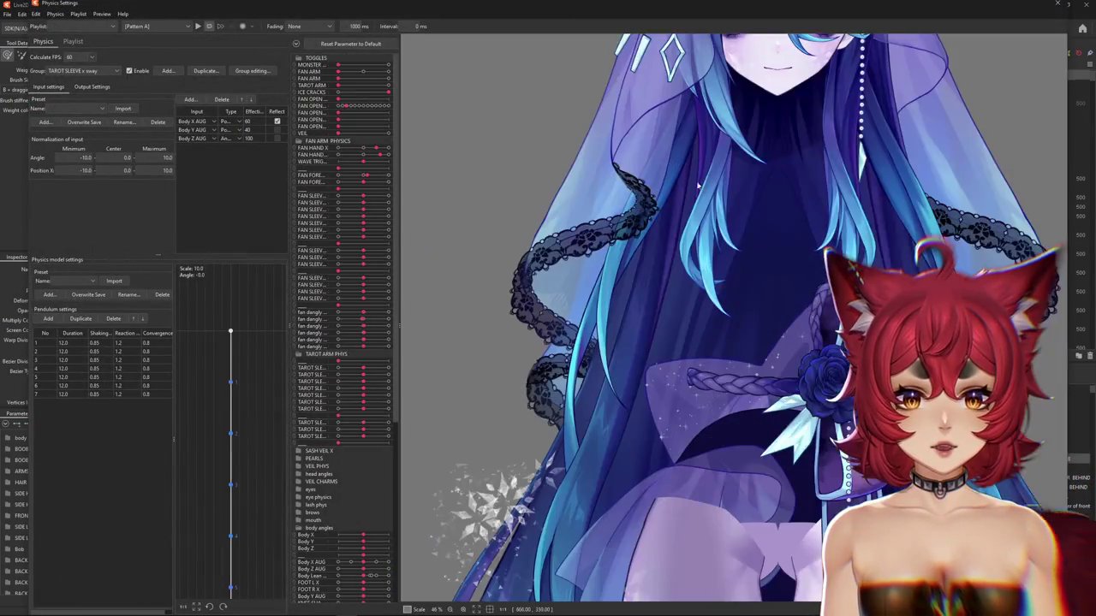
{"action": "scroll", "coordinate": [531, 265], "scroll_direction": "down", "scroll_amount": 4}
{"action": "scroll", "coordinate": [500, 301], "scroll_direction": "up", "scroll_amount": 1}
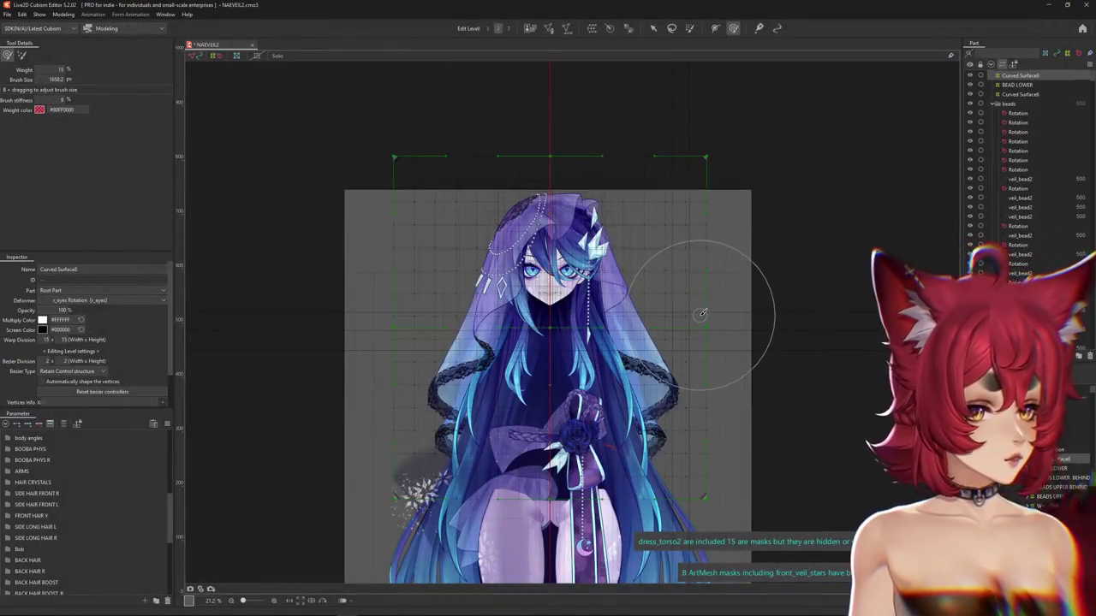
Hide selection outlines with Ctrl+H and expand the VEIL PHYS parameter group
{"action": "scroll", "coordinate": [634, 308], "scroll_direction": "down", "scroll_amount": 2}
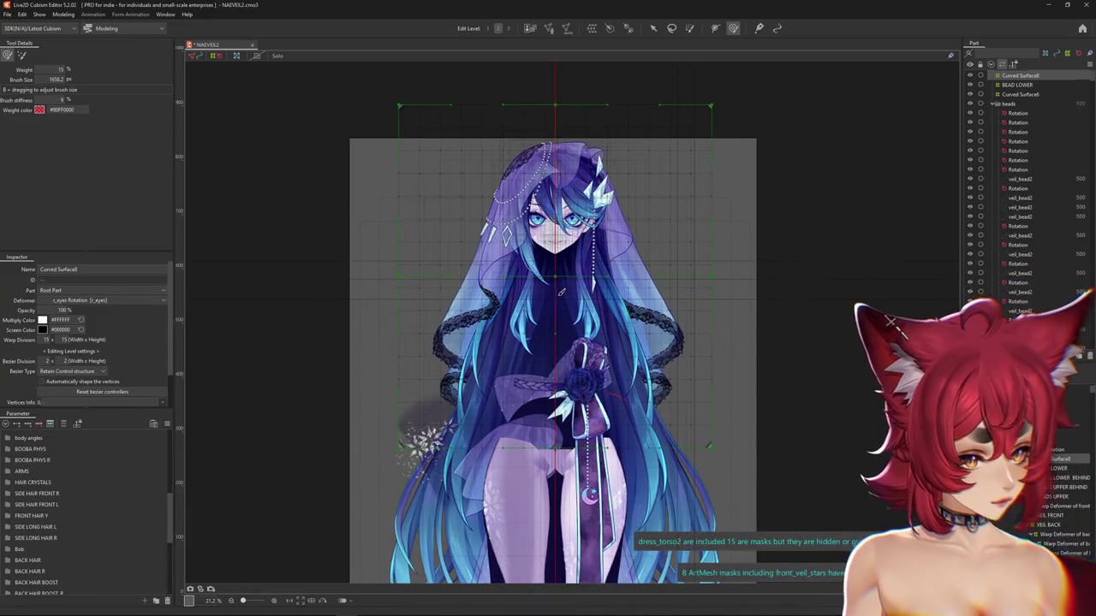
{"action": "key", "text": "ctrl+h"}
{"action": "scroll", "coordinate": [549, 351], "scroll_direction": "up", "scroll_amount": 2}
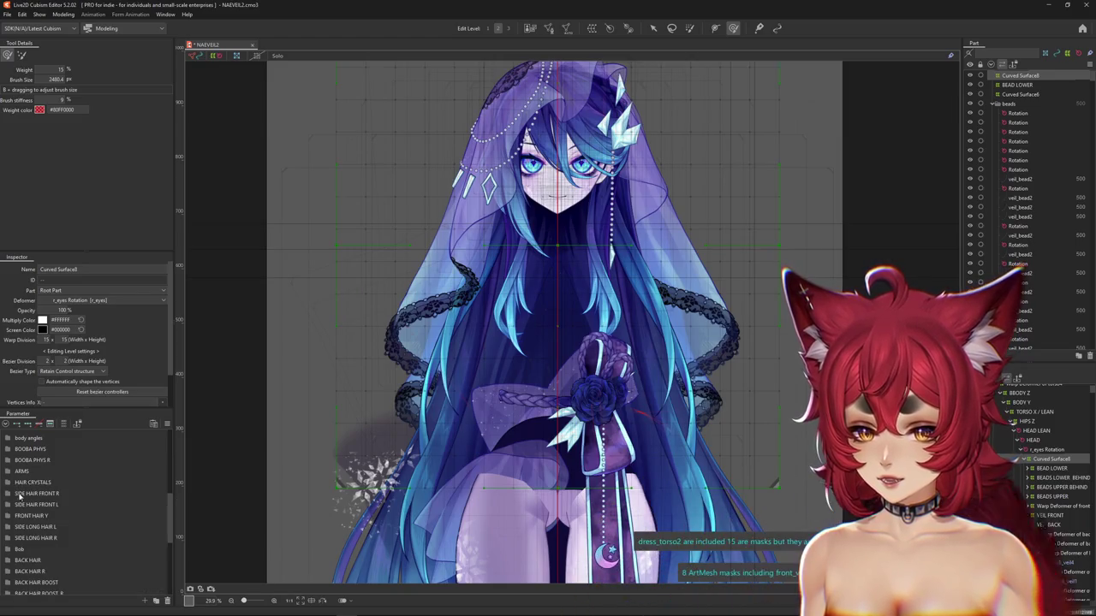
{"action": "scroll", "coordinate": [23, 526], "scroll_direction": "down", "scroll_amount": 1}
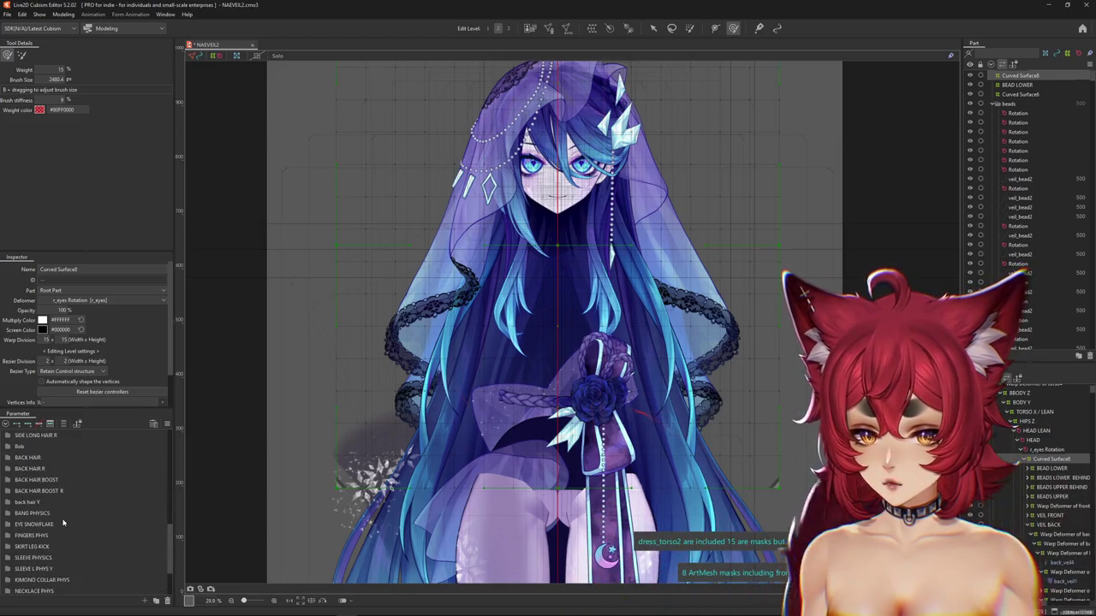
{"action": "scroll", "coordinate": [62, 522], "scroll_direction": "down", "scroll_amount": 2}
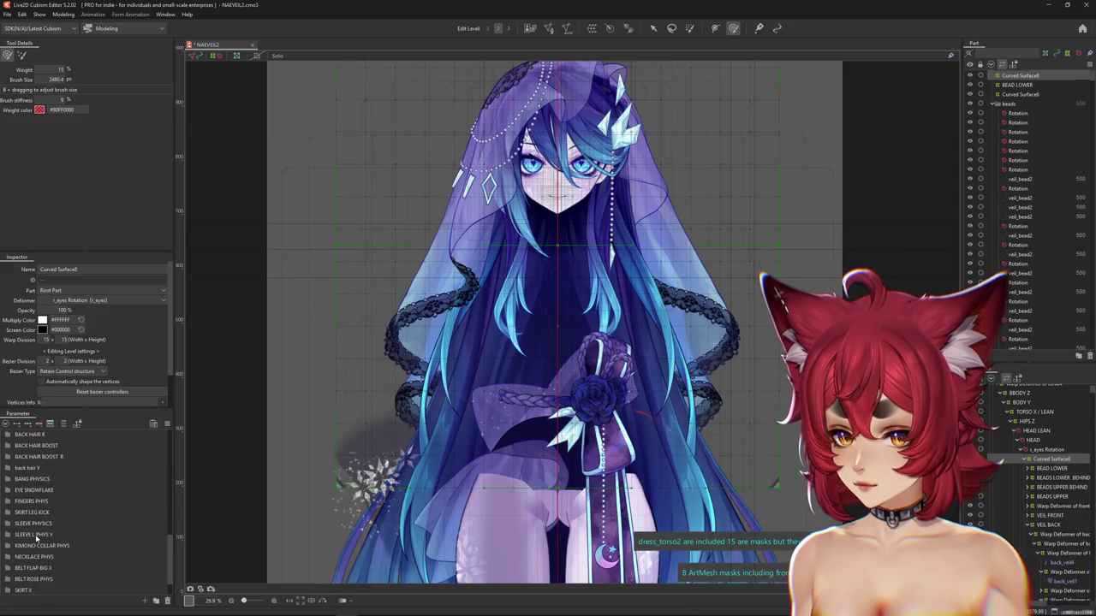
{"action": "scroll", "coordinate": [37, 537], "scroll_direction": "up", "scroll_amount": 4}
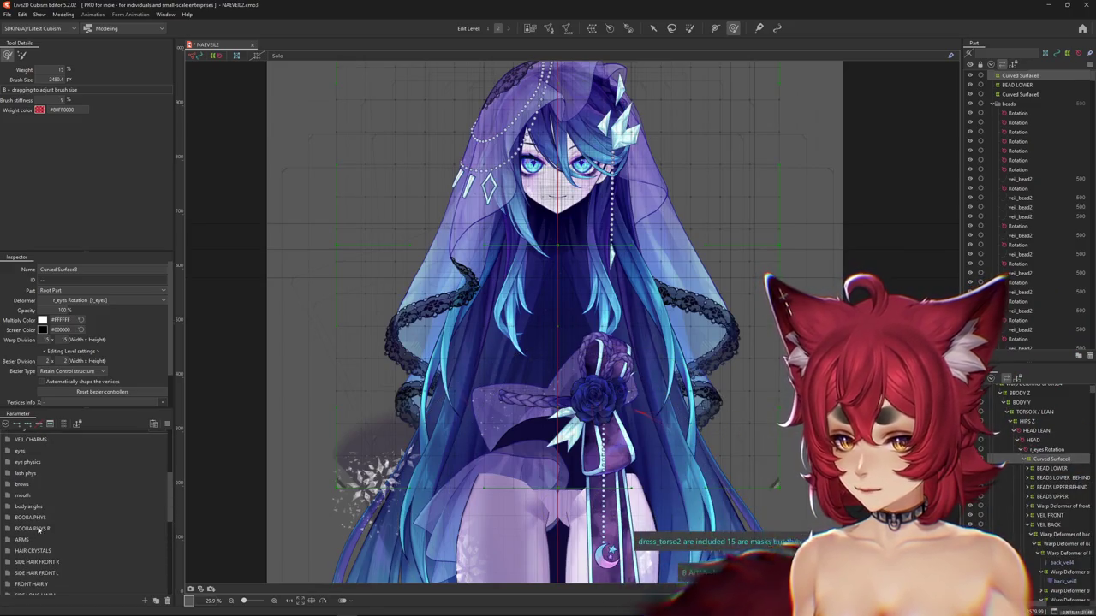
{"action": "scroll", "coordinate": [5, 446], "scroll_direction": "up", "scroll_amount": 1}
{"action": "left_click", "coordinate": [8, 452]}
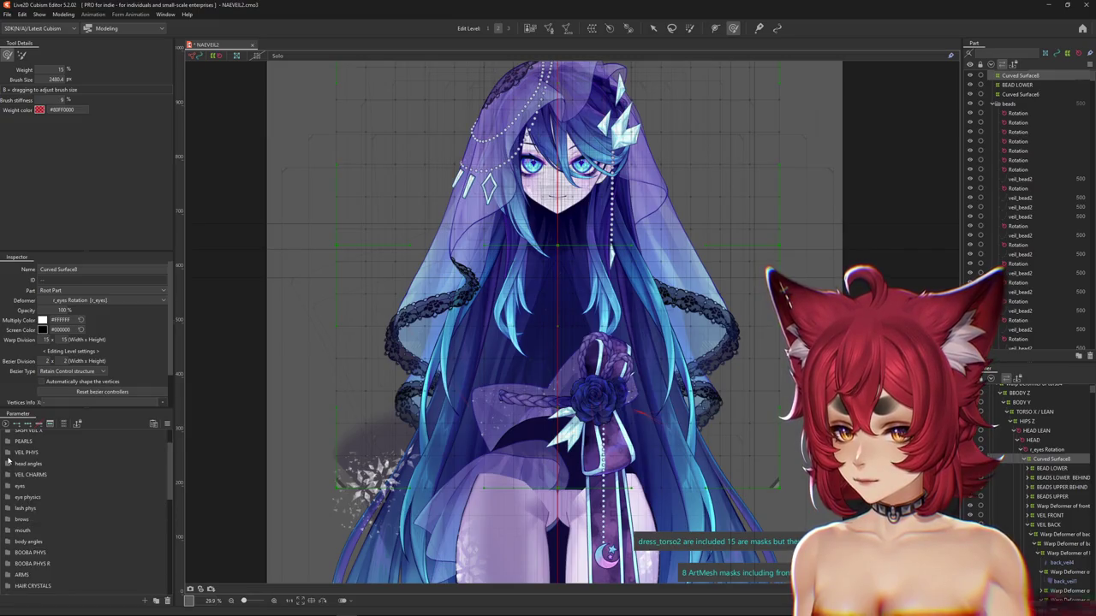
Lower VEIL 4 XY 2 L to check how it bends the veil
{"action": "scroll", "coordinate": [34, 476], "scroll_direction": "down", "scroll_amount": 3}
{"action": "scroll", "coordinate": [98, 497], "scroll_direction": "down", "scroll_amount": 3}
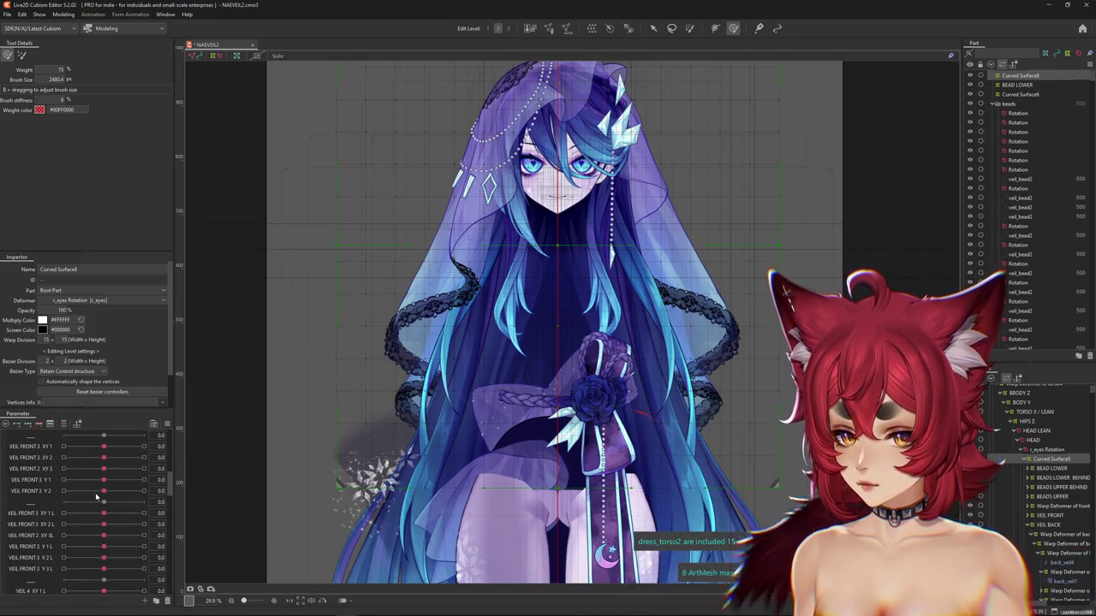
{"action": "scroll", "coordinate": [98, 496], "scroll_direction": "down", "scroll_amount": 2}
{"action": "scroll", "coordinate": [99, 497], "scroll_direction": "down", "scroll_amount": 2}
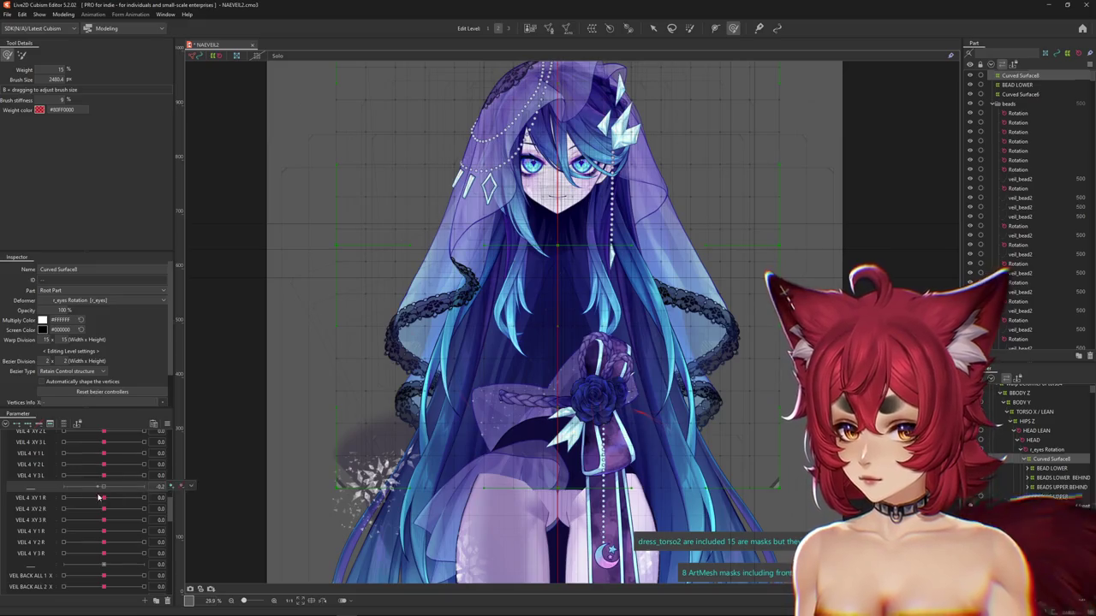
{"action": "left_click", "coordinate": [98, 497]}
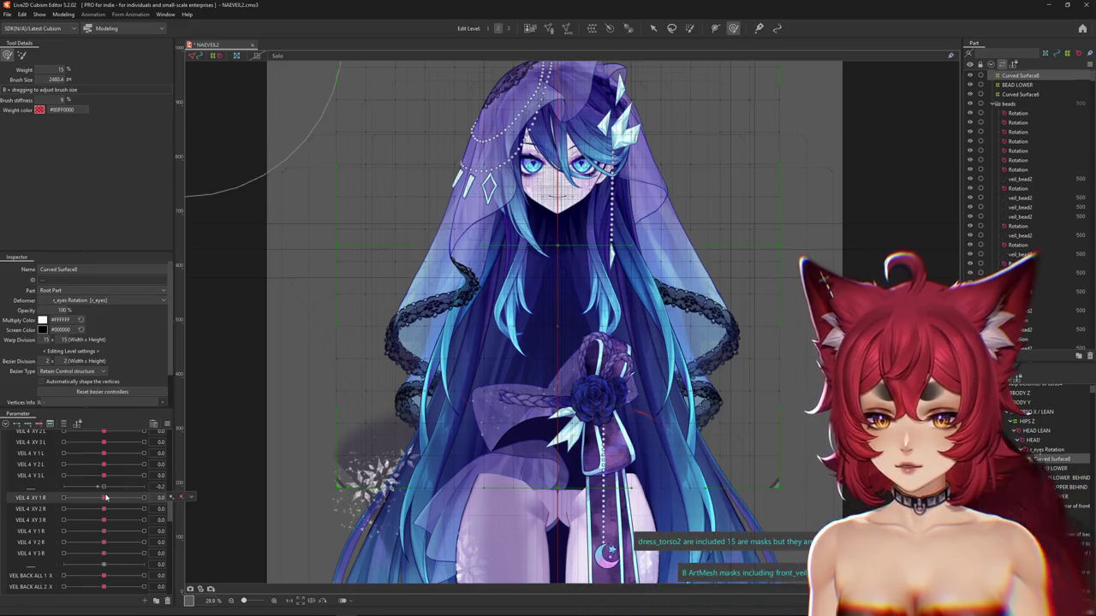
{"action": "scroll", "coordinate": [105, 497], "scroll_direction": "up", "scroll_amount": 1}
{"action": "left_click", "coordinate": [104, 462]}
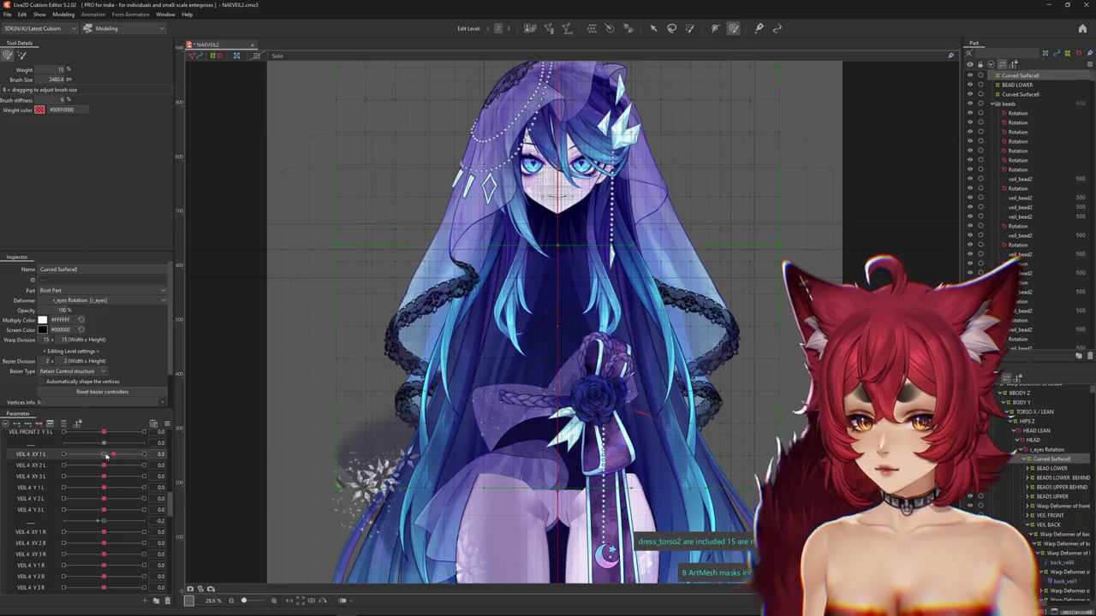
{"action": "left_click_drag", "start_coordinate": [142, 465], "coordinate": [102, 467]}
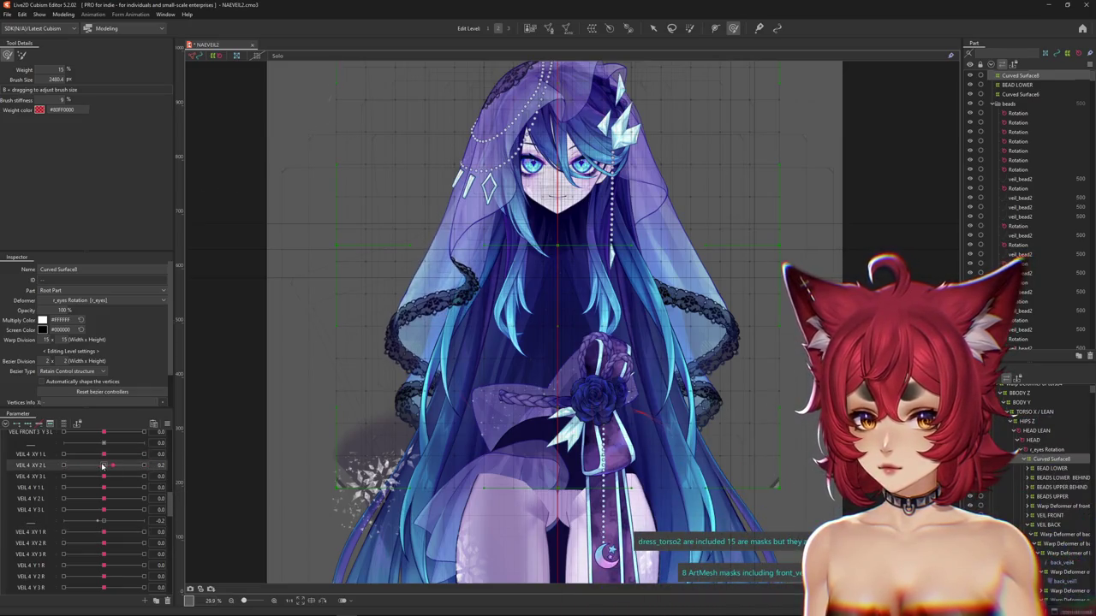
Select VEIL FRONT 3 Y 1 L, then push VEIL BACK ALL 2 X to its maximum
{"action": "scroll", "coordinate": [146, 475], "scroll_direction": "up", "scroll_amount": 1}
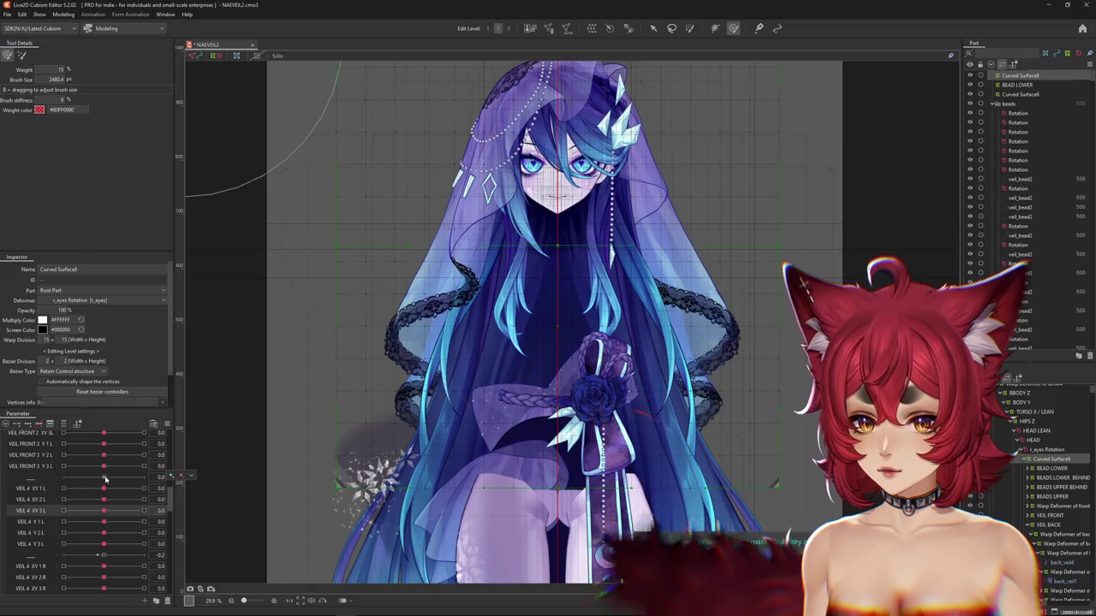
{"action": "left_click", "coordinate": [120, 445]}
{"action": "scroll", "coordinate": [124, 458], "scroll_direction": "down", "scroll_amount": 2}
{"action": "scroll", "coordinate": [128, 462], "scroll_direction": "down", "scroll_amount": 2}
{"action": "scroll", "coordinate": [132, 466], "scroll_direction": "down", "scroll_amount": 2}
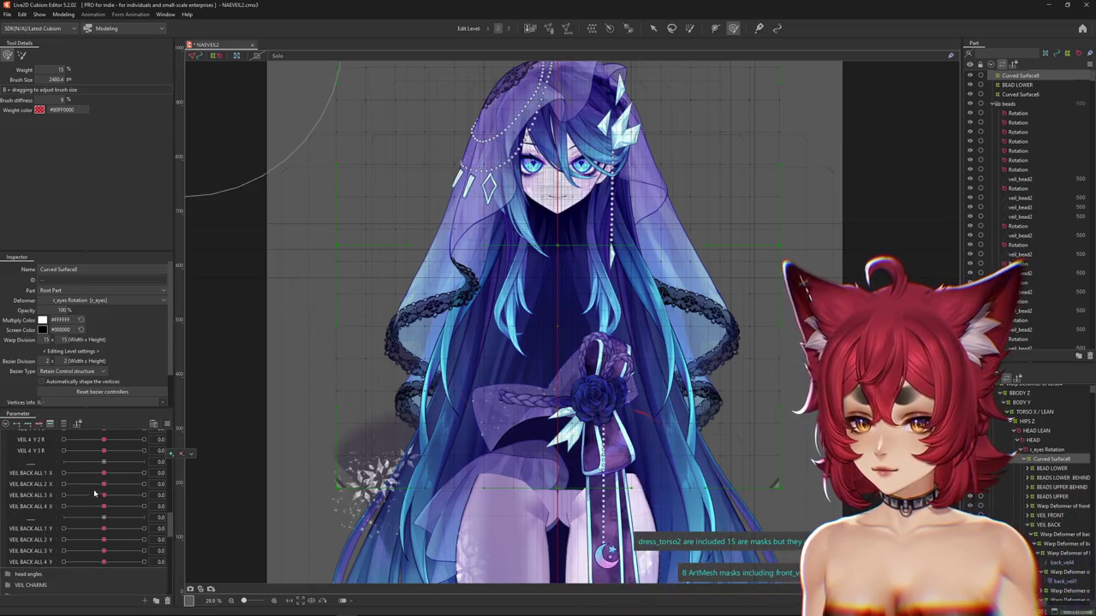
{"action": "mouse_move", "coordinate": [140, 484]}
{"action": "left_mouse_down"}
{"action": "mouse_move", "coordinate": [159, 484]}
{"action": "mouse_move", "coordinate": [104, 484]}
{"action": "mouse_move", "coordinate": [144, 495]}
{"action": "mouse_move", "coordinate": [104, 495]}
{"action": "left_mouse_up"}
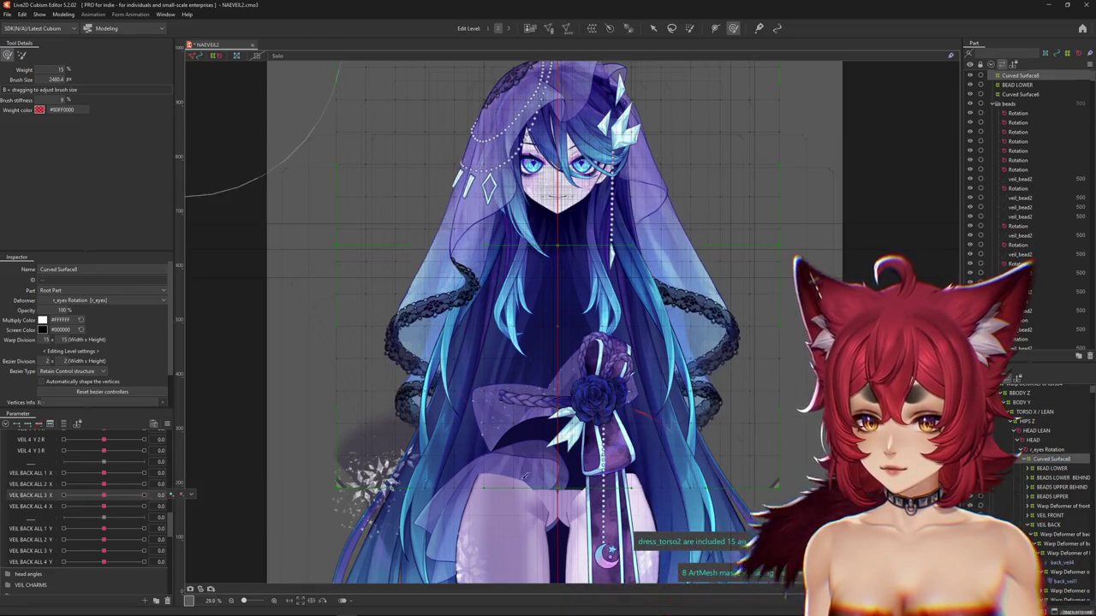
Hide the warp deformer's grid and bring up the parameter options menu
{"action": "scroll", "coordinate": [86, 497], "scroll_direction": "up", "scroll_amount": 10}
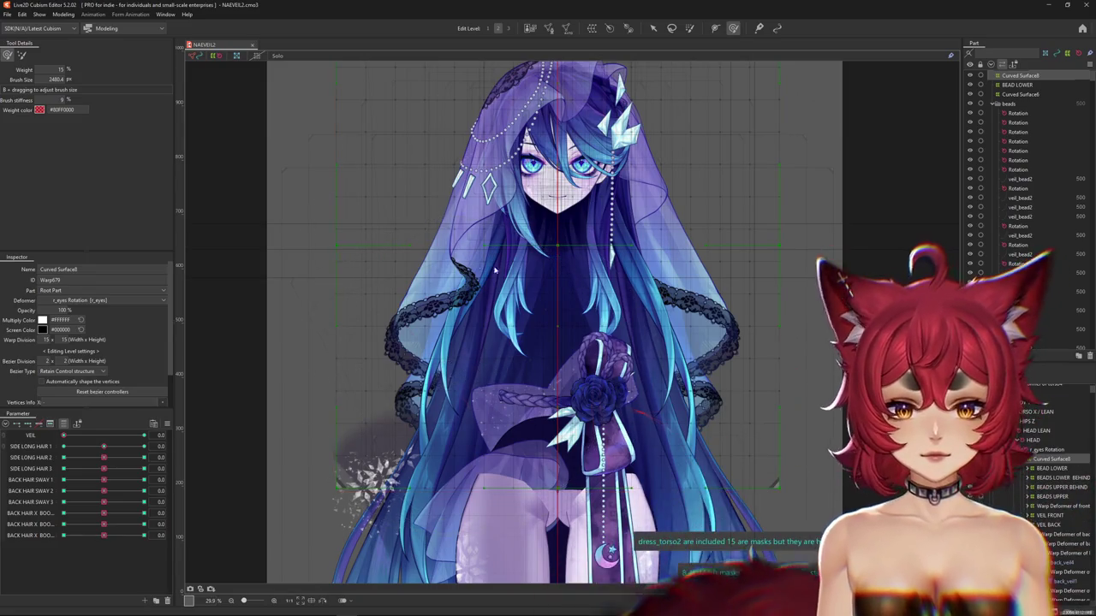
{"action": "scroll", "coordinate": [510, 322], "scroll_direction": "up", "scroll_amount": 2}
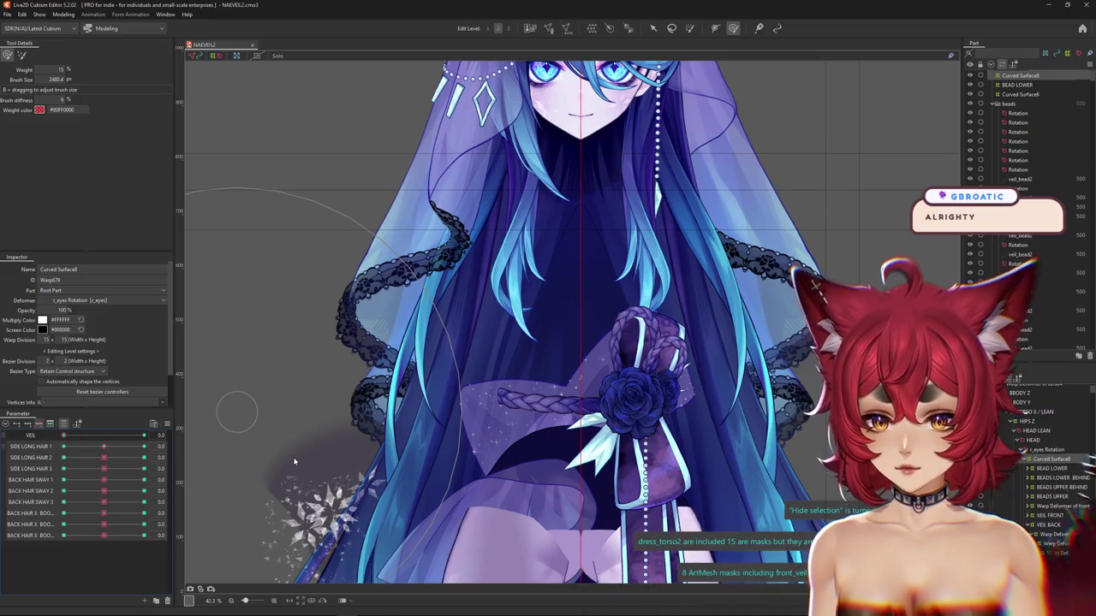
{"action": "scroll", "coordinate": [339, 446], "scroll_direction": "down", "scroll_amount": 2}
{"action": "scroll", "coordinate": [281, 426], "scroll_direction": "up", "scroll_amount": 2}
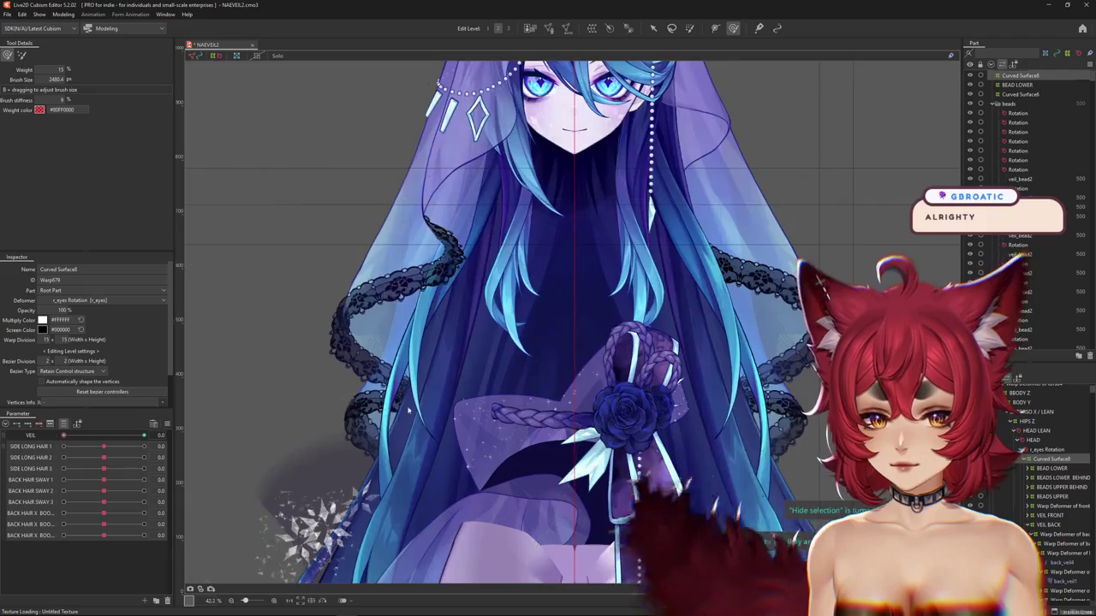
{"action": "scroll", "coordinate": [421, 394], "scroll_direction": "down", "scroll_amount": 3}
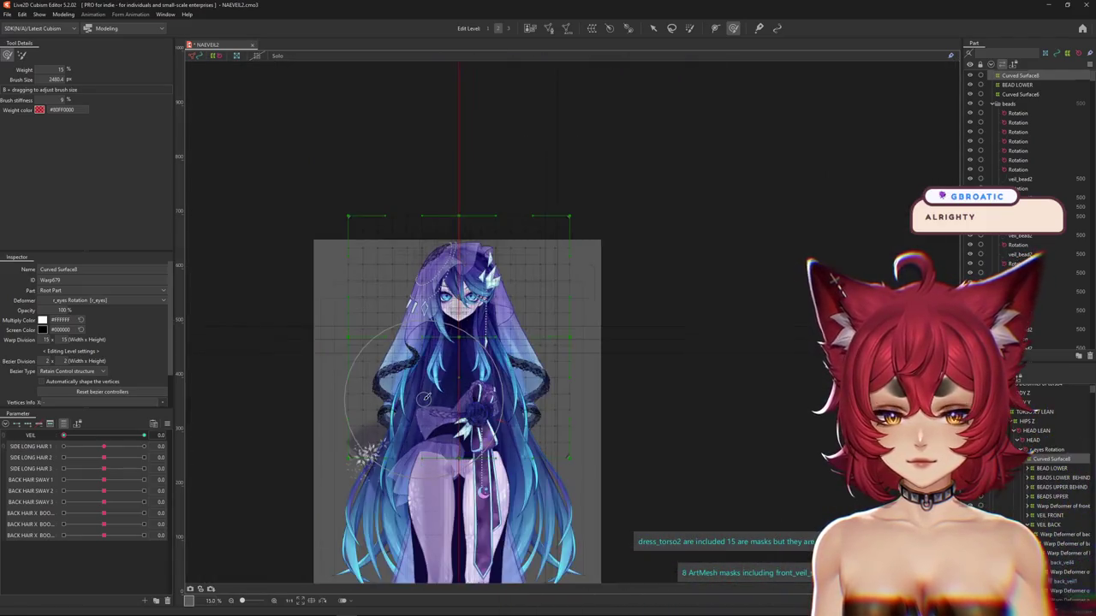
{"action": "scroll", "coordinate": [394, 359], "scroll_direction": "up", "scroll_amount": 2}
{"action": "key", "text": "ctrl+h"}
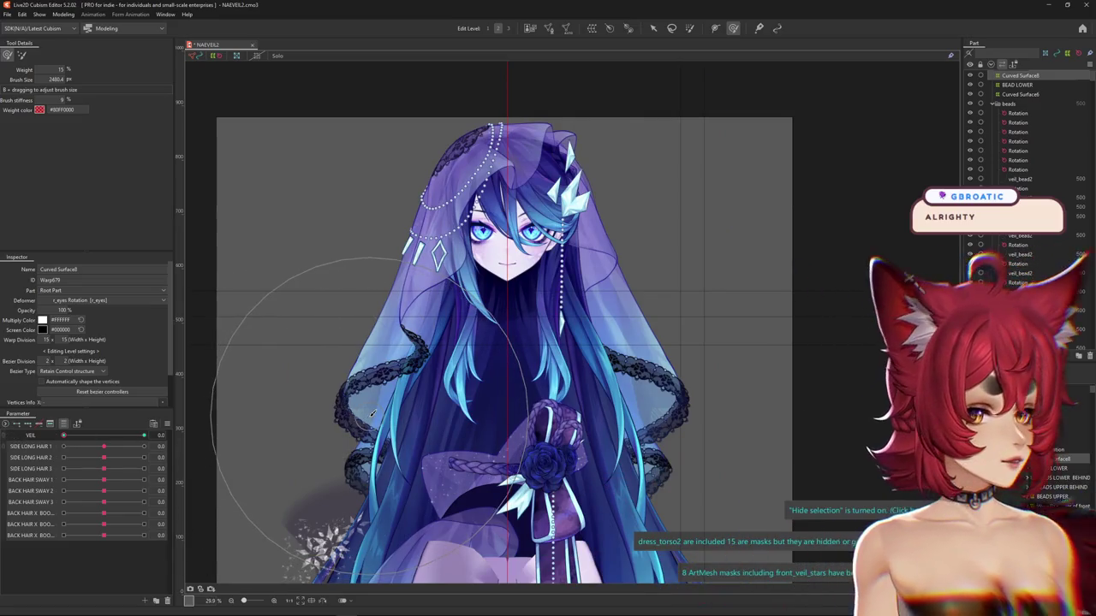
{"action": "right_click", "coordinate": [265, 385]}
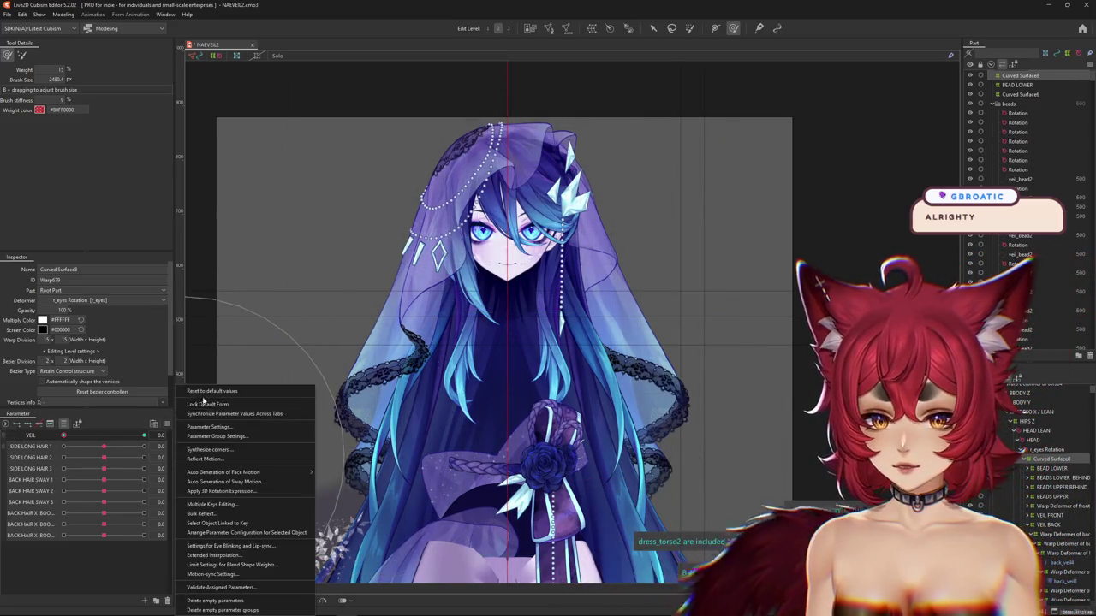
Show the warp deformer grid again and restore the full parameter list
{"action": "key", "text": "Escape"}
{"action": "key", "text": "ctrl+h"}
{"action": "left_click", "coordinate": [61, 426]}
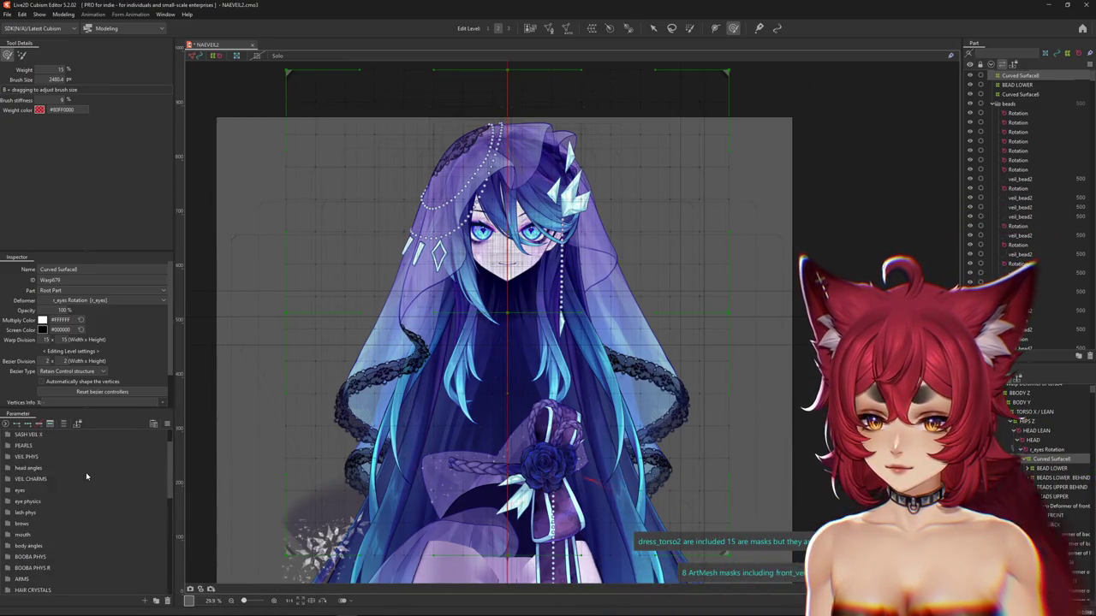
{"action": "scroll", "coordinate": [87, 476], "scroll_direction": "down", "scroll_amount": 4}
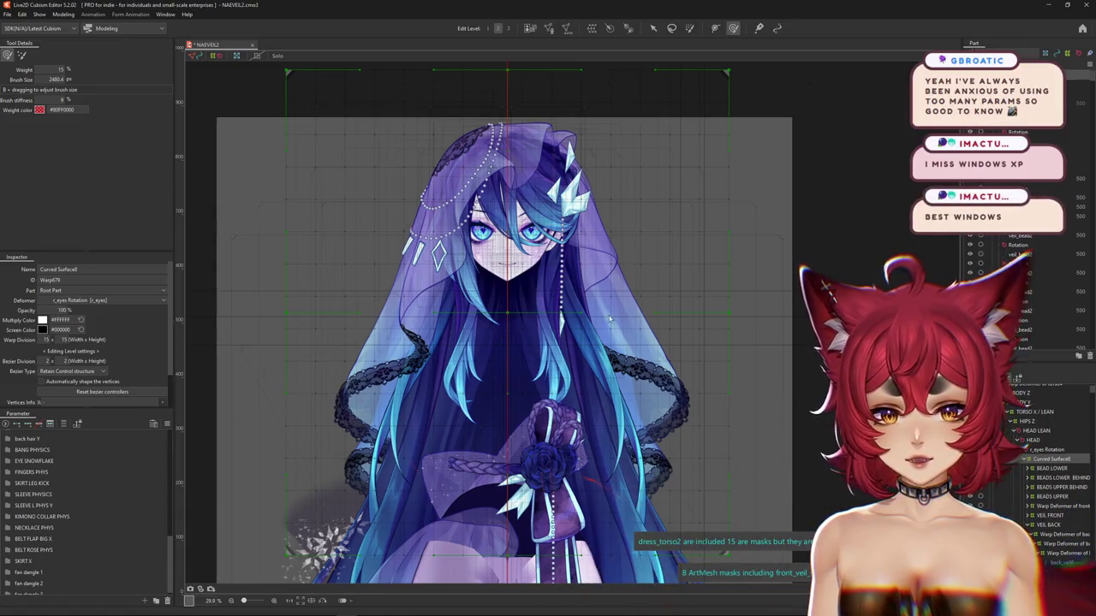
{"action": "scroll", "coordinate": [835, 284], "scroll_direction": "down", "scroll_amount": 2}
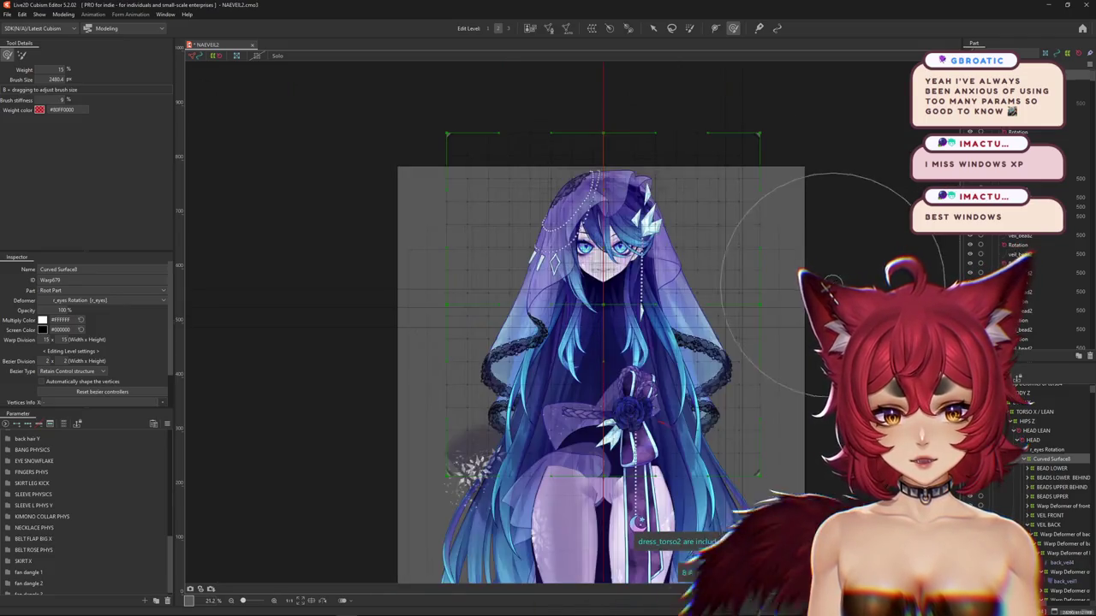
{"action": "scroll", "coordinate": [739, 282], "scroll_direction": "up", "scroll_amount": 2}
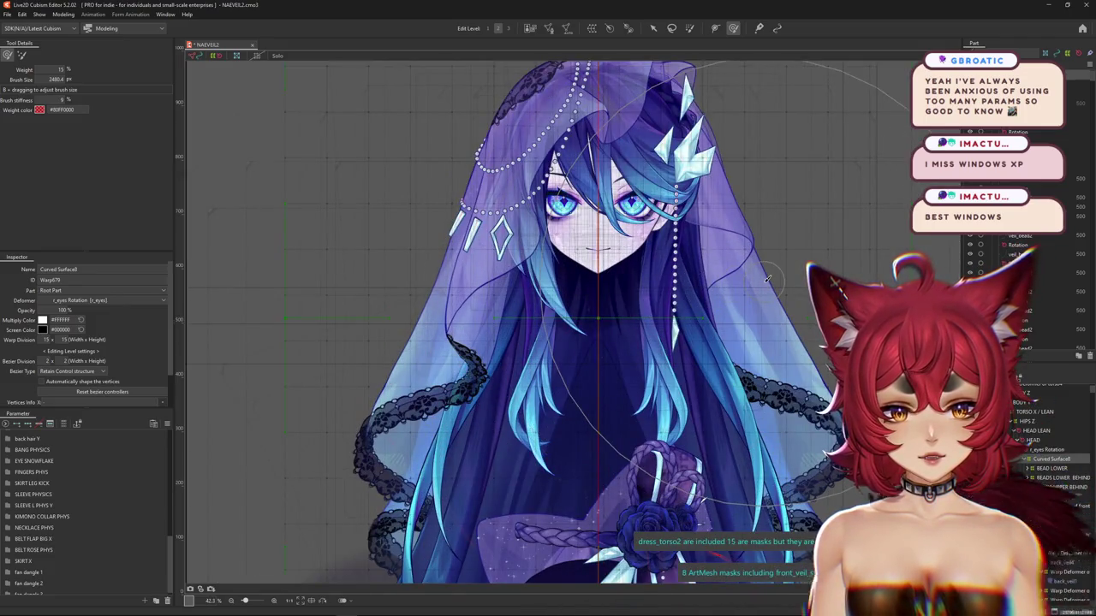
Test a head and veil deformation, then hide the mesh and selection overlays
{"action": "left_click_drag", "start_coordinate": [768, 281], "coordinate": [599, 197]}
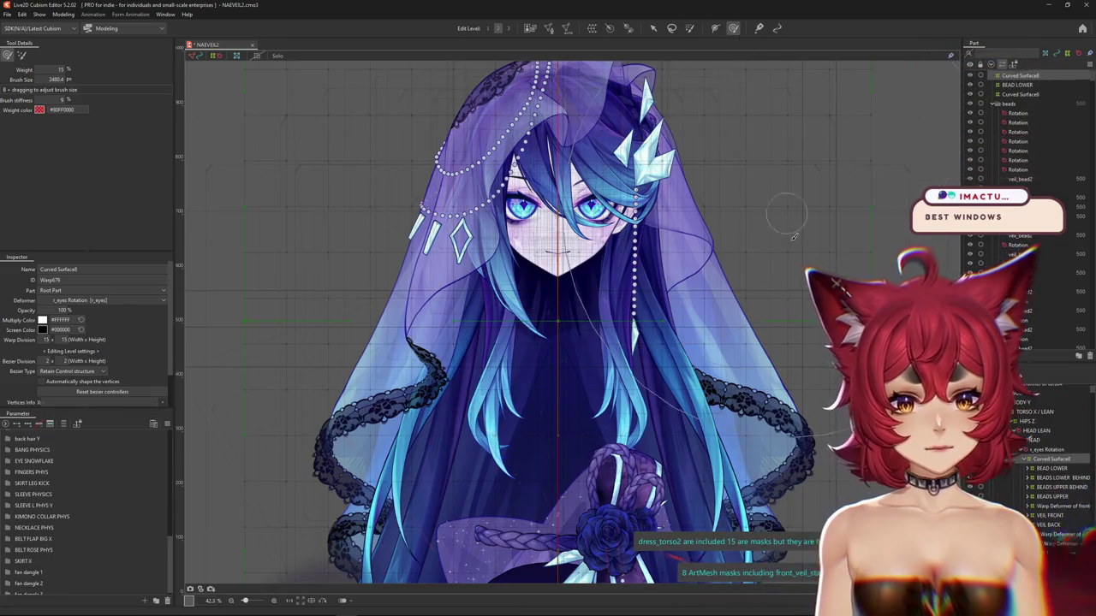
{"action": "key", "text": "ctrl+h"}
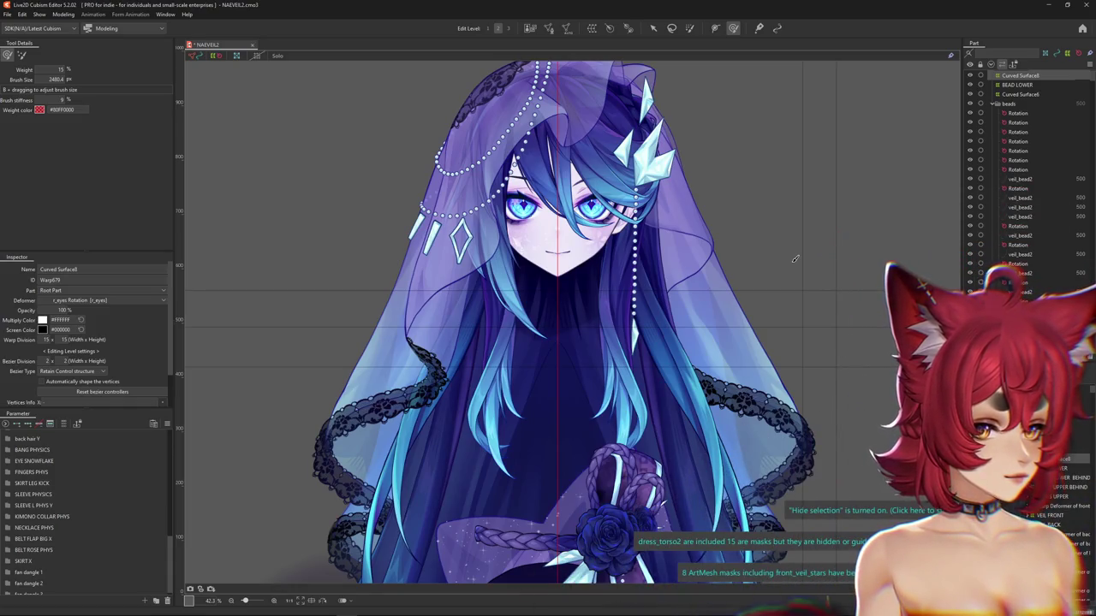
{"action": "scroll", "coordinate": [671, 252], "scroll_direction": "down", "scroll_amount": 2}
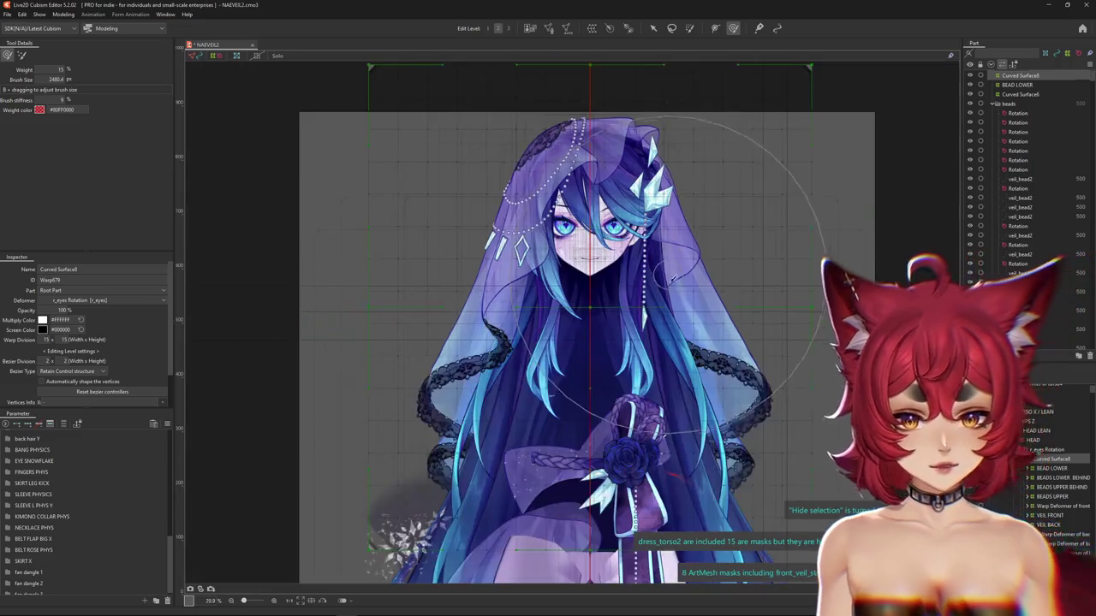
{"action": "scroll", "coordinate": [705, 271], "scroll_direction": "down", "scroll_amount": 2}
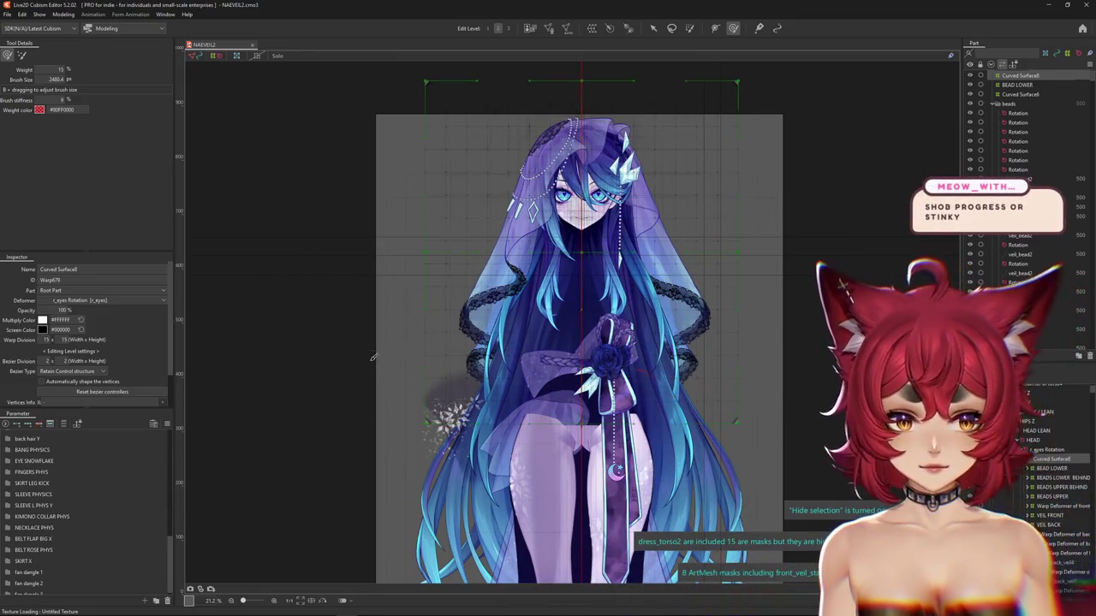
{"action": "key", "text": "ctrl+h"}
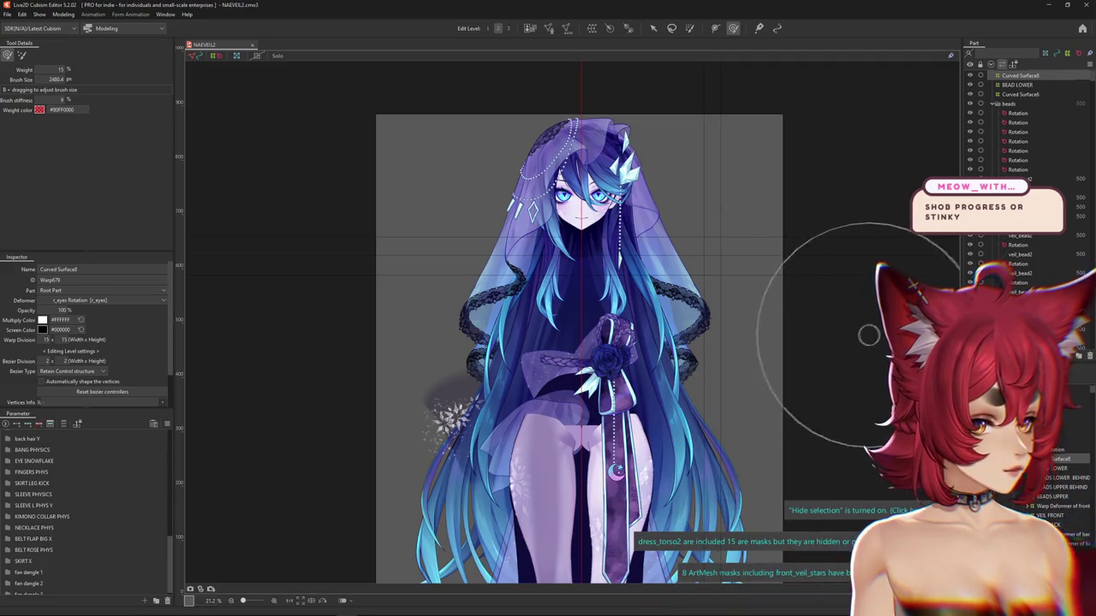
Recentre and zoom out to frame the full character, then select the VEIL BACK deformer
{"action": "left_click_drag", "start_coordinate": [797, 350], "coordinate": [726, 318]}
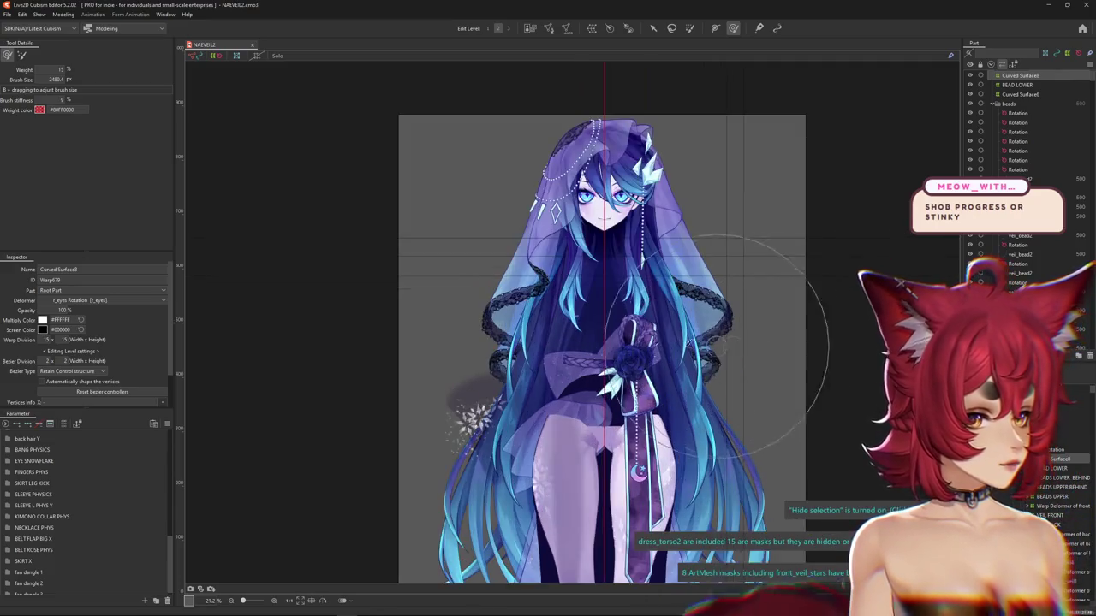
{"action": "scroll", "coordinate": [642, 291], "scroll_direction": "up", "scroll_amount": 1}
{"action": "scroll", "coordinate": [642, 291], "scroll_direction": "up", "scroll_amount": 1}
{"action": "scroll", "coordinate": [642, 291], "scroll_direction": "up", "scroll_amount": 1}
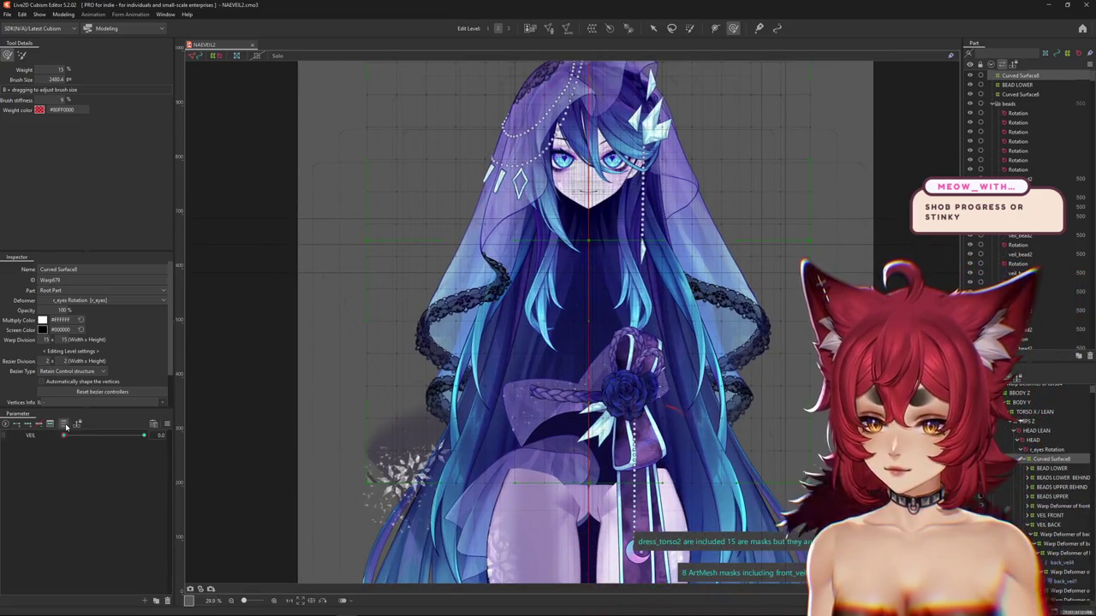
{"action": "left_click", "coordinate": [1050, 524]}
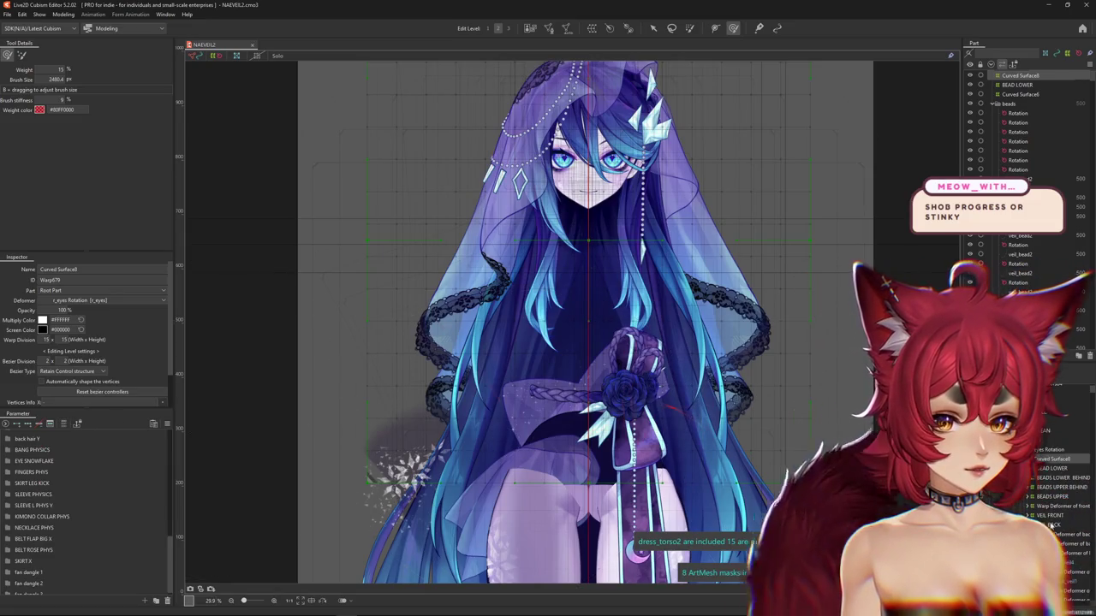
Select all back-veil meshes, hide the overlay, and test the VEIL BACK ALL X sway
{"action": "double_click", "coordinate": [1053, 526]}
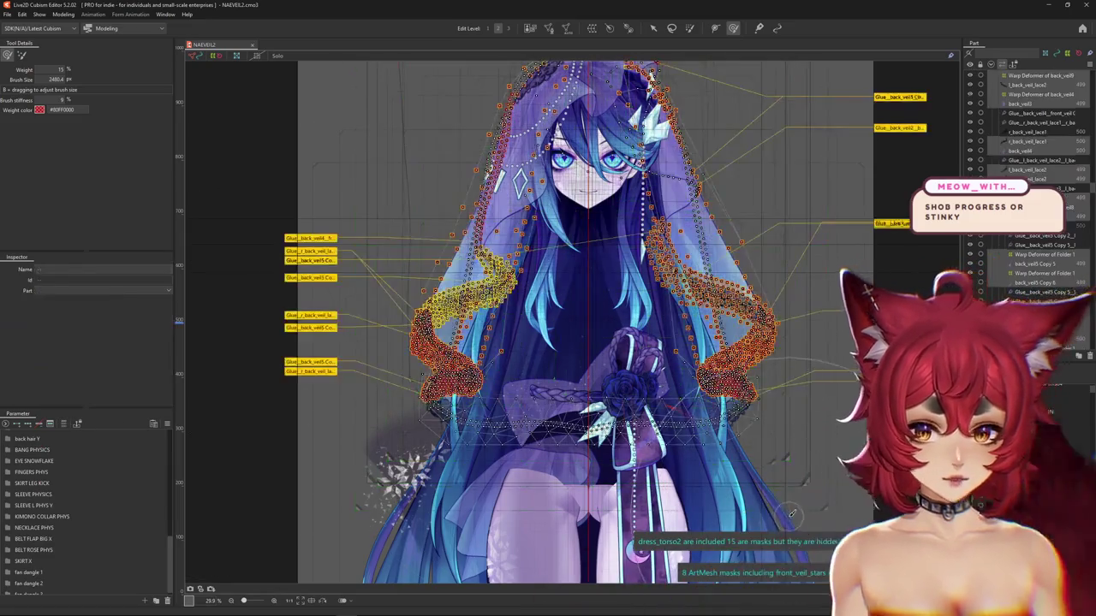
{"action": "left_click", "coordinate": [64, 425]}
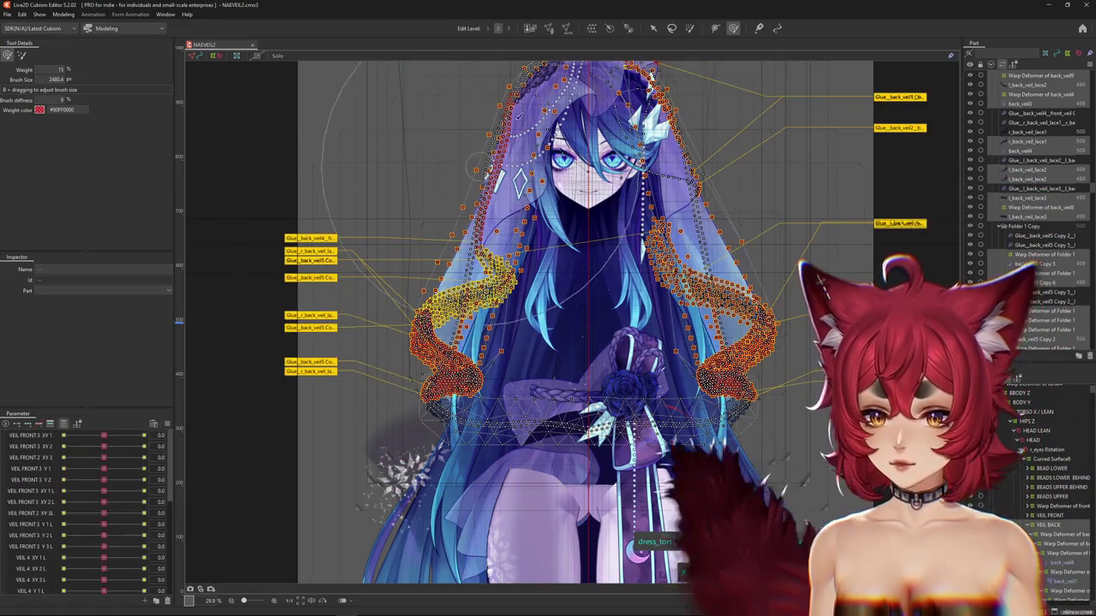
{"action": "key", "text": "v"}
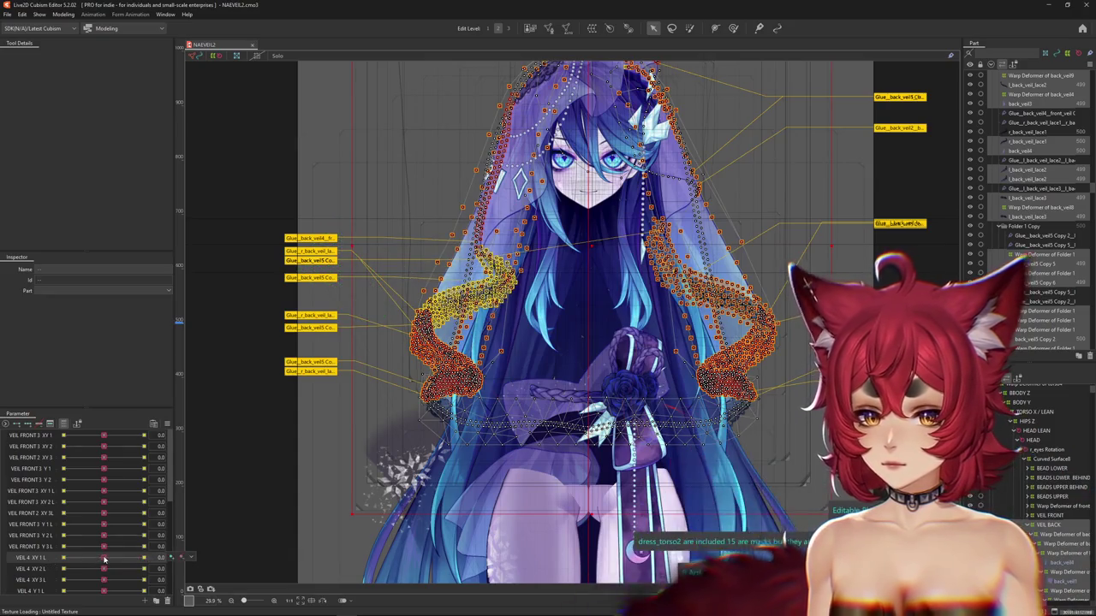
{"action": "key", "text": "ctrl+h"}
{"action": "scroll", "coordinate": [104, 559], "scroll_direction": "down", "scroll_amount": 4}
{"action": "scroll", "coordinate": [104, 559], "scroll_direction": "down", "scroll_amount": 2}
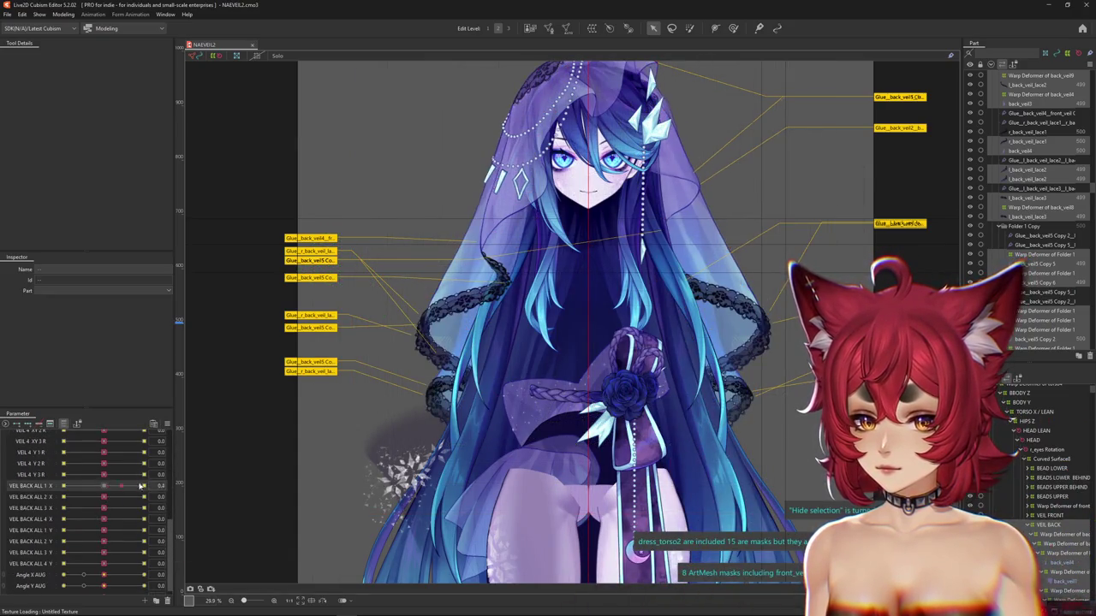
{"action": "mouse_move", "coordinate": [141, 485]}
{"action": "left_mouse_down"}
{"action": "mouse_move", "coordinate": [104, 486]}
{"action": "mouse_move", "coordinate": [148, 497]}
{"action": "mouse_move", "coordinate": [104, 497]}
{"action": "left_mouse_up"}
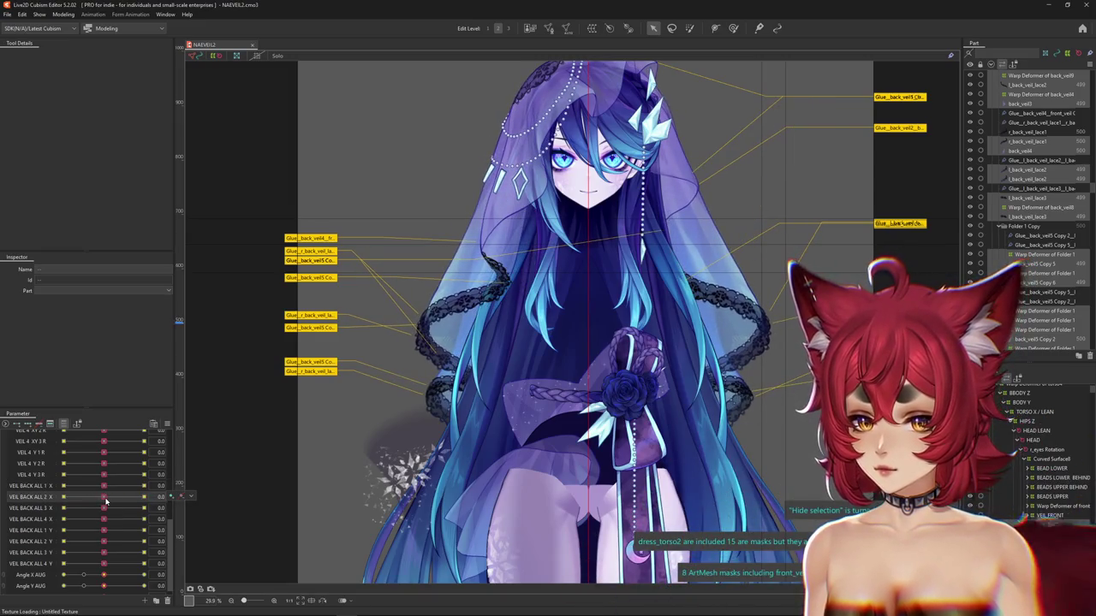
{"action": "scroll", "coordinate": [94, 496], "scroll_direction": "down", "scroll_amount": 5}
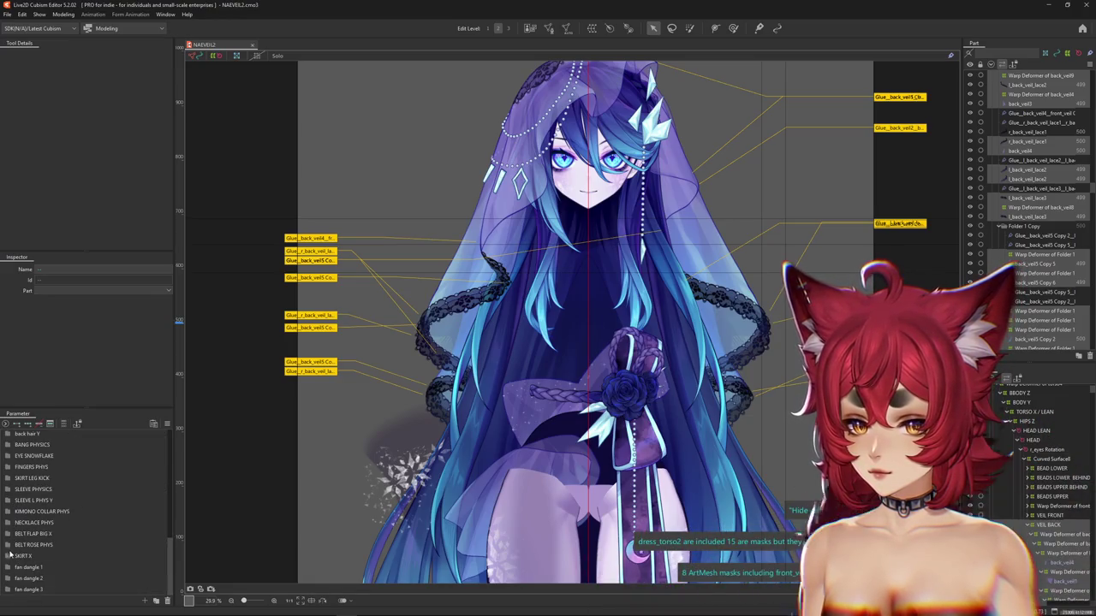
Sway the back hair with the boost sliders, setting the third BACK HAIR BOOST to -0.4
{"action": "scroll", "coordinate": [7, 490], "scroll_direction": "up", "scroll_amount": 3}
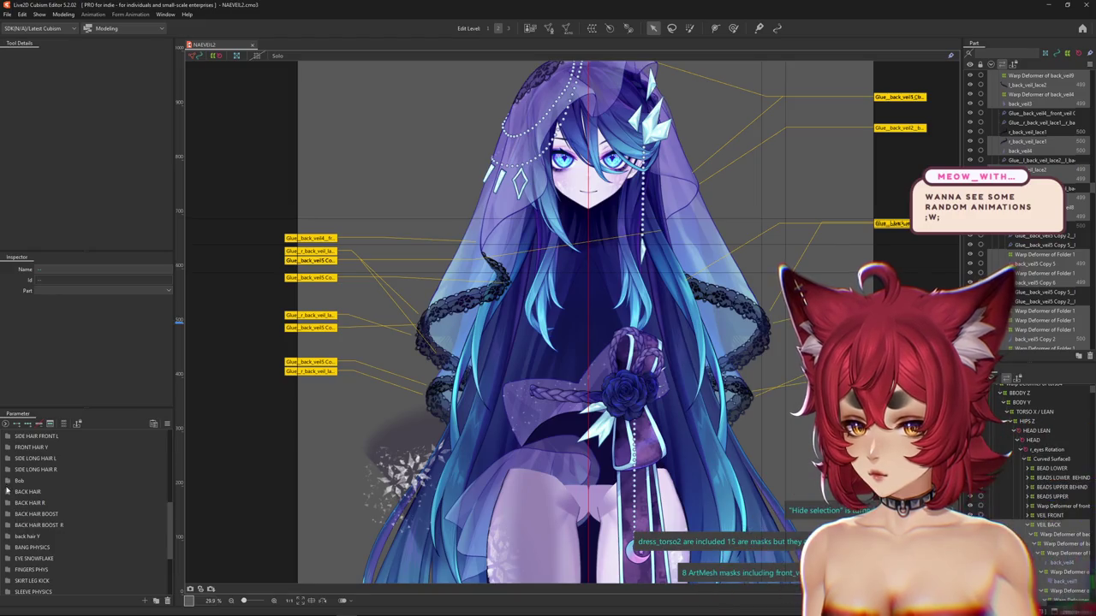
{"action": "left_click", "coordinate": [8, 492]}
{"action": "left_click", "coordinate": [9, 493]}
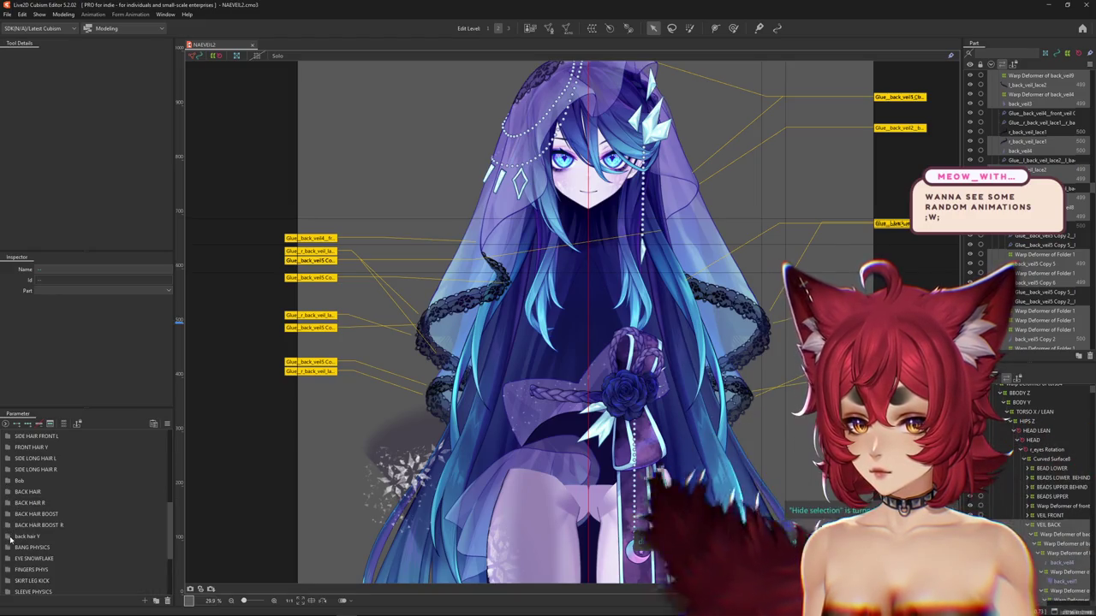
{"action": "key", "text": "h"}
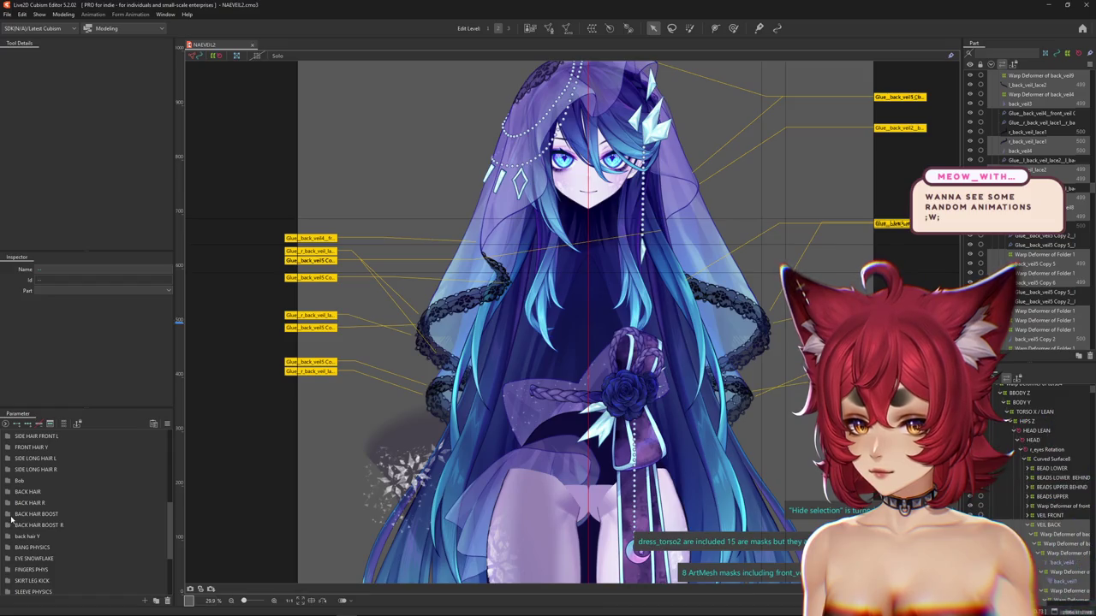
{"action": "left_click_drag", "start_coordinate": [77, 529], "coordinate": [145, 536]}
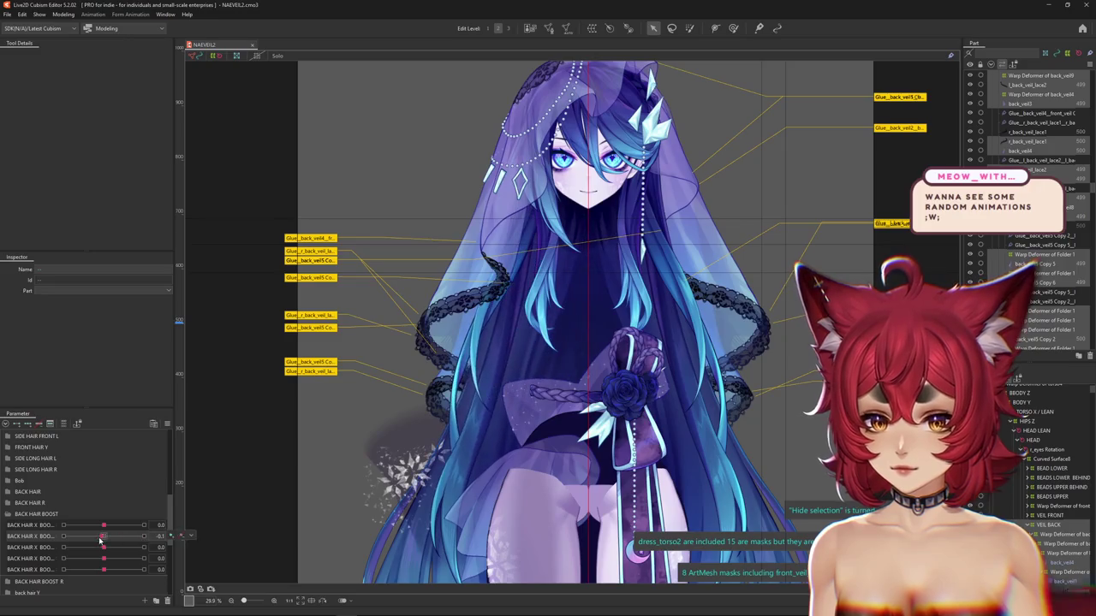
{"action": "left_click_drag", "start_coordinate": [103, 547], "coordinate": [86, 547]}
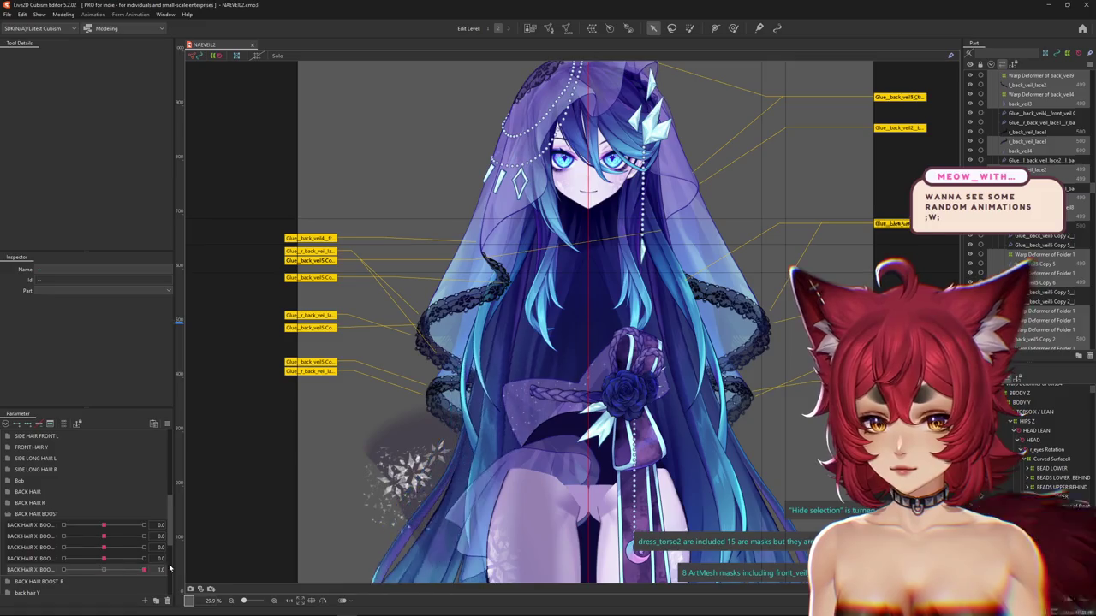
Push the first and fifth back hair boosts to maximum, then select VEIL BACK ALL 1 X
{"action": "left_click", "coordinate": [8, 515]}
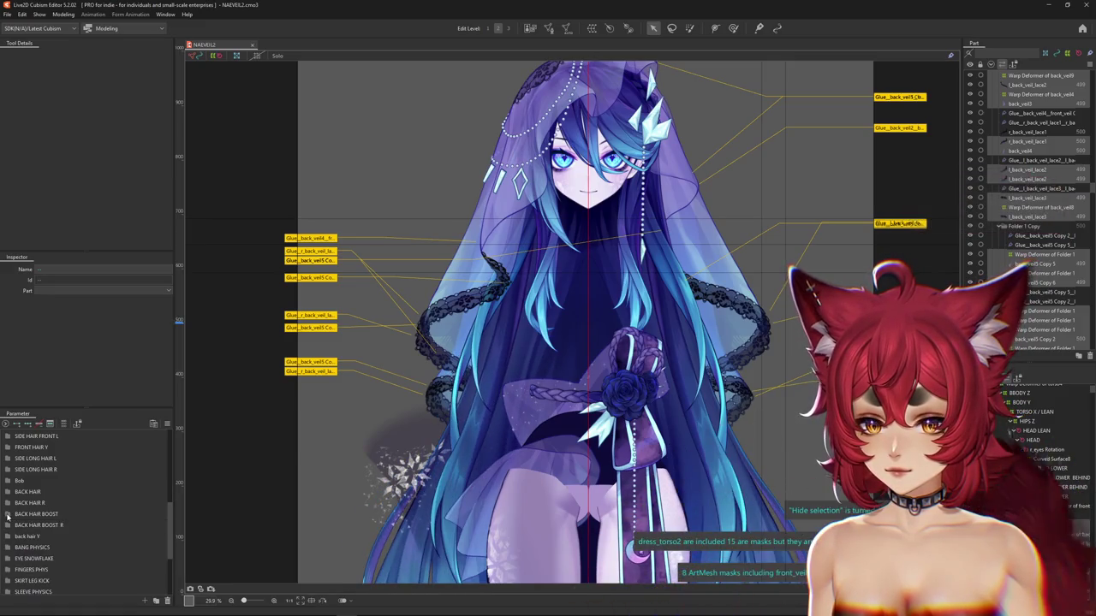
{"action": "mouse_move", "coordinate": [103, 536]}
{"action": "left_mouse_down"}
{"action": "mouse_move", "coordinate": [150, 535]}
{"action": "mouse_move", "coordinate": [104, 536]}
{"action": "mouse_move", "coordinate": [159, 568]}
{"action": "mouse_move", "coordinate": [103, 569]}
{"action": "left_mouse_up"}
{"action": "left_click_drag", "start_coordinate": [103, 580], "coordinate": [147, 582]}
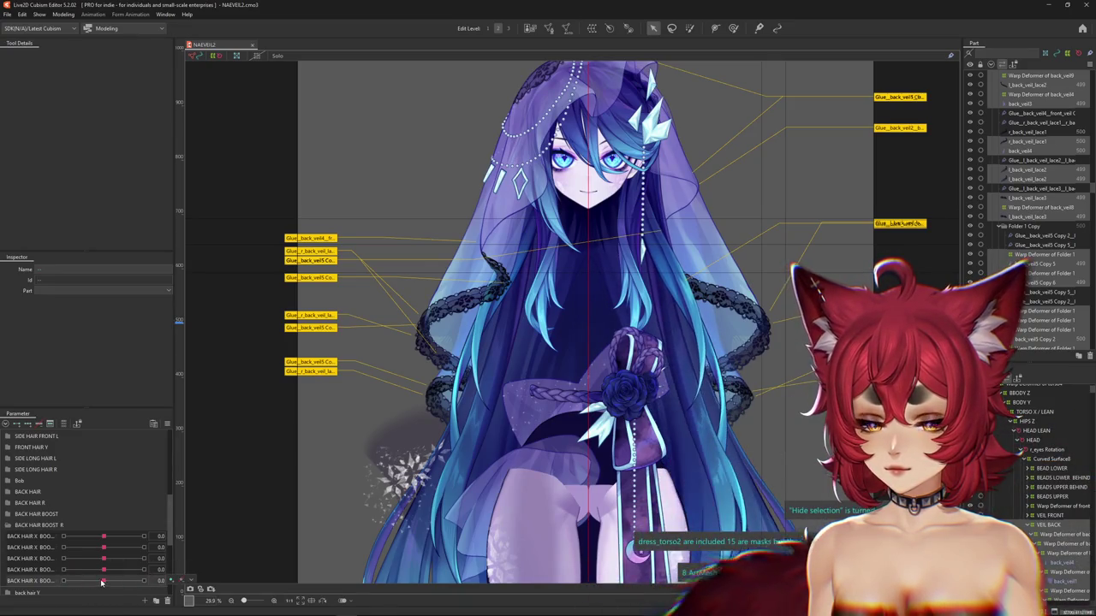
{"action": "scroll", "coordinate": [61, 432], "scroll_direction": "down", "scroll_amount": 10}
{"action": "scroll", "coordinate": [98, 498], "scroll_direction": "down", "scroll_amount": 1}
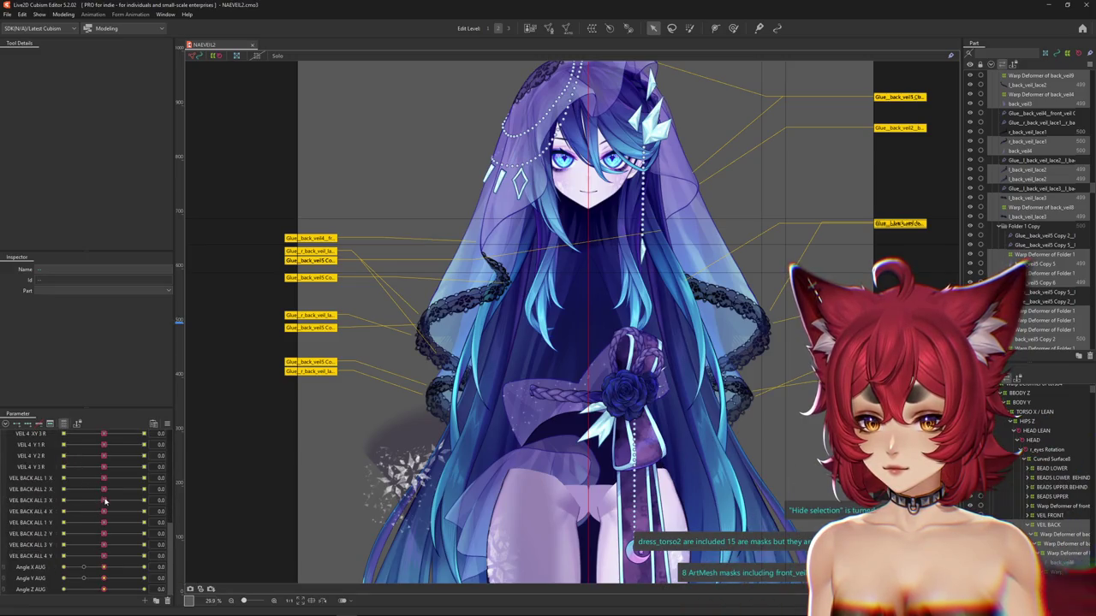
{"action": "left_click", "coordinate": [101, 477]}
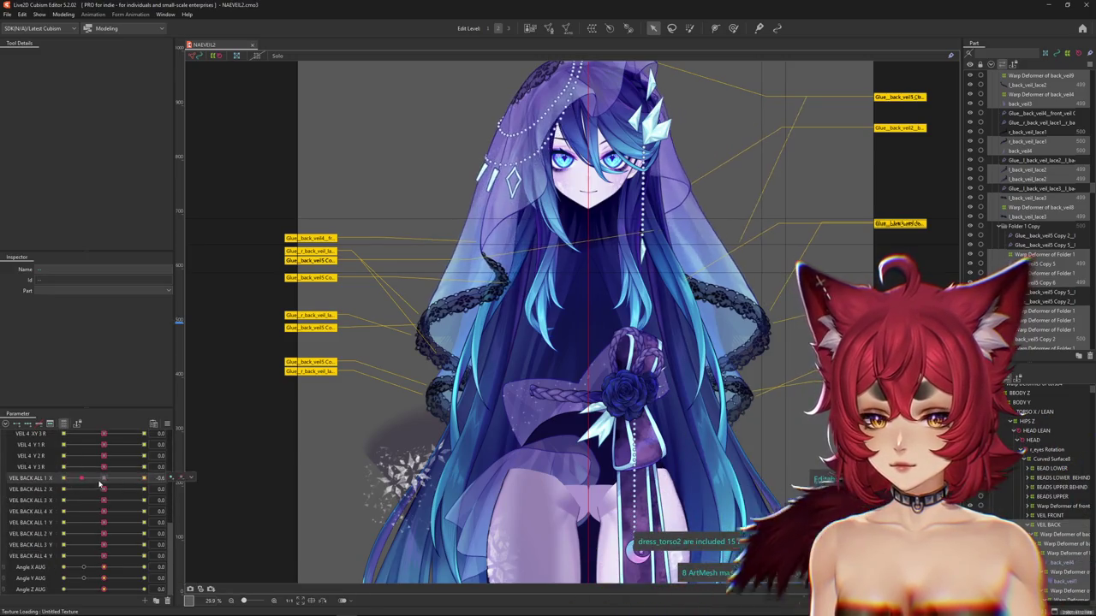
{"action": "scroll", "coordinate": [99, 567], "scroll_direction": "up", "scroll_amount": 3}
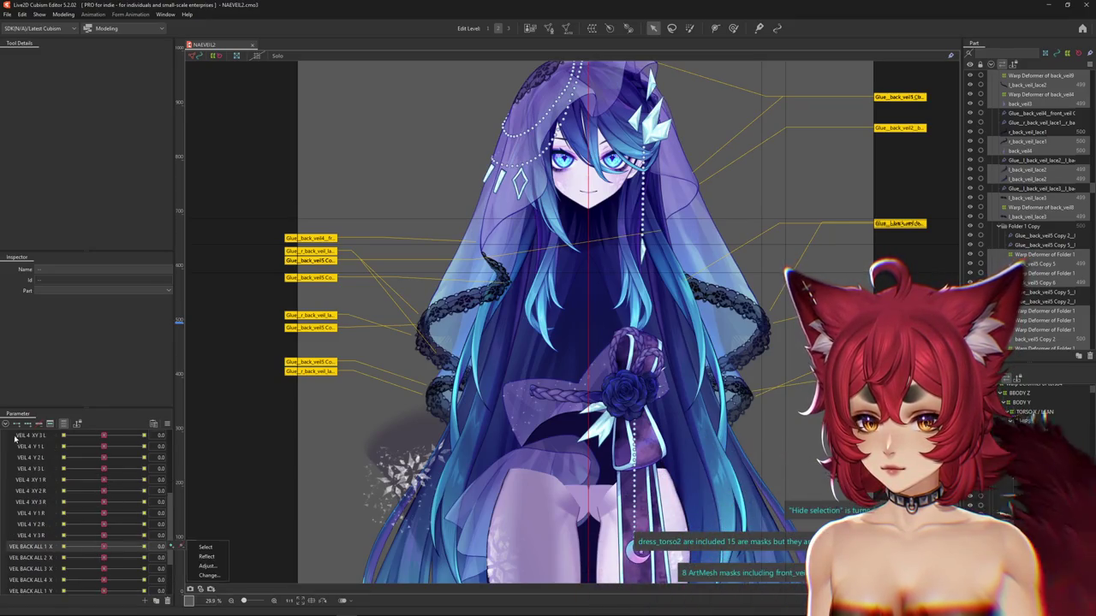
Restore the grouped parameter list, expand BACK HAIR R and test BACK HAIR SWAY 1 on the hair
{"action": "left_click", "coordinate": [62, 425]}
{"action": "left_click", "coordinate": [8, 537]}
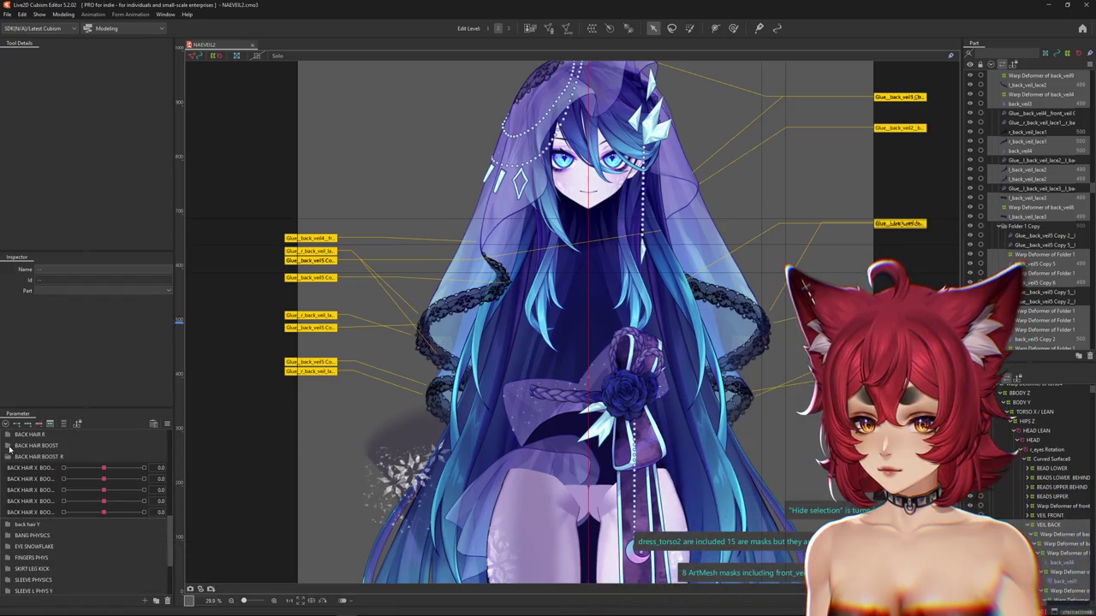
{"action": "left_click", "coordinate": [14, 435]}
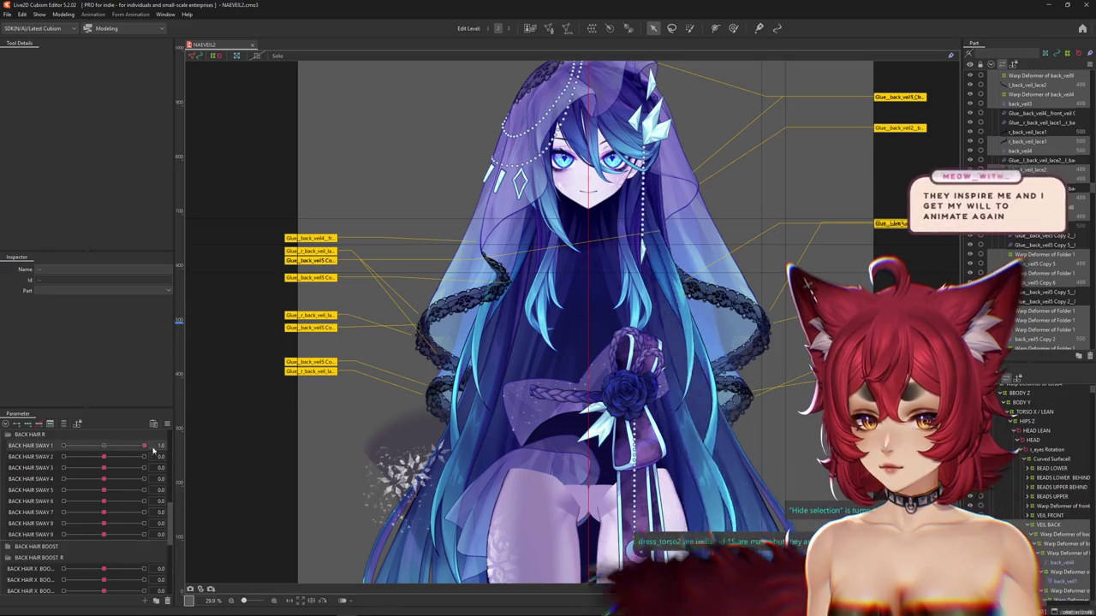
{"action": "scroll", "coordinate": [27, 473], "scroll_direction": "up", "scroll_amount": 2}
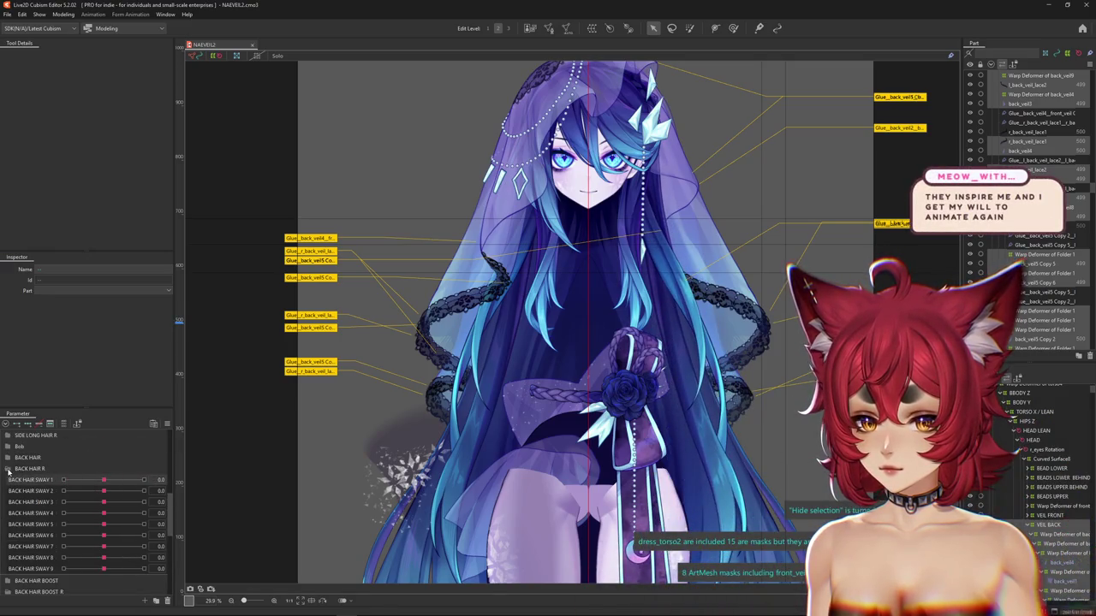
{"action": "left_click_drag", "start_coordinate": [104, 469], "coordinate": [101, 471]}
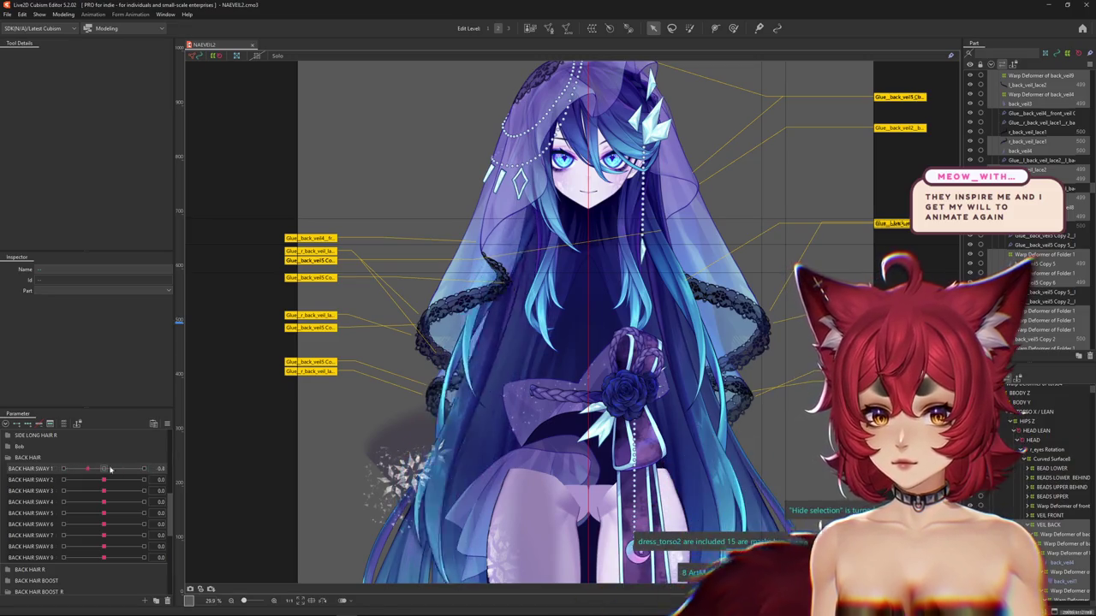
Filter the parameter list to keyed parameters and start reassigning VEIL BACK ALL 1 X
{"action": "scroll", "coordinate": [77, 496], "scroll_direction": "up", "scroll_amount": 5}
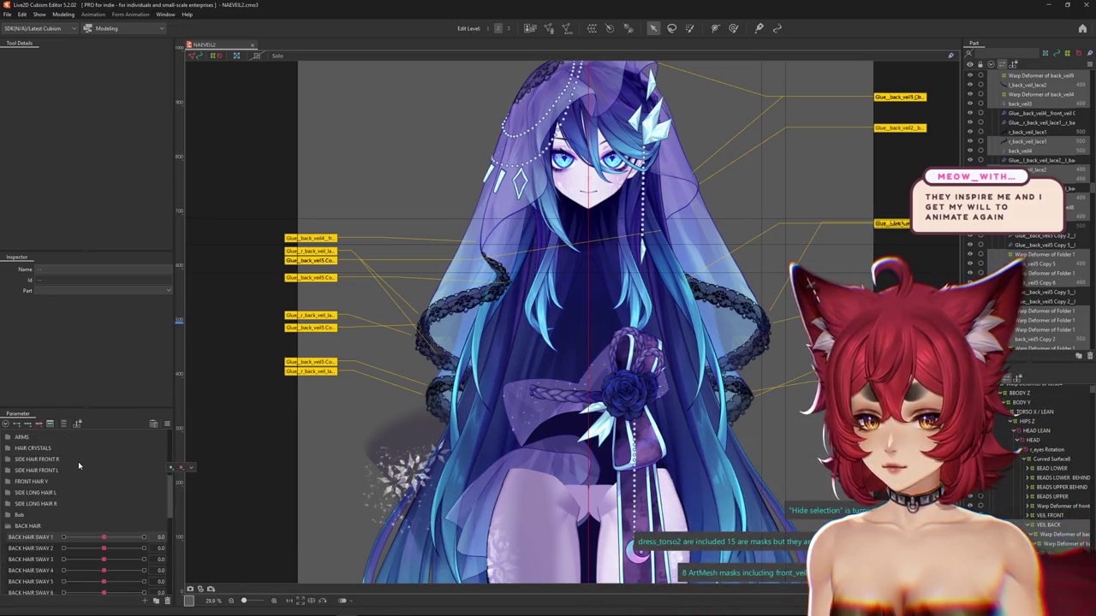
{"action": "left_click", "coordinate": [63, 423]}
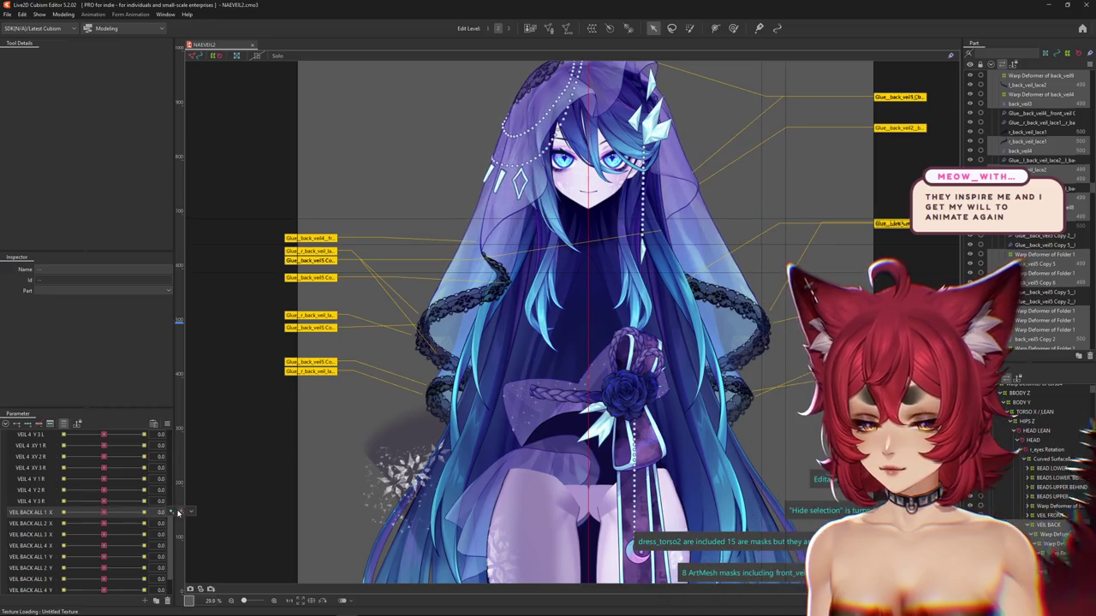
{"action": "left_click", "coordinate": [205, 542]}
Move the VEIL BACK ALL 1 X keyforms onto BACK HAIR SWAY 1
{"action": "key", "text": "Down"}
{"action": "key", "text": "Down"}
{"action": "key", "text": "Down"}
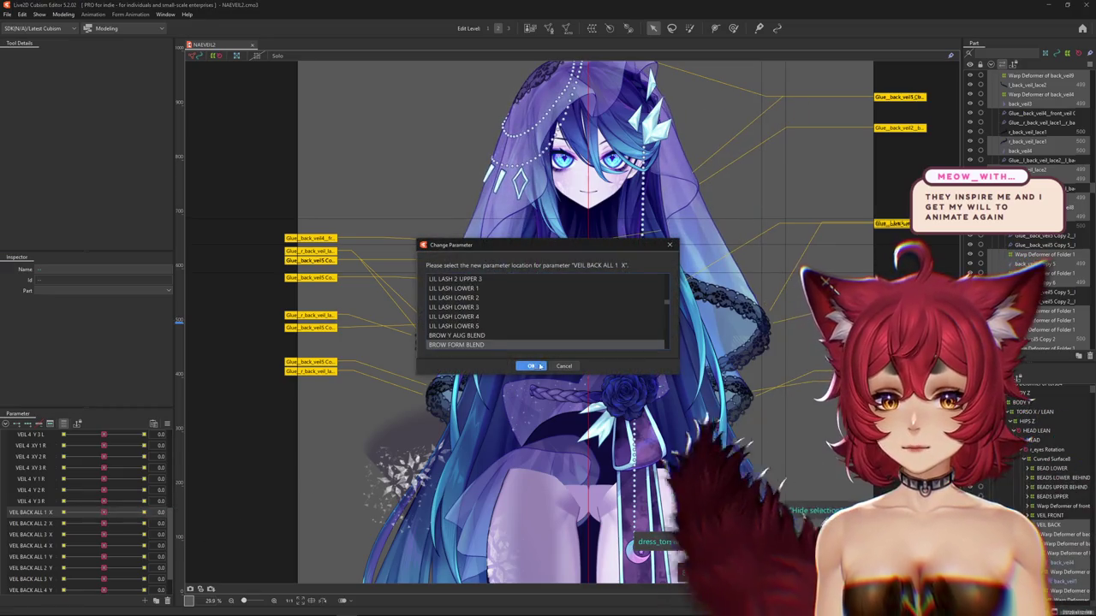
{"action": "key", "text": "Down"}
{"action": "key", "text": "Down"}
{"action": "key", "text": "Down"}
{"action": "key", "text": "Down"}
{"action": "key", "text": "Down"}
{"action": "key", "text": "Down"}
{"action": "key", "text": "Down"}
{"action": "key", "text": "Down"}
{"action": "key", "text": "Down"}
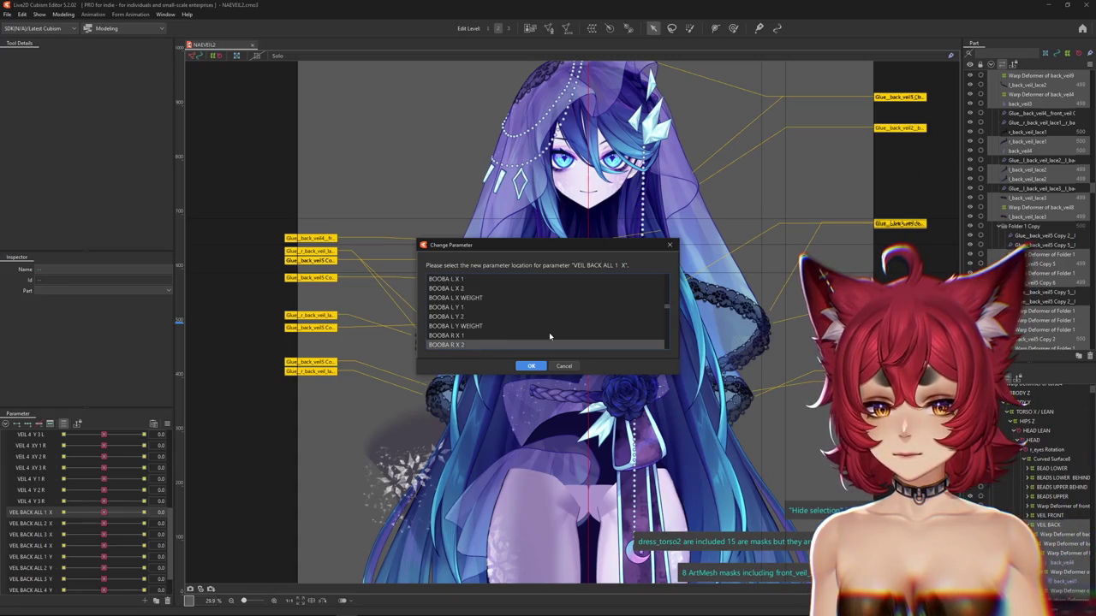
{"action": "scroll", "coordinate": [549, 332], "scroll_direction": "down", "scroll_amount": 2}
{"action": "key", "text": "Down"}
{"action": "key", "text": "Down"}
{"action": "key", "text": "Down"}
{"action": "key", "text": "Down"}
{"action": "key", "text": "Down"}
{"action": "key", "text": "Down"}
{"action": "key", "text": "Down"}
{"action": "key", "text": "Down"}
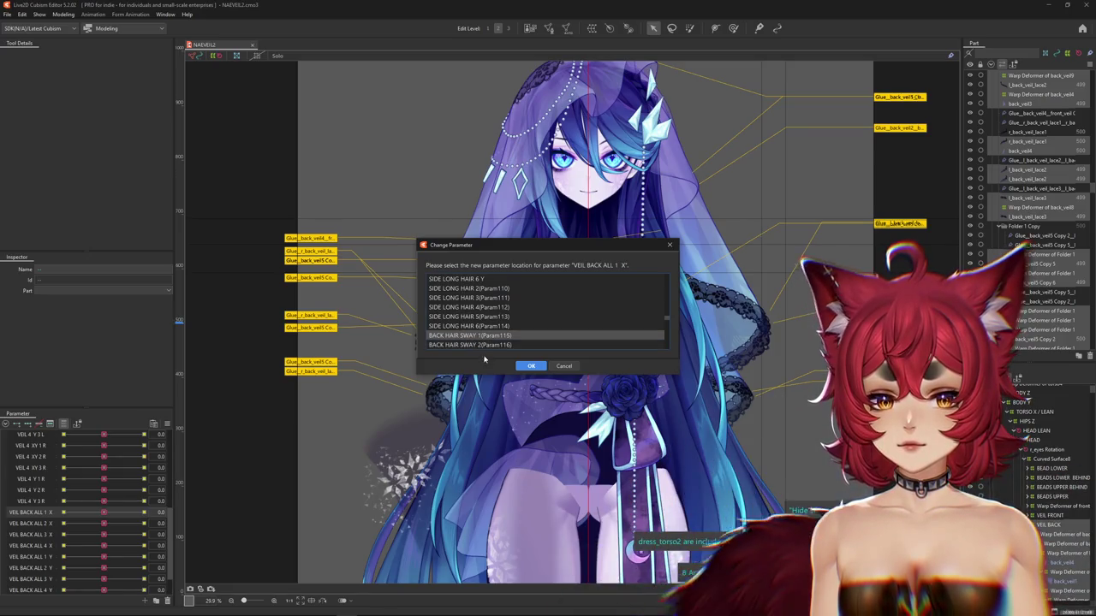
{"action": "key", "text": "Return"}
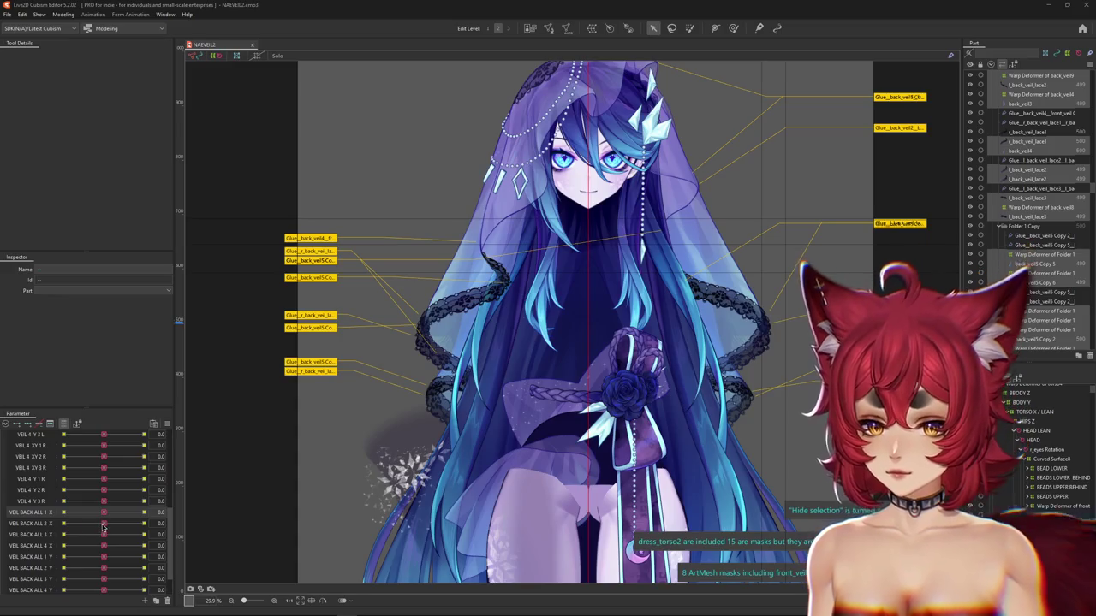
Move the VEIL BACK ALL 2 X keyforms onto BACK HAIR SWAY 2
{"action": "left_click", "coordinate": [104, 515]}
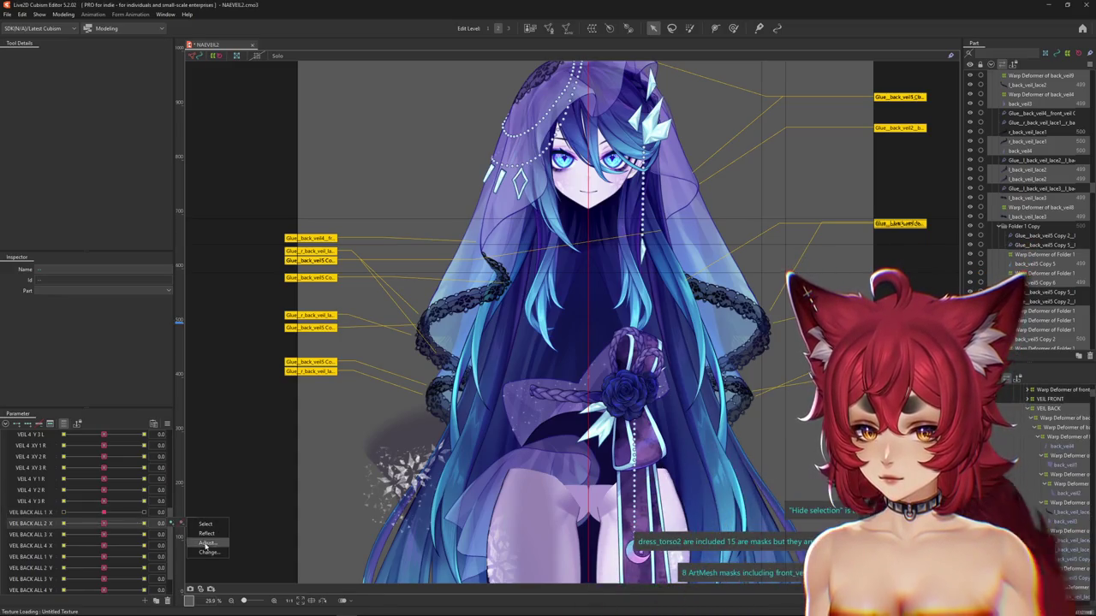
{"action": "left_click", "coordinate": [208, 552]}
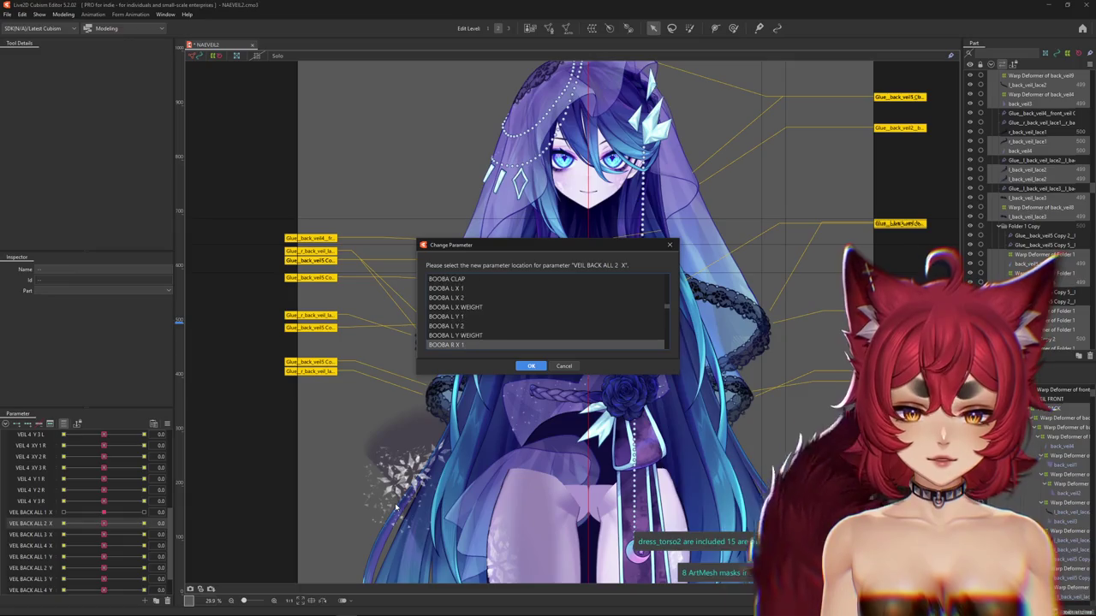
{"action": "scroll", "coordinate": [548, 317], "scroll_direction": "down", "scroll_amount": 10}
{"action": "left_click", "coordinate": [555, 345]}
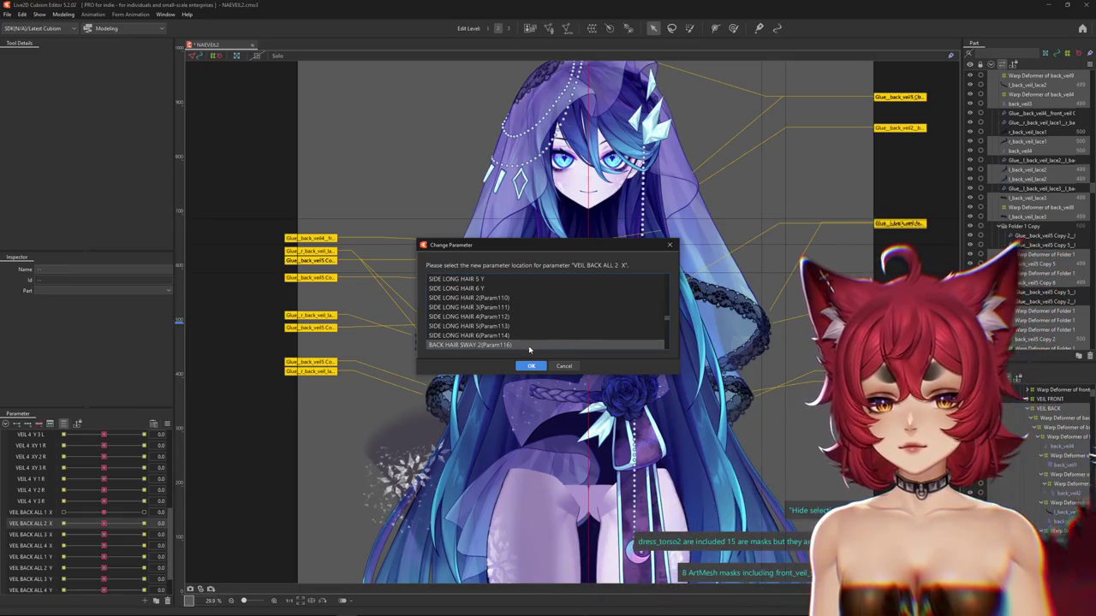
{"action": "left_click", "coordinate": [531, 366]}
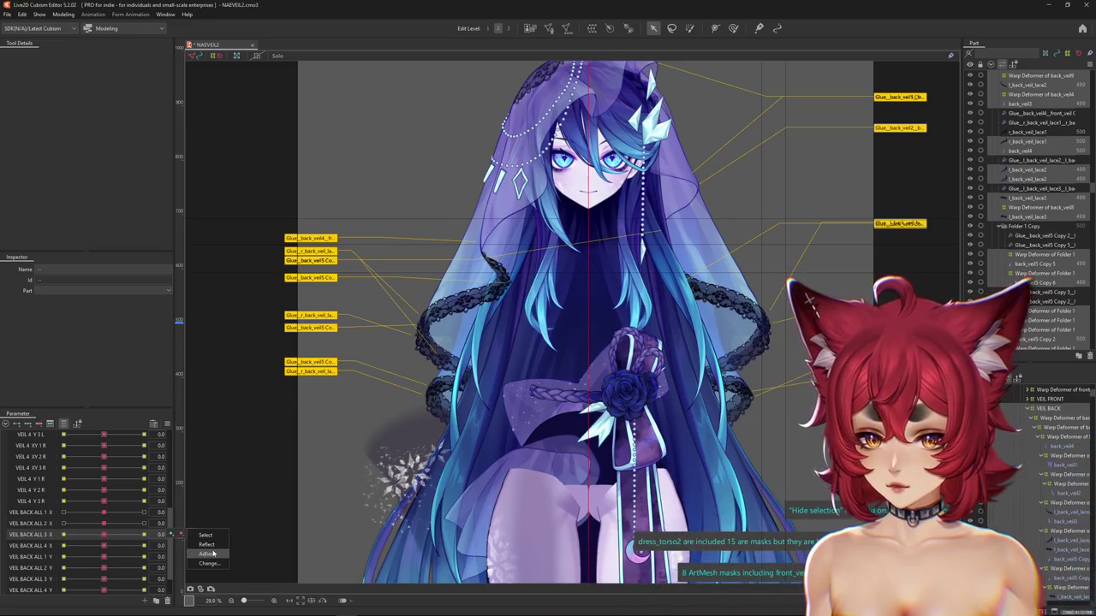
Move the VEIL BACK ALL 3 X and 4 X keyforms onto BACK HAIR SWAY 3 and 4
{"action": "left_click", "coordinate": [208, 563]}
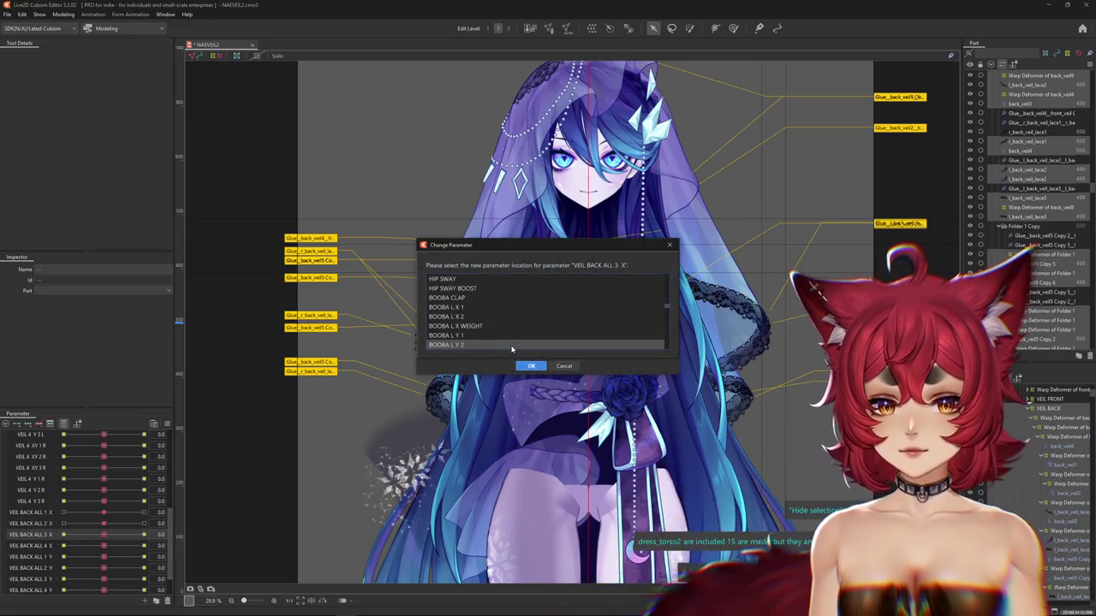
{"action": "scroll", "coordinate": [512, 350], "scroll_direction": "down", "scroll_amount": 1}
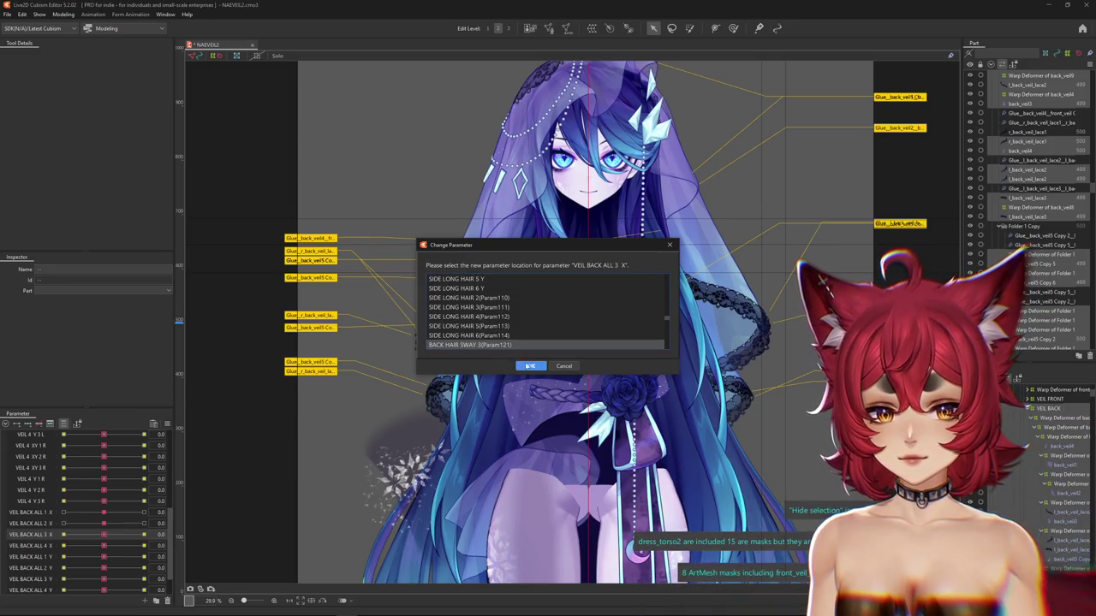
{"action": "left_click", "coordinate": [529, 366]}
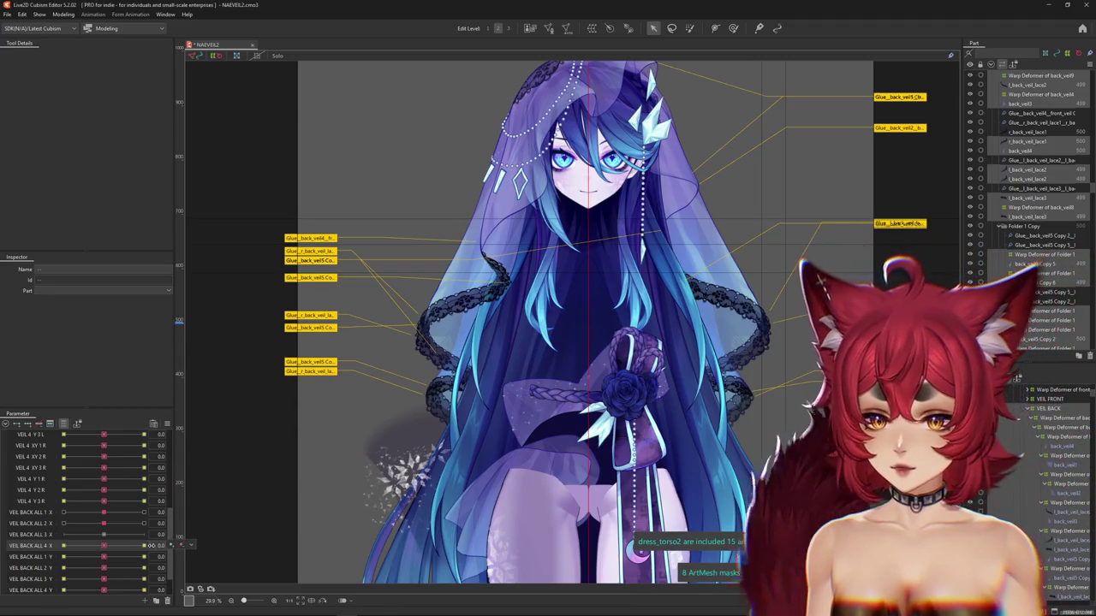
{"action": "right_click", "coordinate": [199, 545]}
{"action": "left_click", "coordinate": [205, 574]}
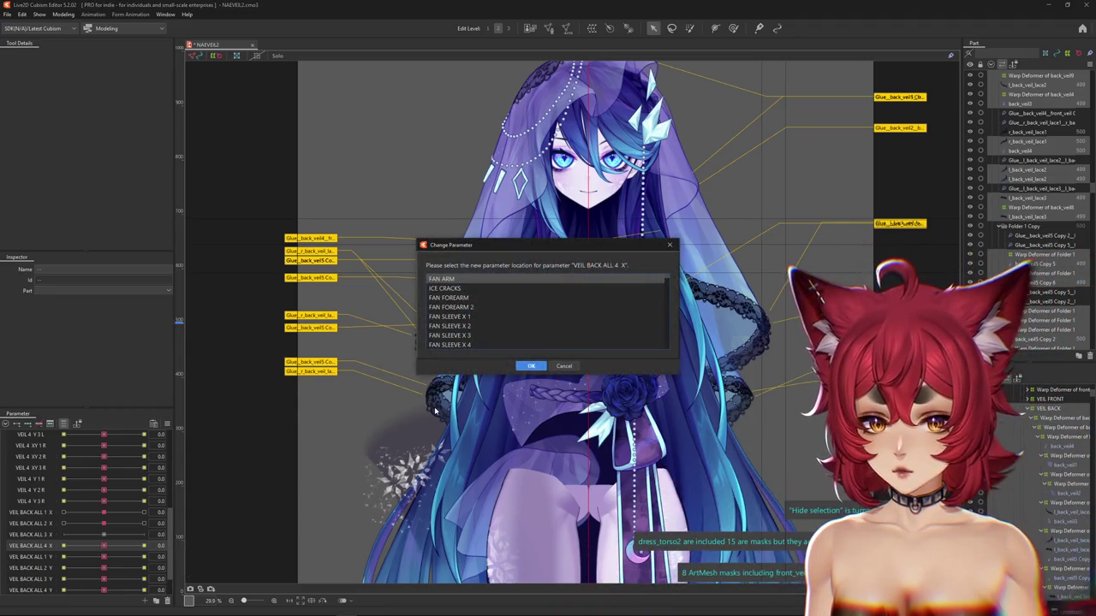
{"action": "scroll", "coordinate": [529, 296], "scroll_direction": "down", "scroll_amount": 5}
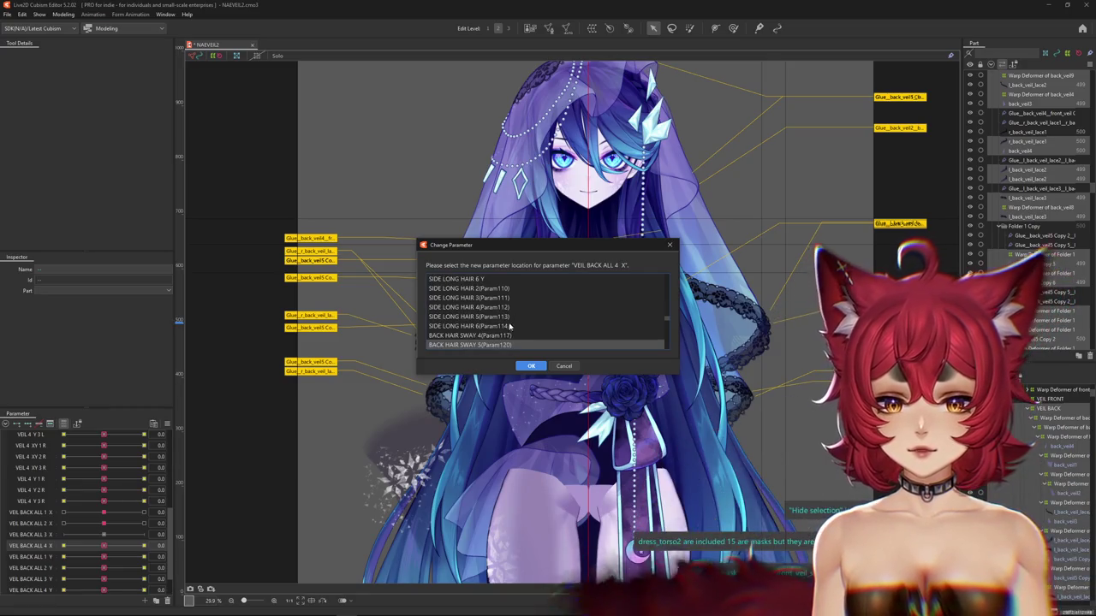
{"action": "left_click", "coordinate": [485, 337]}
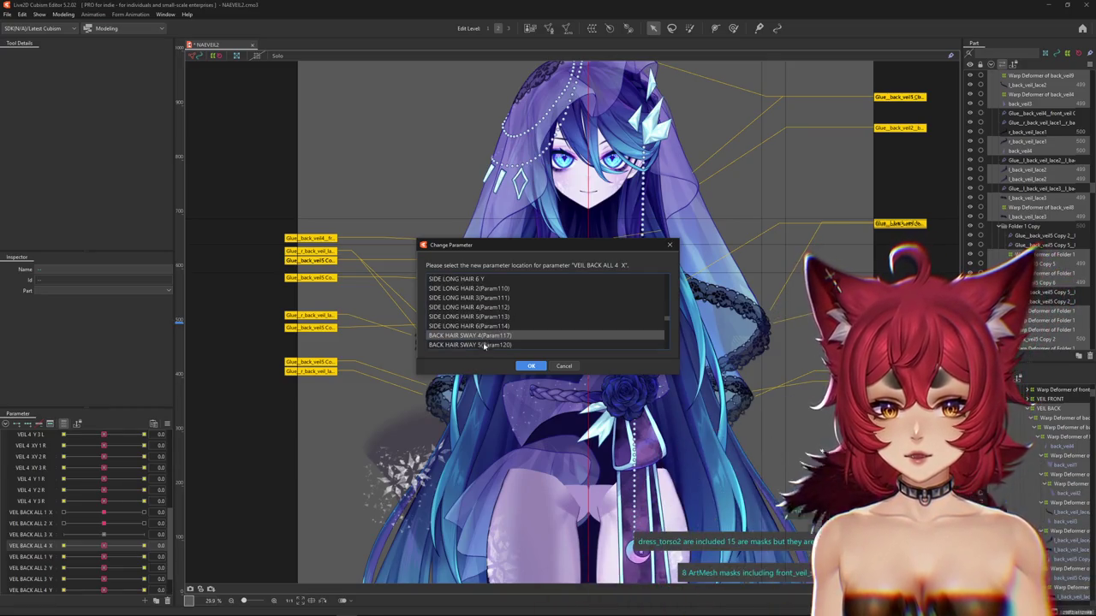
{"action": "left_click", "coordinate": [529, 366]}
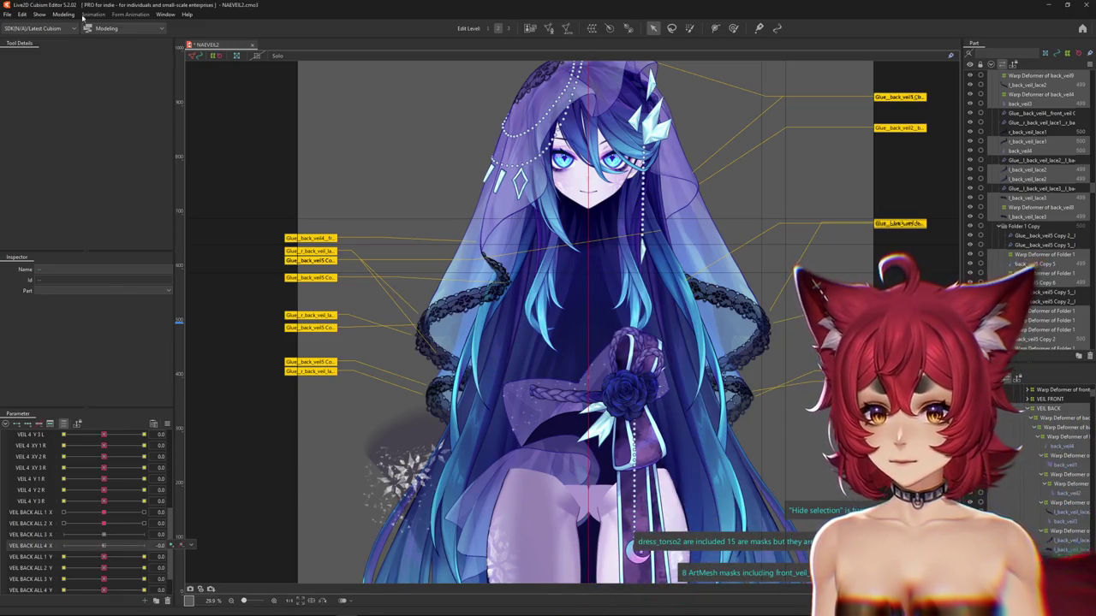
Test BACK HAIR SWAY 1 swinging hair and veil, then select the VEIL BACK deformer
{"action": "scroll", "coordinate": [99, 511], "scroll_direction": "up", "scroll_amount": 10}
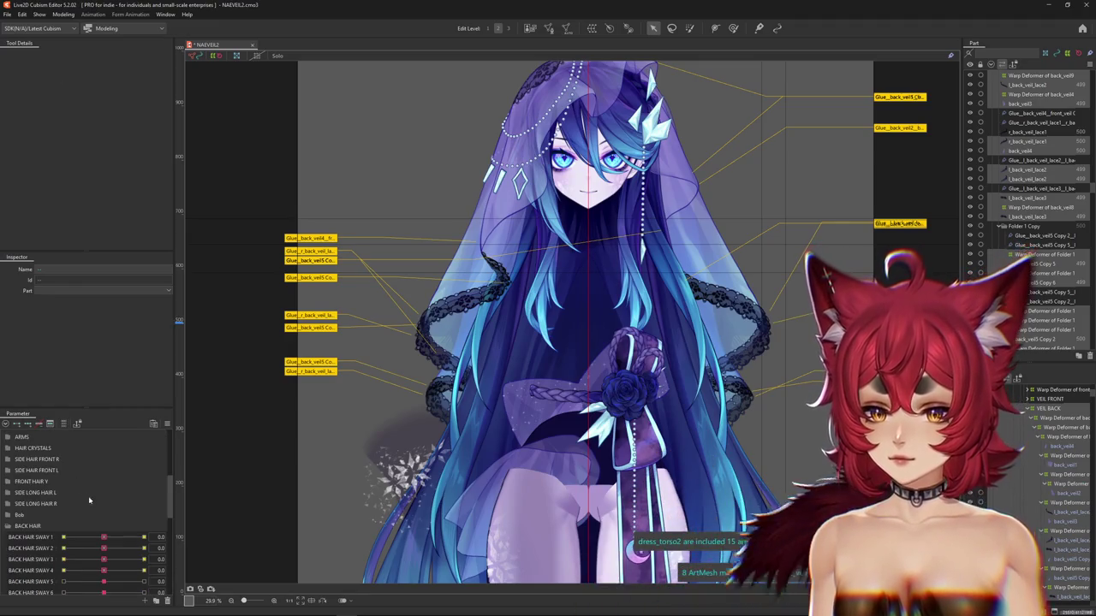
{"action": "mouse_move", "coordinate": [107, 509]}
{"action": "left_mouse_down"}
{"action": "mouse_move", "coordinate": [146, 517]}
{"action": "mouse_move", "coordinate": [45, 529]}
{"action": "mouse_move", "coordinate": [124, 536]}
{"action": "left_mouse_up"}
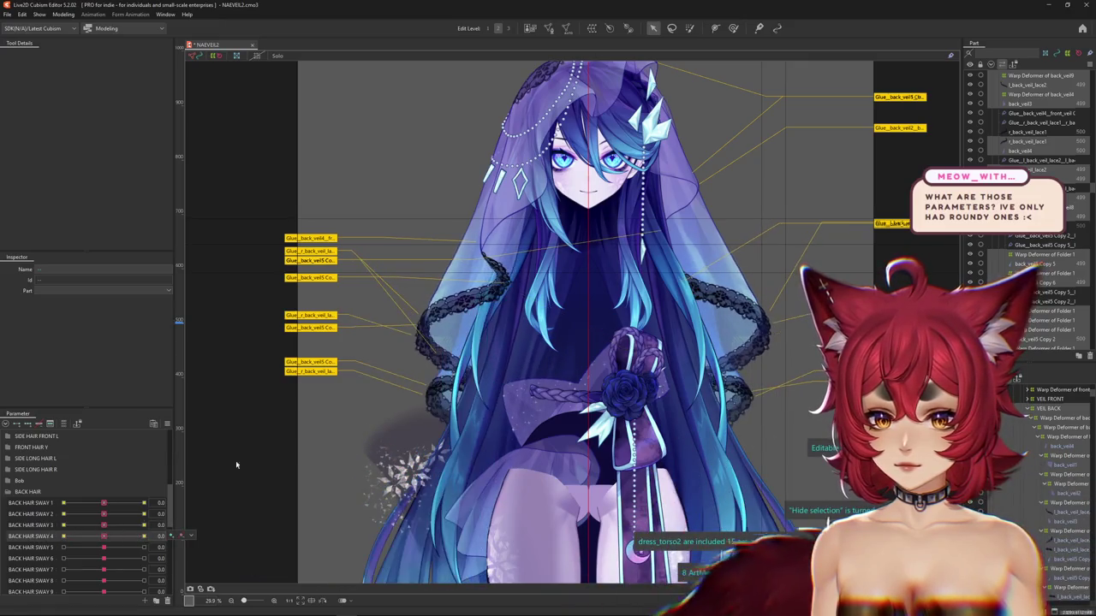
{"action": "left_click", "coordinate": [1057, 426]}
{"action": "left_click", "coordinate": [1042, 409]}
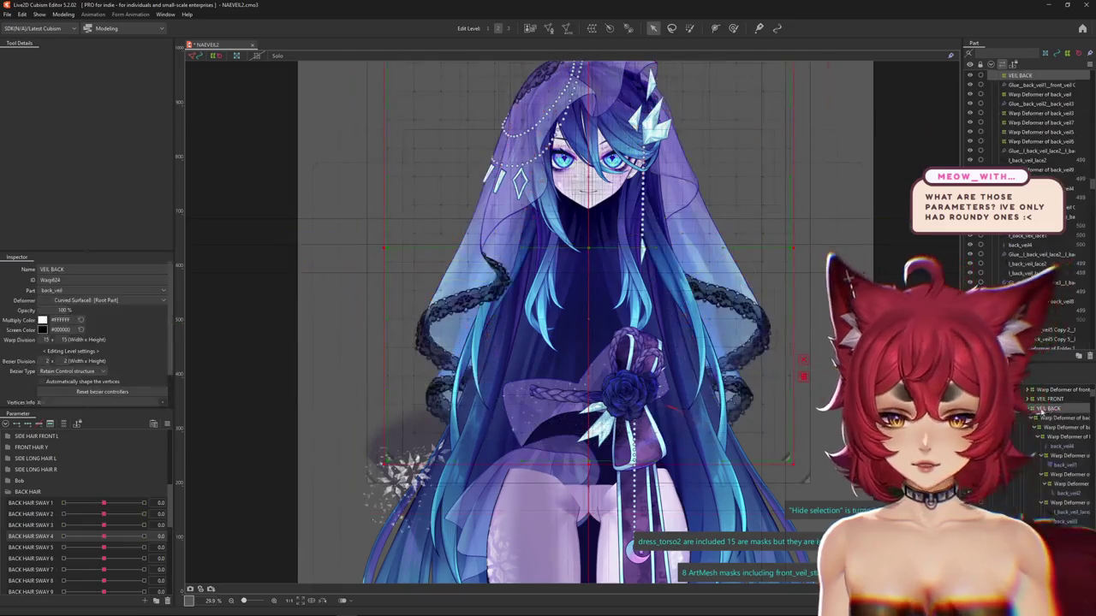
Select the back_veil5 warp deformer and try BACK HAIR SWAY 4 and 3 at their extremes
{"action": "left_click", "coordinate": [1053, 427]}
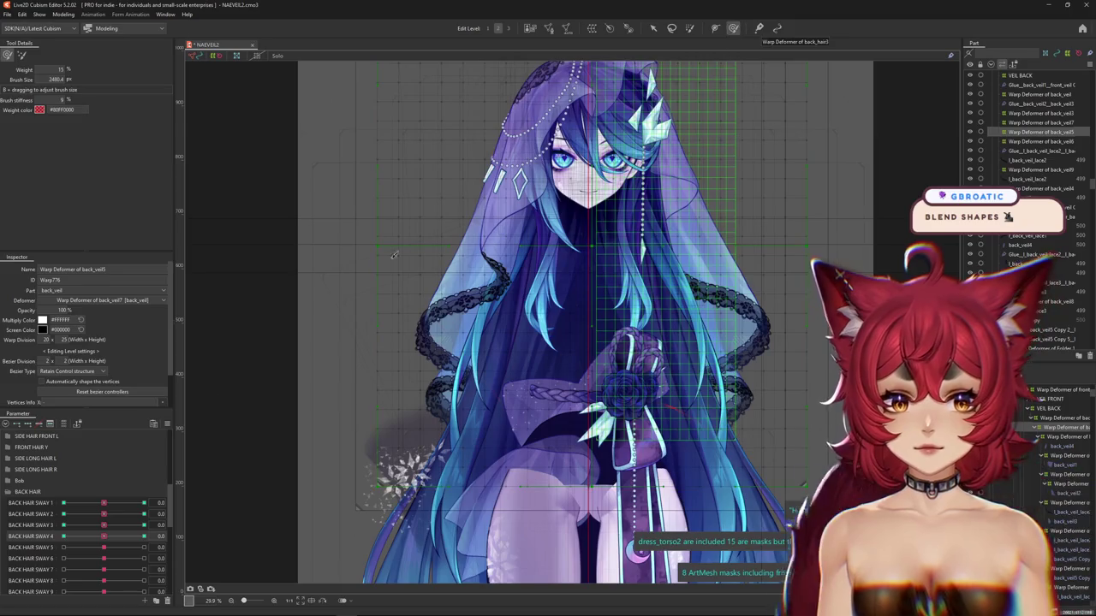
{"action": "left_click", "coordinate": [144, 536]}
{"action": "scroll", "coordinate": [414, 394], "scroll_direction": "up", "scroll_amount": 2}
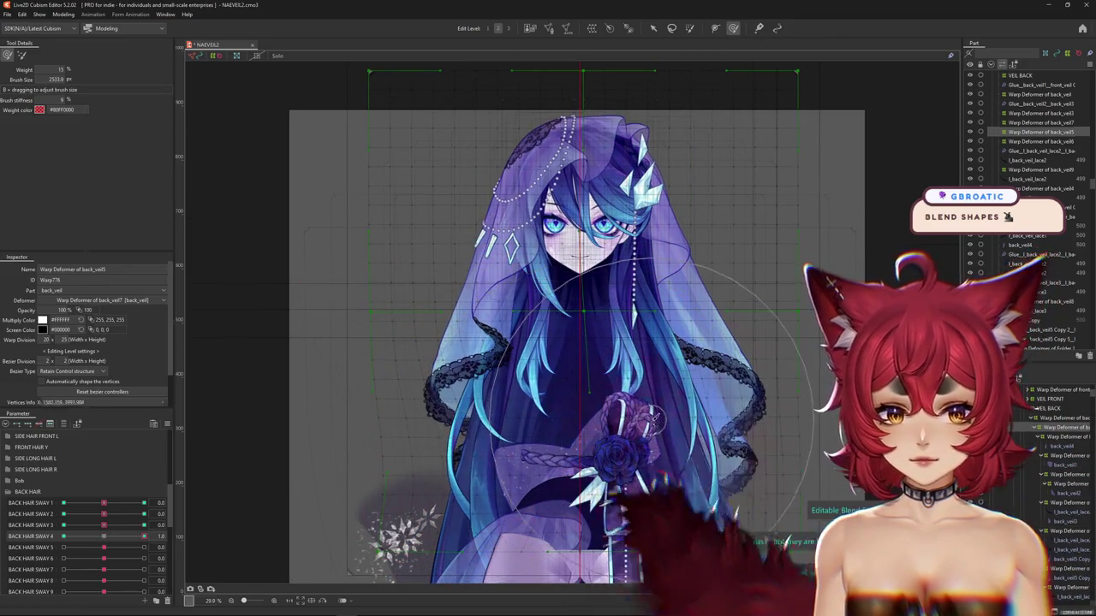
{"action": "left_click", "coordinate": [282, 506]}
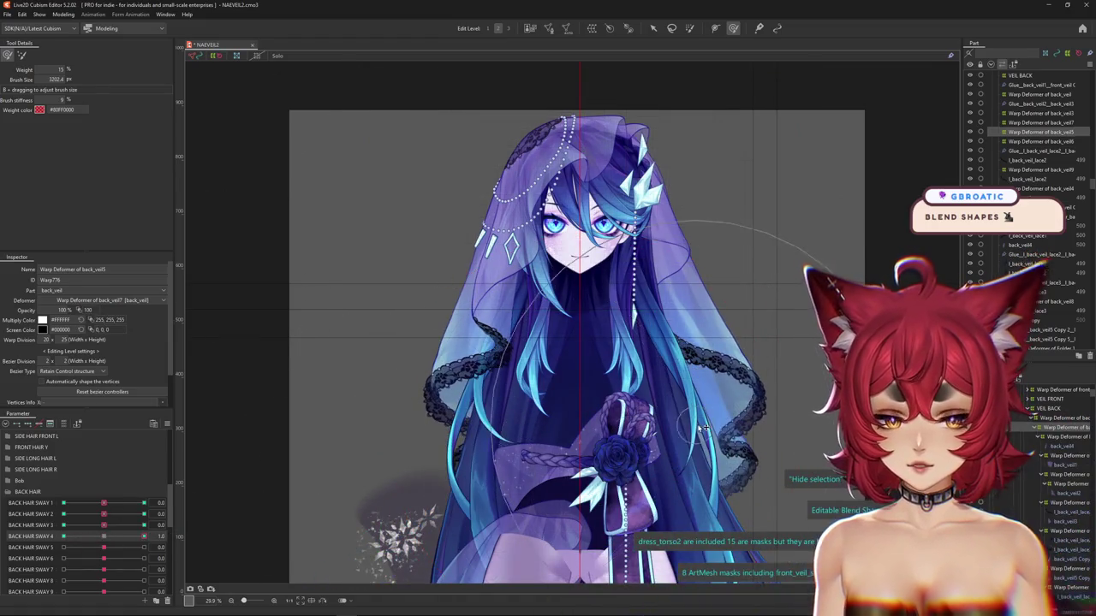
{"action": "left_click", "coordinate": [64, 537]}
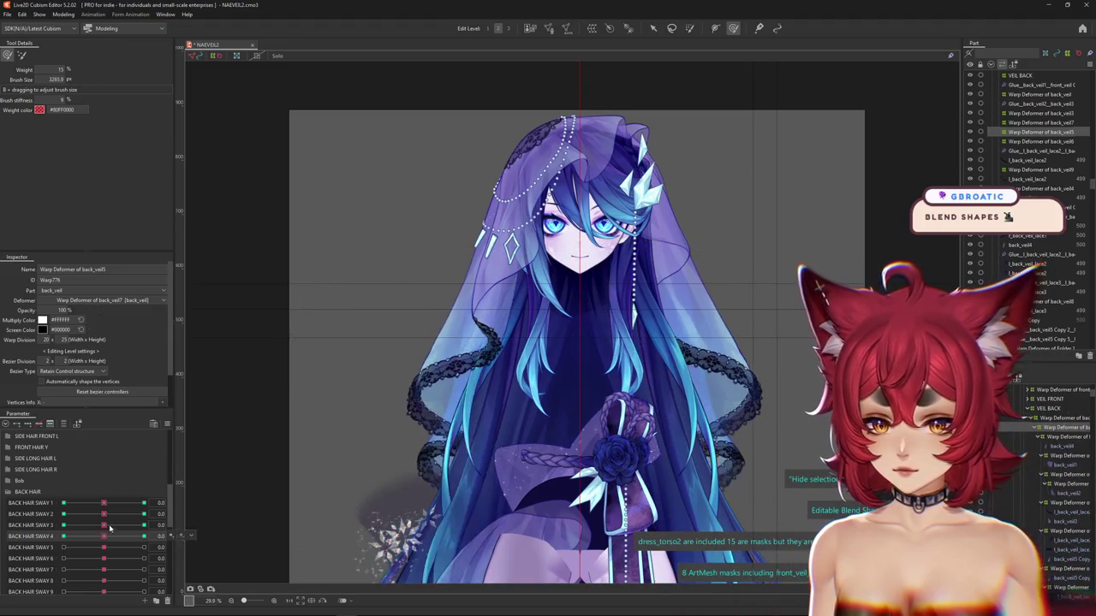
{"action": "left_click_drag", "start_coordinate": [104, 525], "coordinate": [144, 524]}
{"action": "left_click_drag", "start_coordinate": [486, 445], "coordinate": [419, 428]}
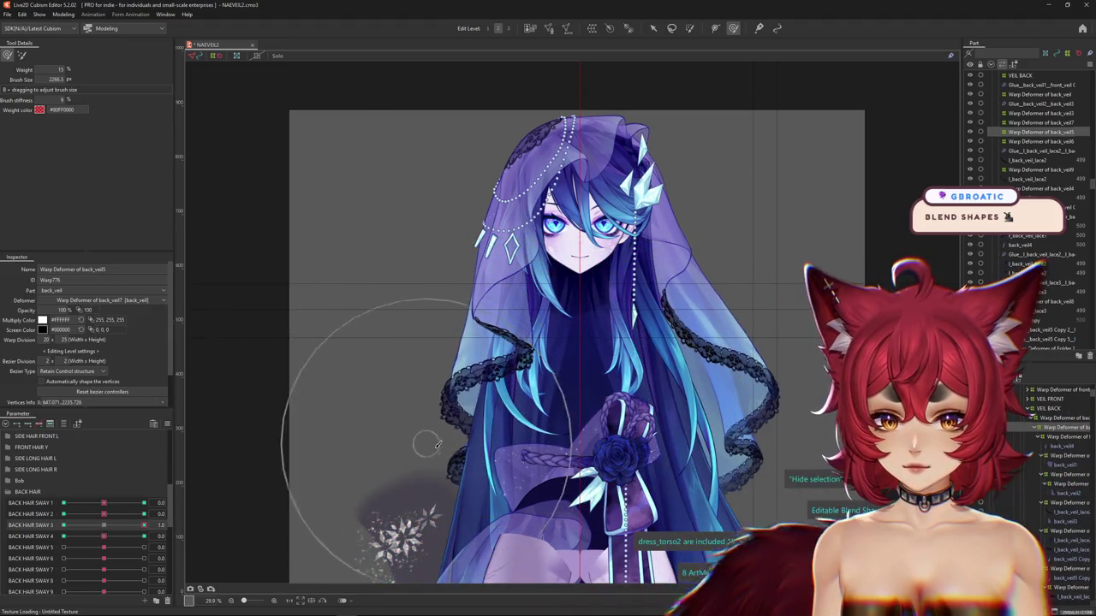
{"action": "left_click_drag", "start_coordinate": [380, 500], "coordinate": [389, 498]}
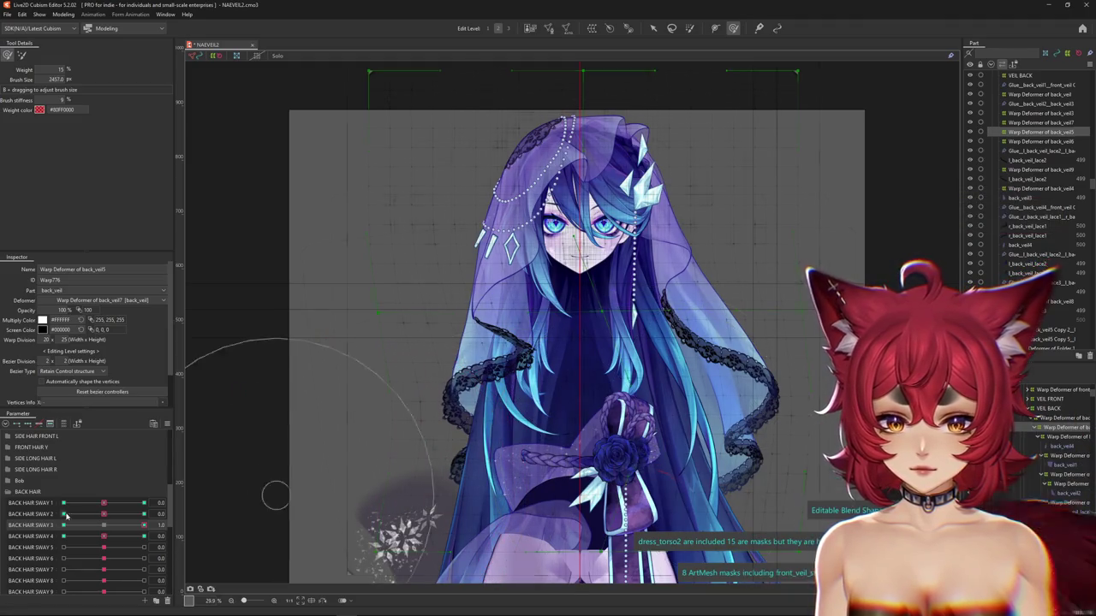
{"action": "left_click", "coordinate": [64, 524]}
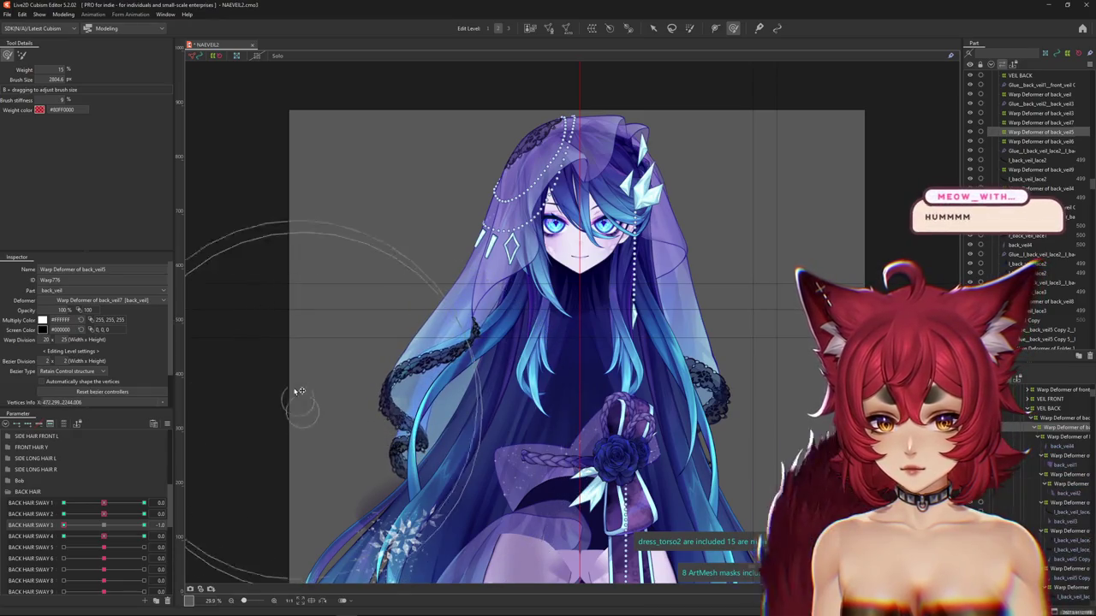
Brush the veil lace to follow the BACK HAIR SWAY 2 pose, then return SWAY 2 to neutral
{"action": "left_click", "coordinate": [144, 514]}
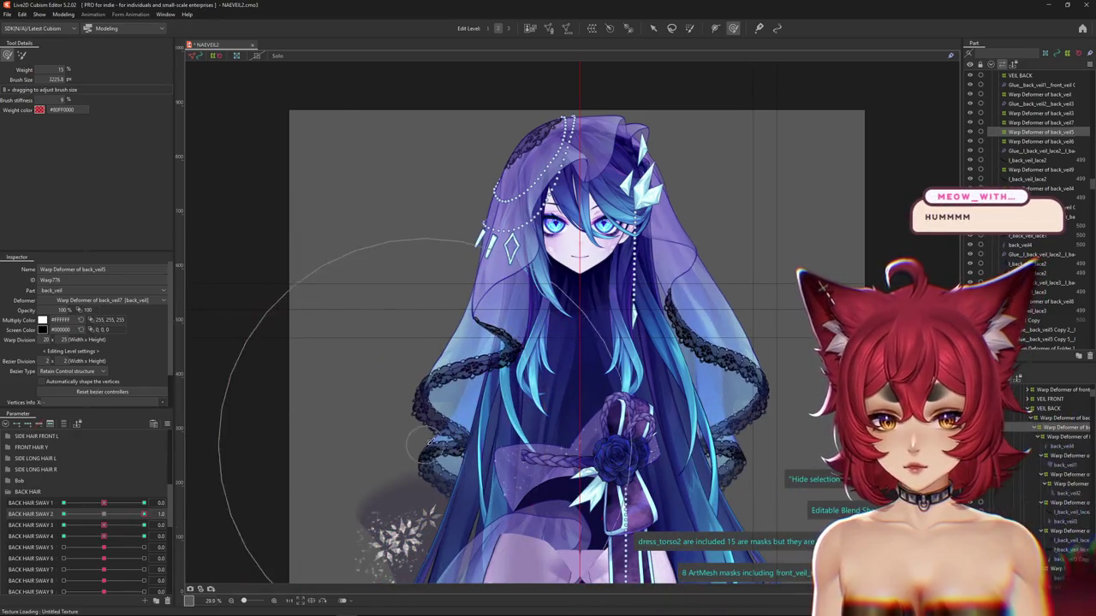
{"action": "left_click", "coordinate": [143, 505]}
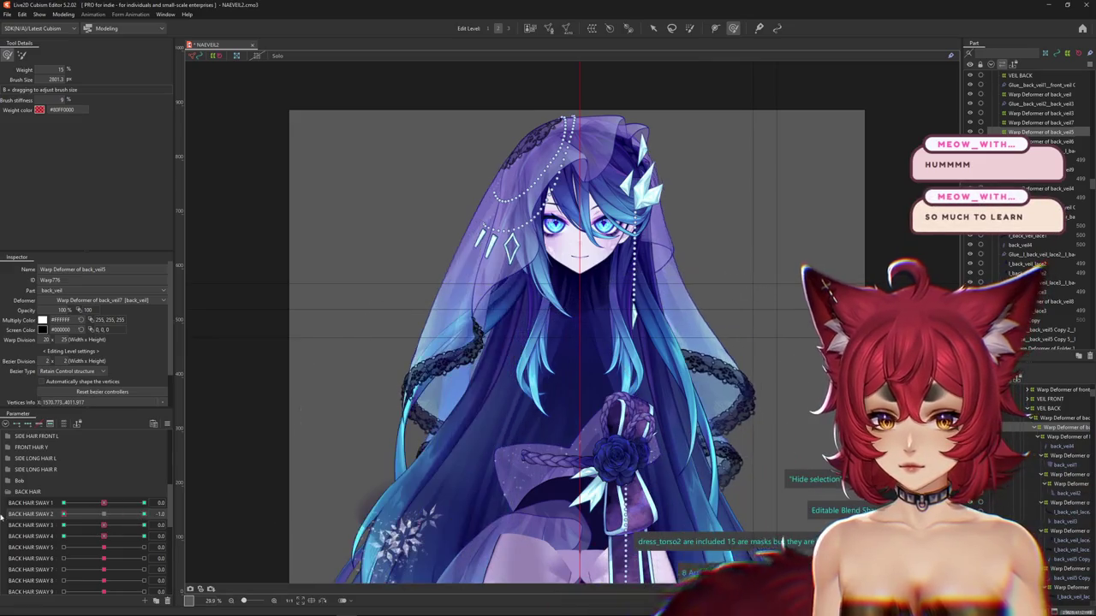
{"action": "left_click_drag", "start_coordinate": [692, 452], "coordinate": [717, 440]}
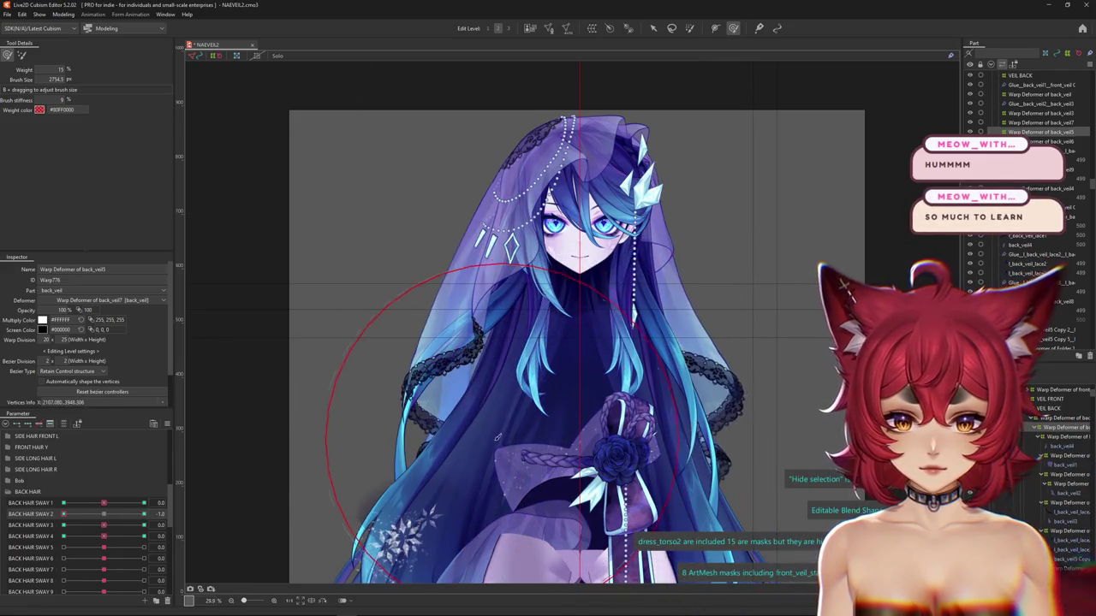
{"action": "left_click_drag", "start_coordinate": [496, 436], "coordinate": [418, 441]}
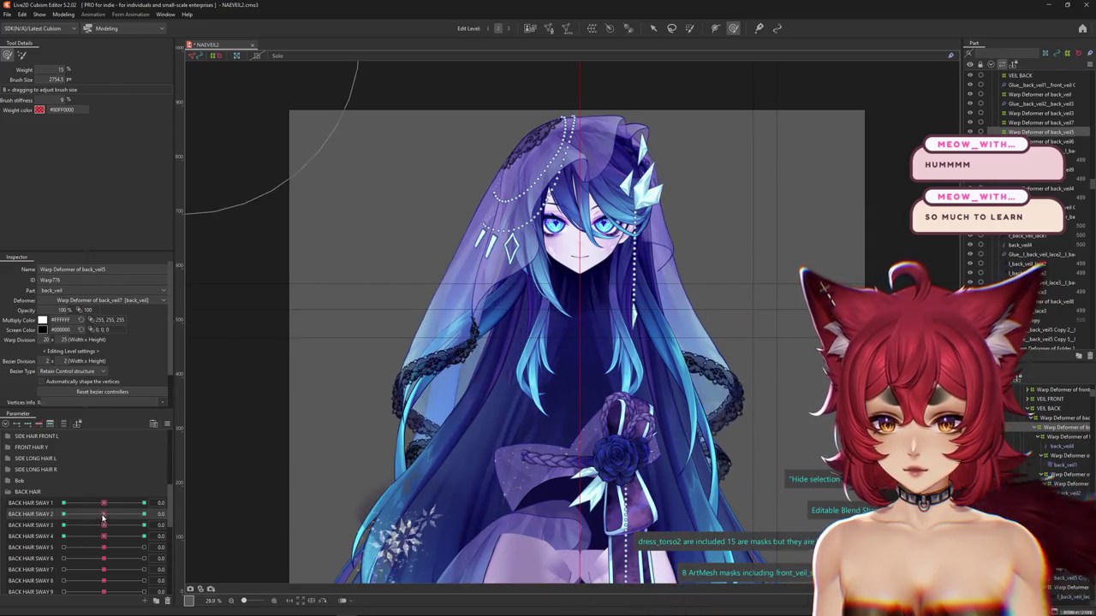
{"action": "left_click", "coordinate": [7, 526]}
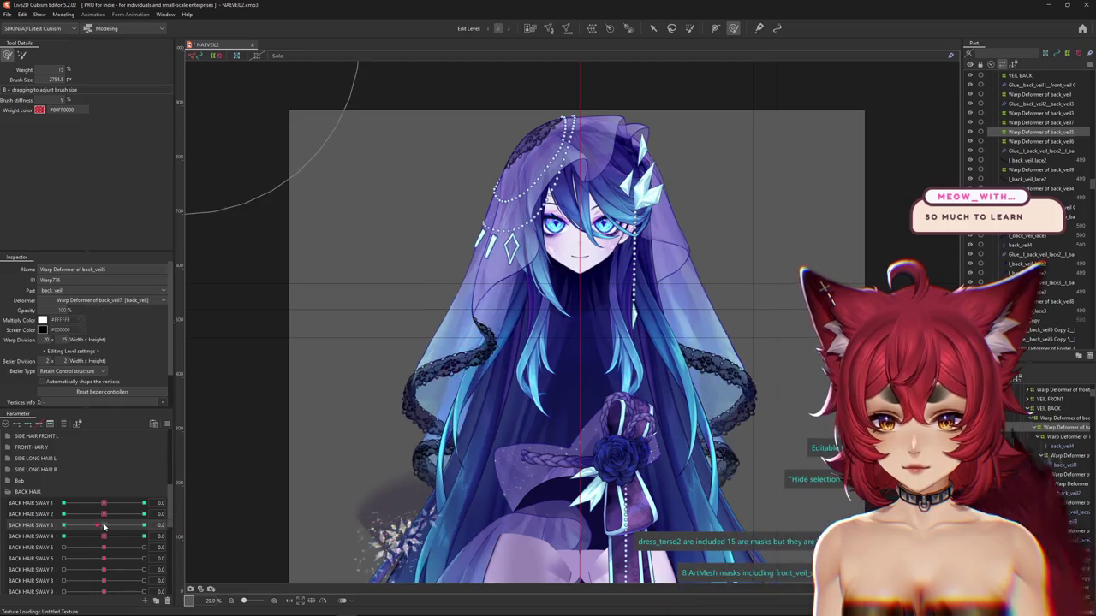
{"action": "left_click", "coordinate": [34, 515]}
{"action": "left_click_drag", "start_coordinate": [64, 513], "coordinate": [144, 503]}
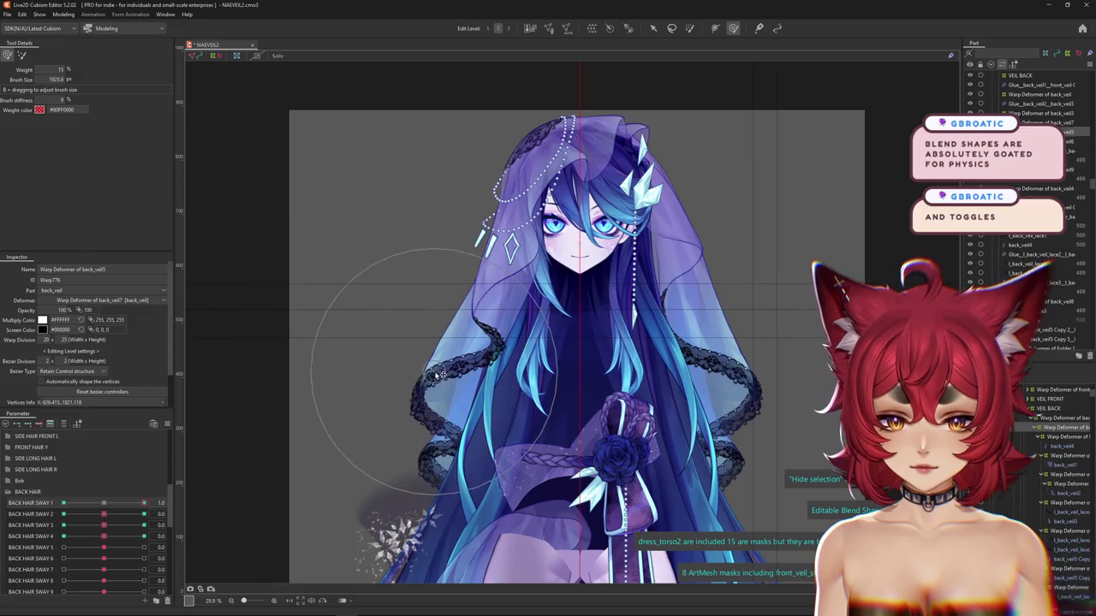
Brush the veil lace into place with BACK HAIR SWAY 1, 3 and 2 at -1.0
{"action": "left_click_drag", "start_coordinate": [460, 406], "coordinate": [470, 406]}
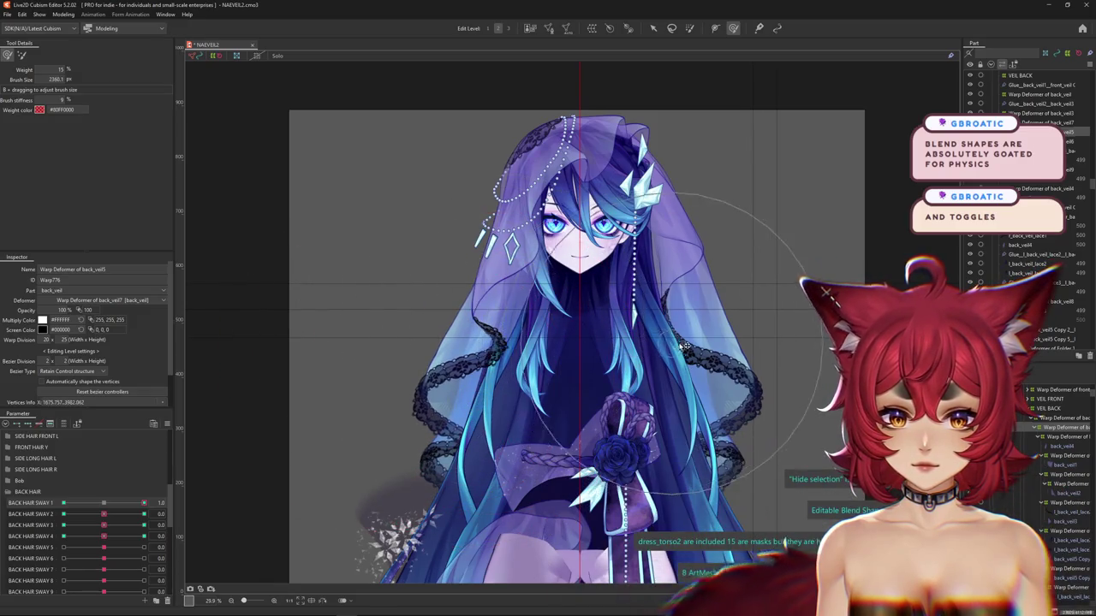
{"action": "left_click_drag", "start_coordinate": [131, 503], "coordinate": [2, 514]}
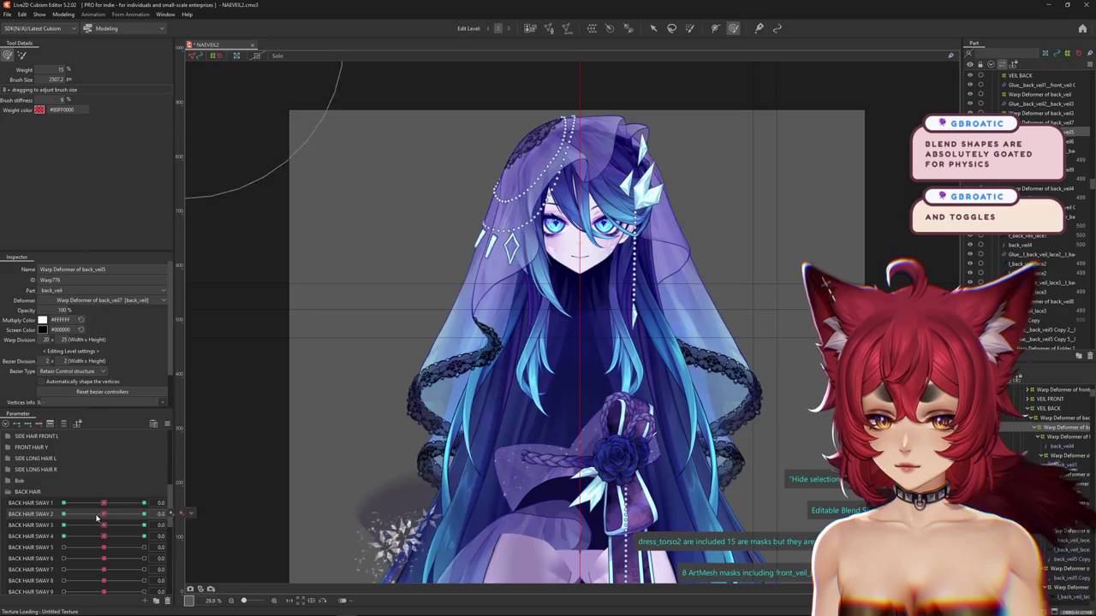
{"action": "left_click_drag", "start_coordinate": [104, 525], "coordinate": [29, 526]}
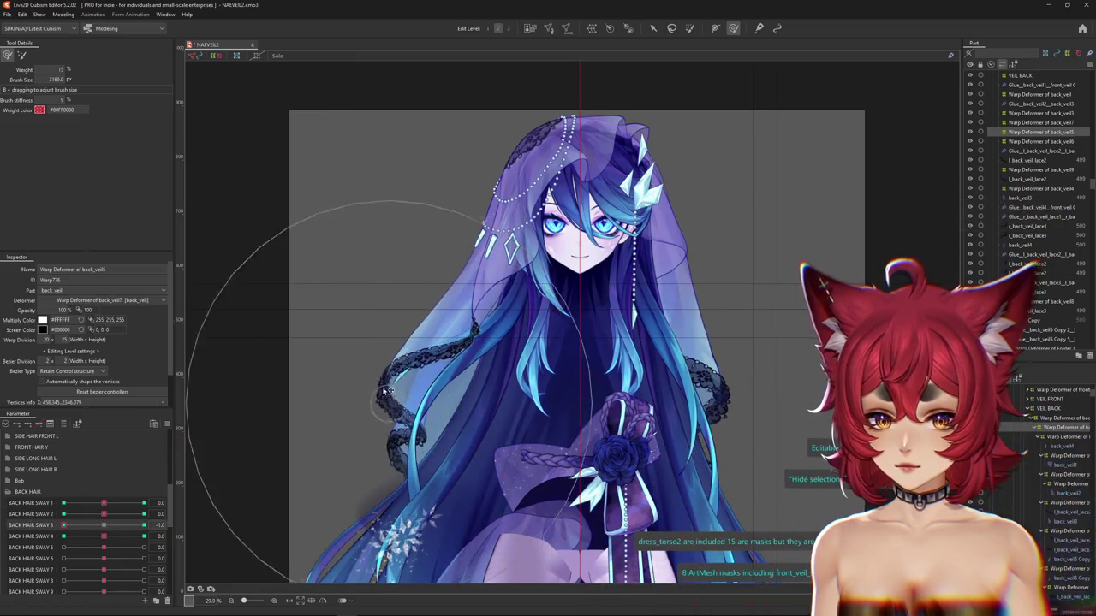
{"action": "left_click_drag", "start_coordinate": [339, 370], "coordinate": [524, 441]}
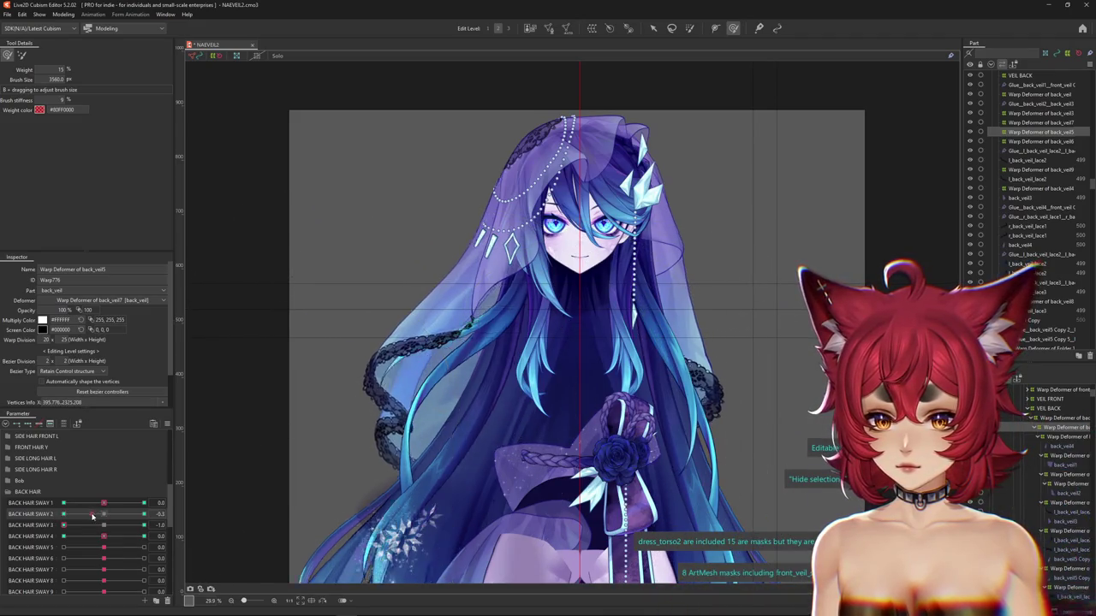
{"action": "mouse_move", "coordinate": [104, 514]}
{"action": "left_mouse_down"}
{"action": "mouse_move", "coordinate": [38, 511]}
{"action": "mouse_move", "coordinate": [220, 504]}
{"action": "left_mouse_up"}
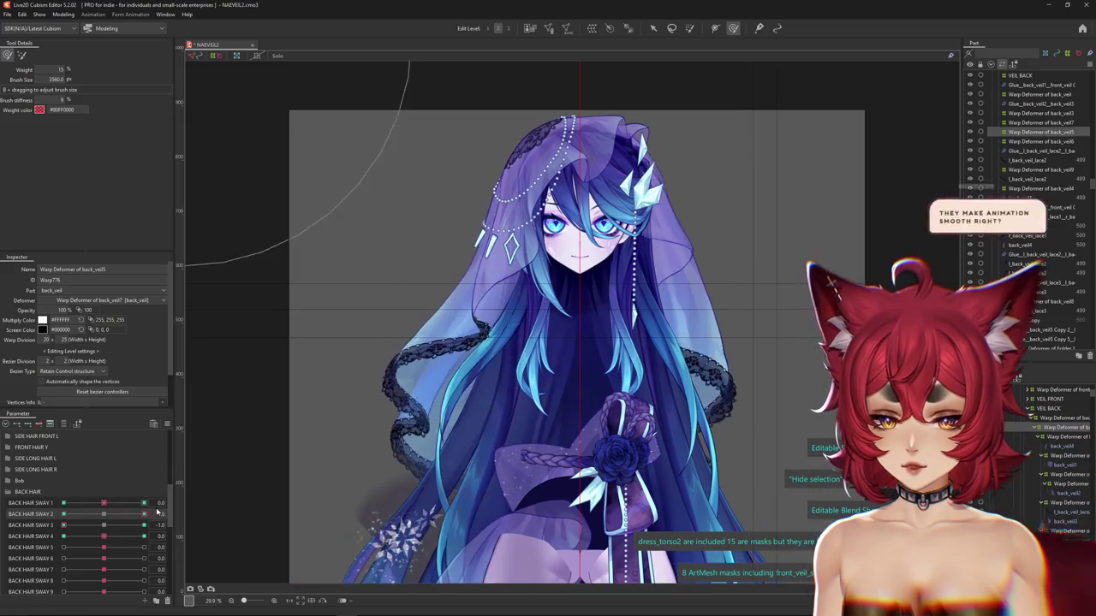
Swing the hair through its sway, recentre it, and bring up Physics Settings
{"action": "mouse_move", "coordinate": [138, 504]}
{"action": "left_mouse_down"}
{"action": "mouse_move", "coordinate": [159, 536]}
{"action": "mouse_move", "coordinate": [247, 473]}
{"action": "left_mouse_up"}
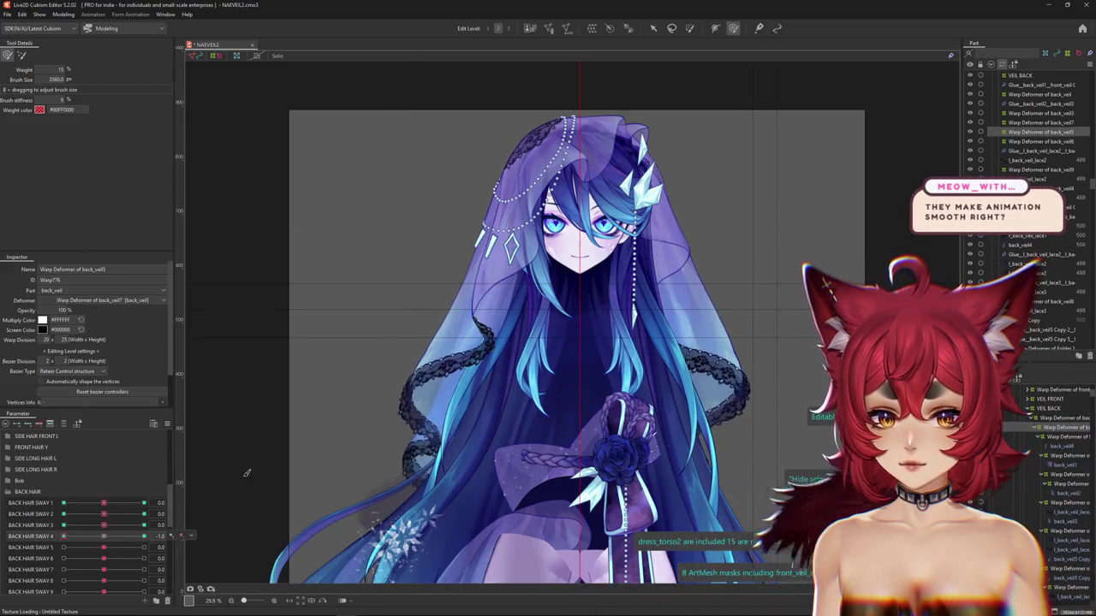
{"action": "left_click", "coordinate": [63, 14]}
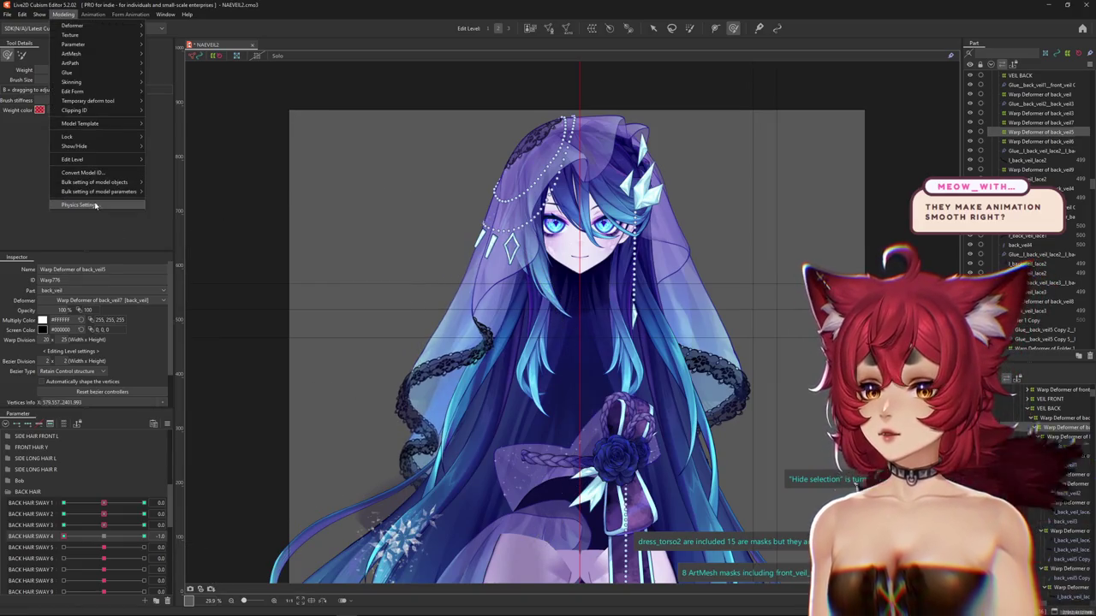
{"action": "left_click", "coordinate": [86, 172]}
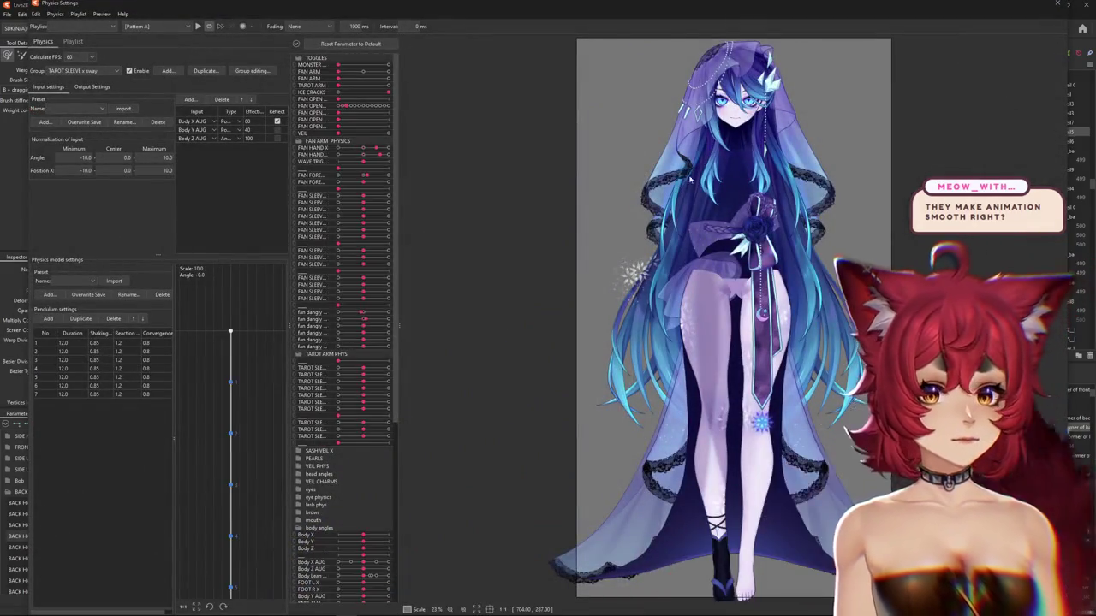
{"action": "scroll", "coordinate": [627, 325], "scroll_direction": "up", "scroll_amount": 3}
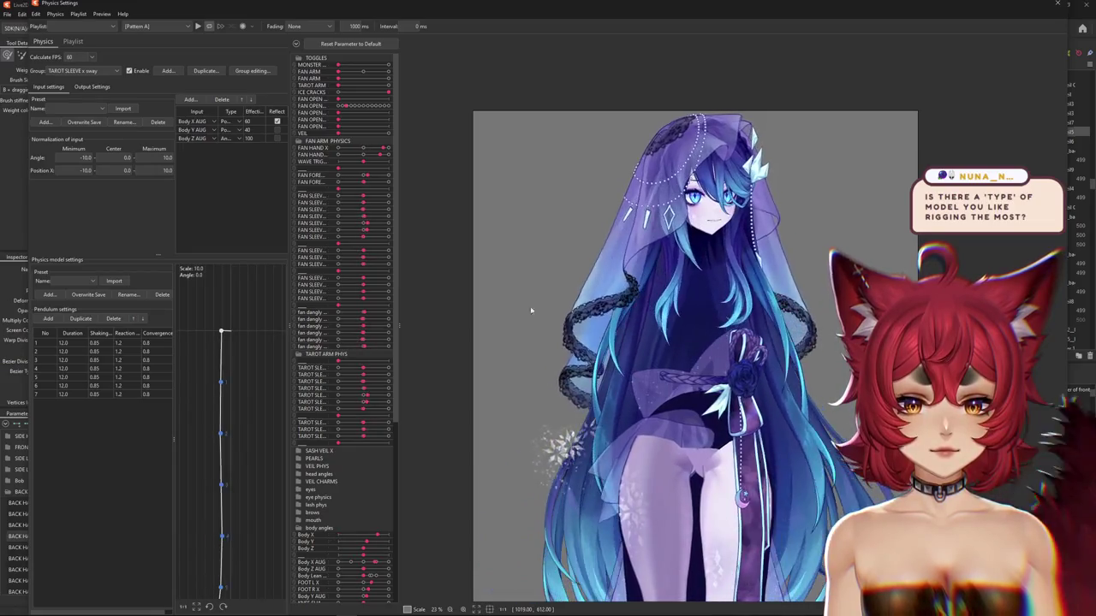
{"action": "left_click_drag", "start_coordinate": [531, 310], "coordinate": [268, 325]}
{"action": "left_click", "coordinate": [1060, 5]}
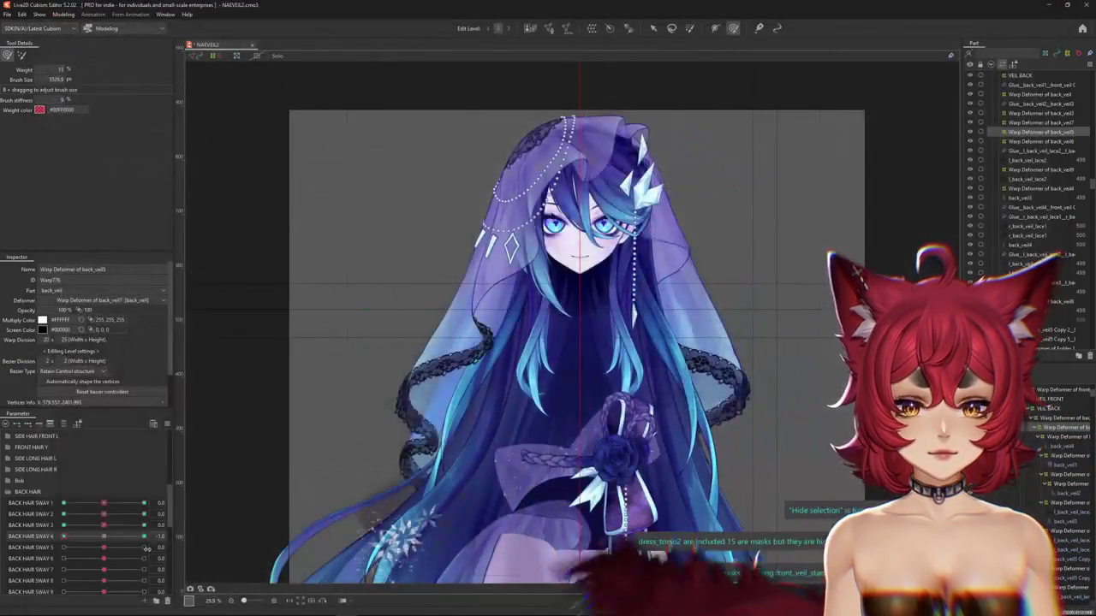
Reset BACK HAIR SWAY 4 to 0 and test ±1.0 combinations of SWAY 1–3 on the veil
{"action": "left_click_drag", "start_coordinate": [100, 537], "coordinate": [104, 536]}
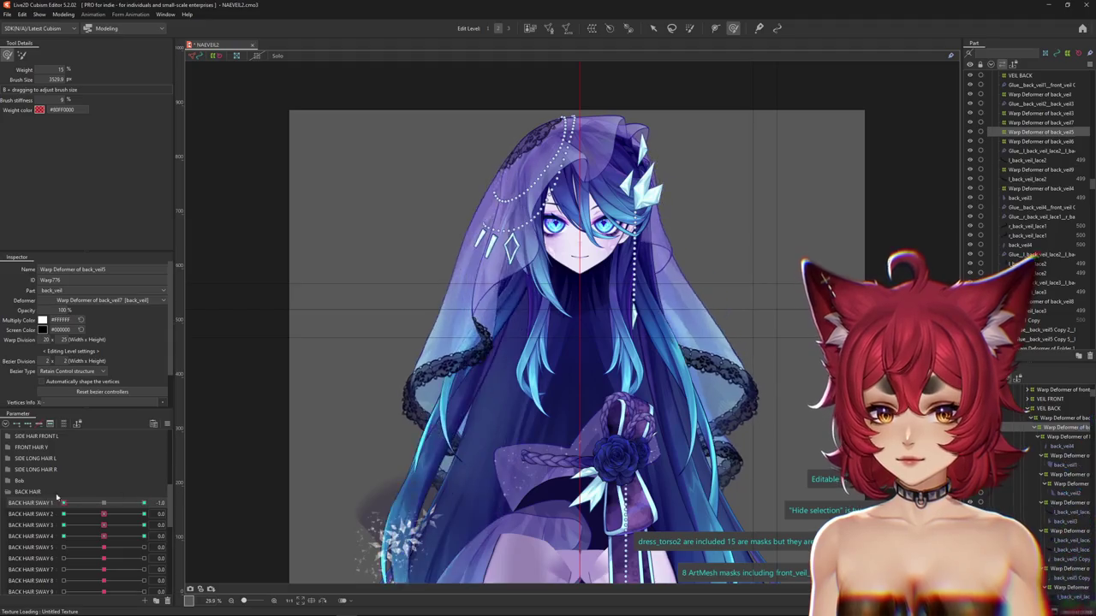
{"action": "left_click", "coordinate": [28, 513]}
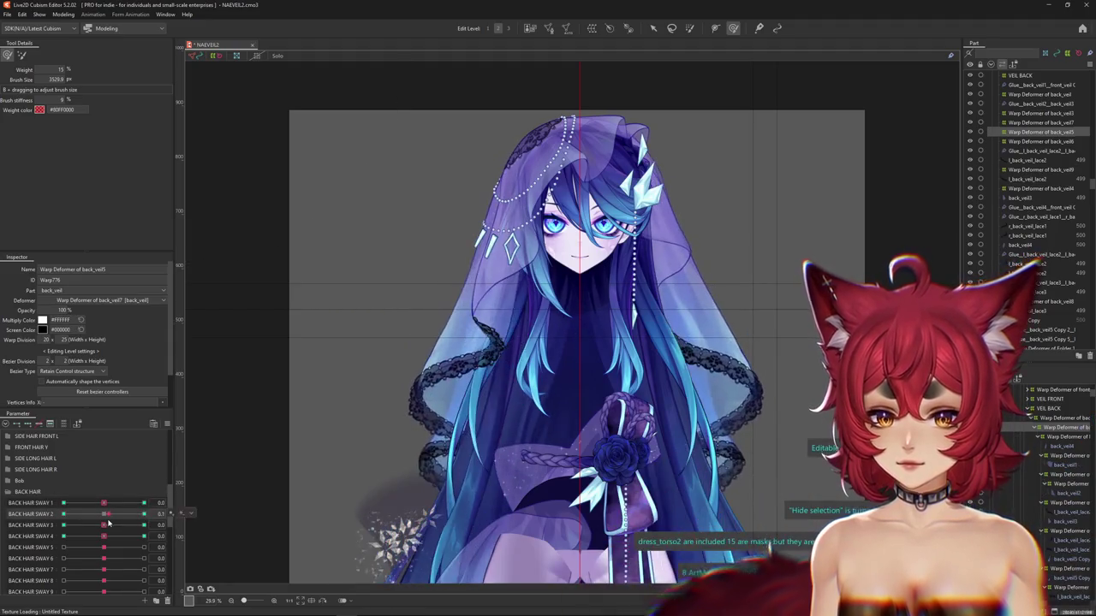
{"action": "left_click", "coordinate": [24, 524]}
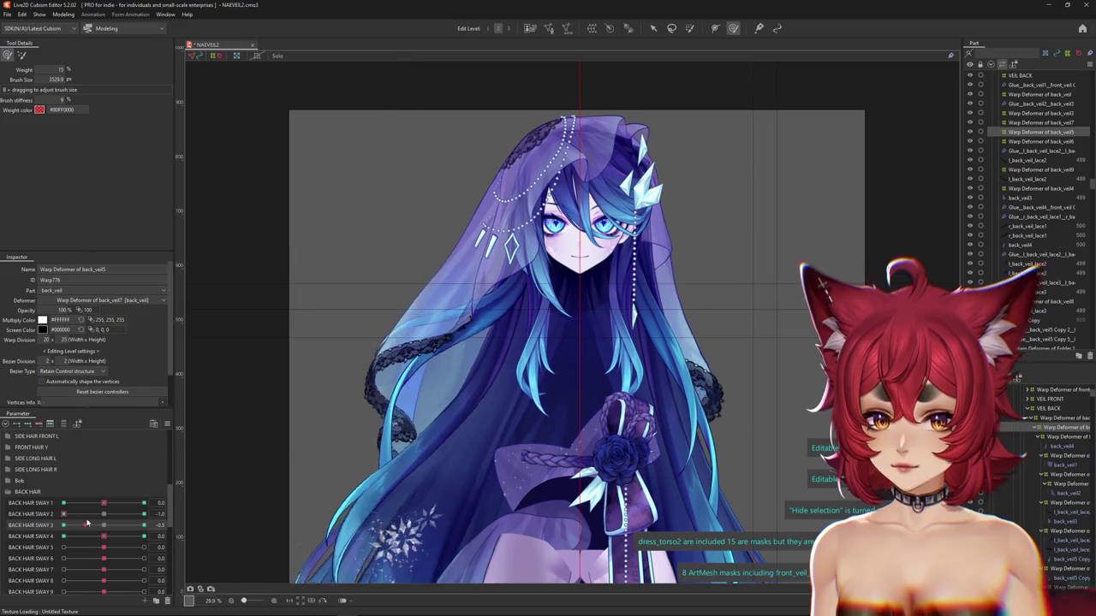
{"action": "left_click_drag", "start_coordinate": [64, 525], "coordinate": [109, 521]}
{"action": "left_click", "coordinate": [105, 513]}
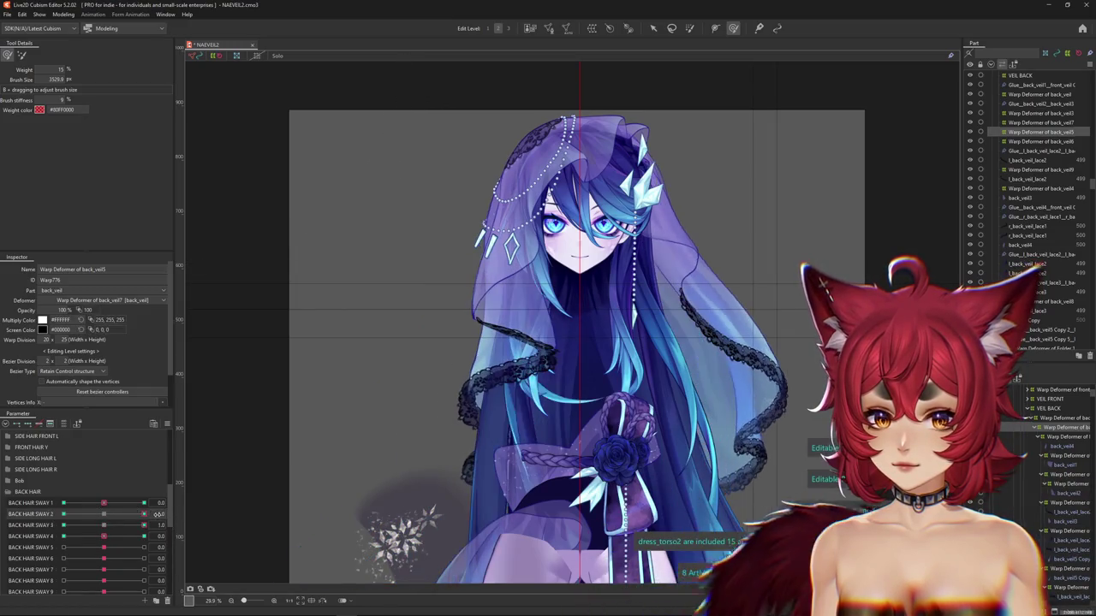
{"action": "left_click_drag", "start_coordinate": [103, 503], "coordinate": [63, 504]}
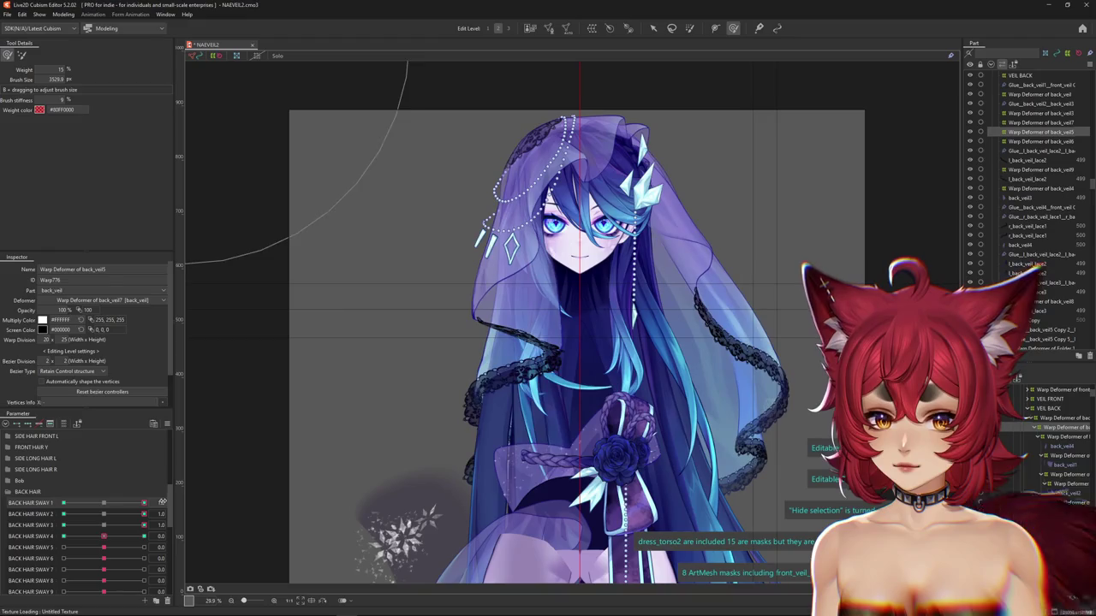
{"action": "left_click", "coordinate": [104, 514]}
{"action": "left_click", "coordinate": [103, 525]}
{"action": "left_click", "coordinate": [104, 536]}
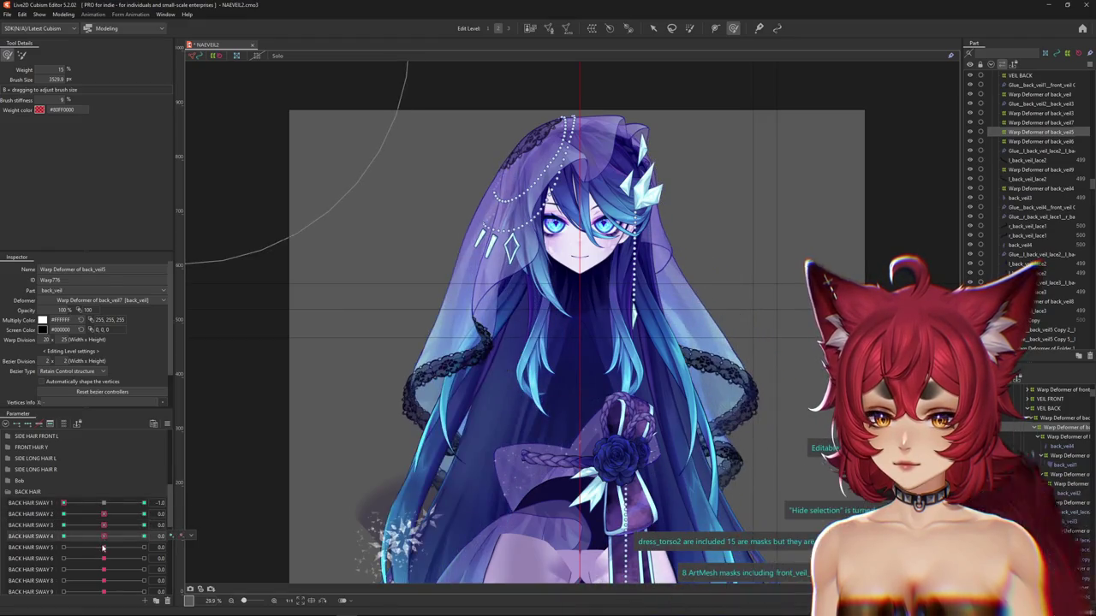
{"action": "scroll", "coordinate": [116, 551], "scroll_direction": "down", "scroll_amount": 1}
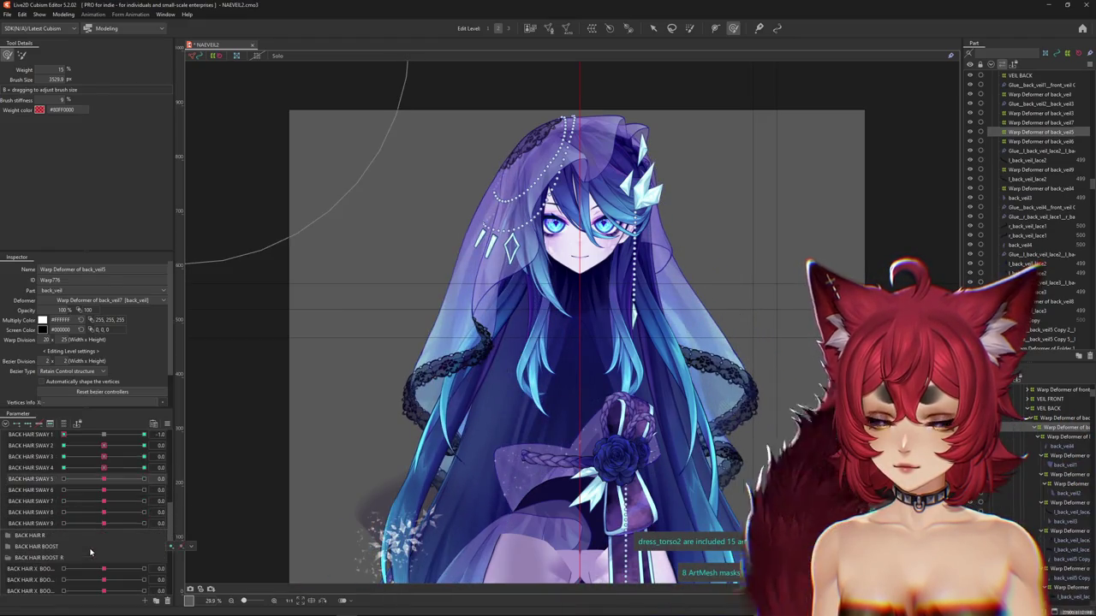
{"action": "scroll", "coordinate": [36, 519], "scroll_direction": "up", "scroll_amount": 1}
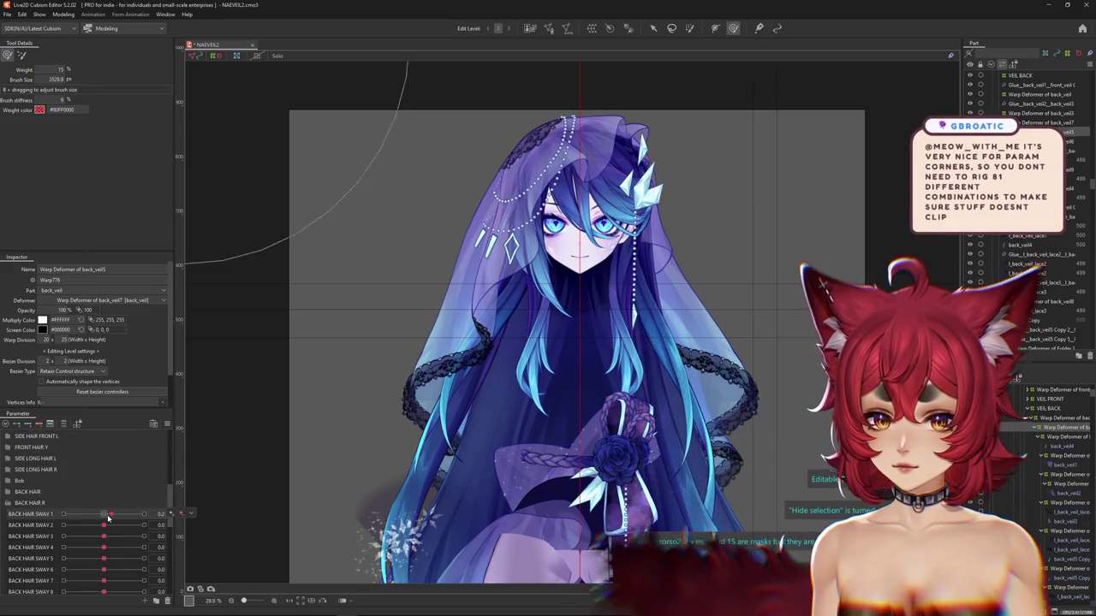
Expand BACK HAIR BOOST, add keyforms to the X BOOST parameters and push the first to 1.0
{"action": "left_click", "coordinate": [9, 503]}
{"action": "left_click", "coordinate": [9, 514]}
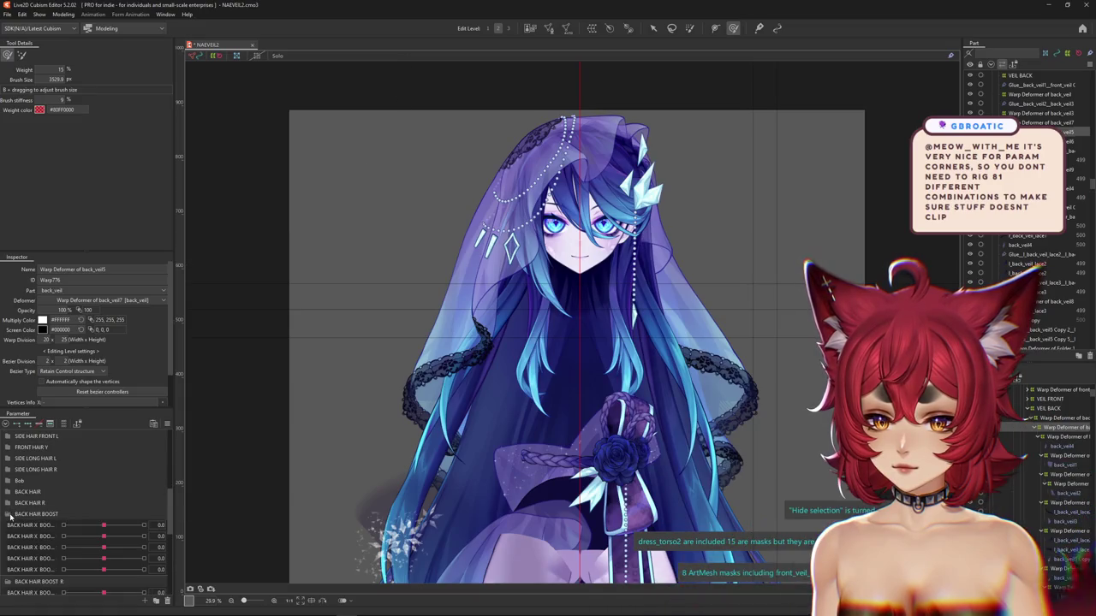
{"action": "left_click", "coordinate": [102, 524]}
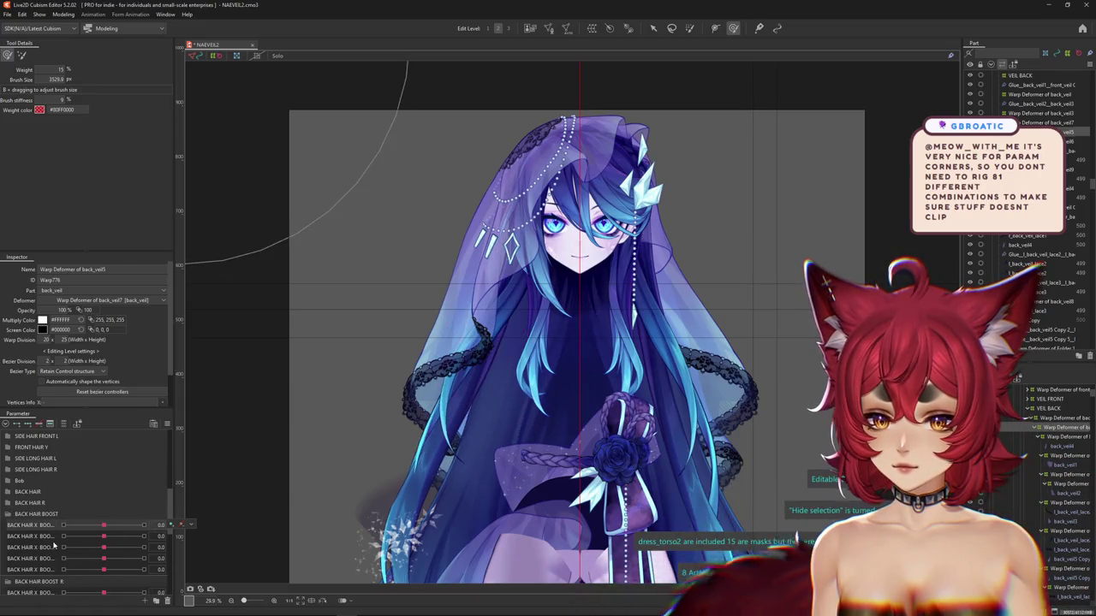
{"action": "mouse_move", "coordinate": [104, 536]}
{"action": "left_mouse_down"}
{"action": "mouse_move", "coordinate": [133, 537]}
{"action": "mouse_move", "coordinate": [89, 548]}
{"action": "left_mouse_up"}
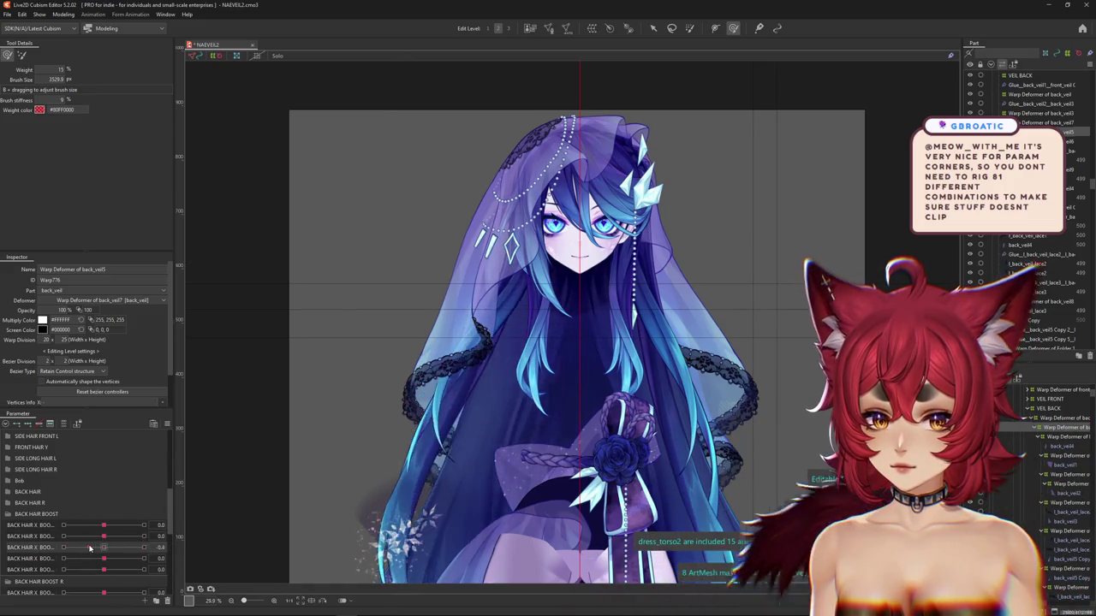
{"action": "left_click", "coordinate": [39, 552]}
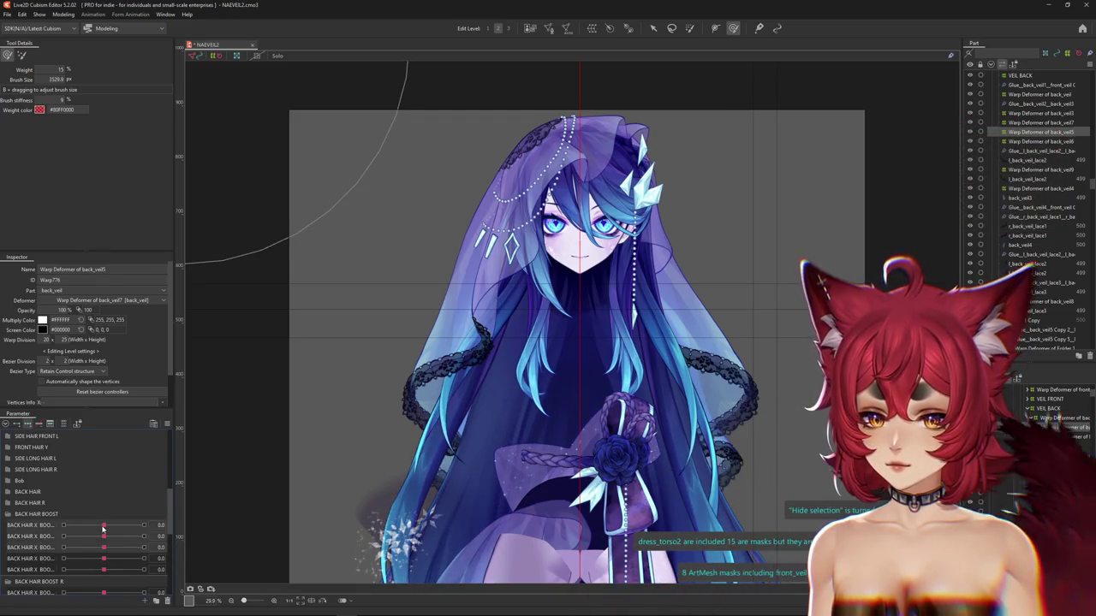
{"action": "left_click_drag", "start_coordinate": [105, 528], "coordinate": [144, 525]}
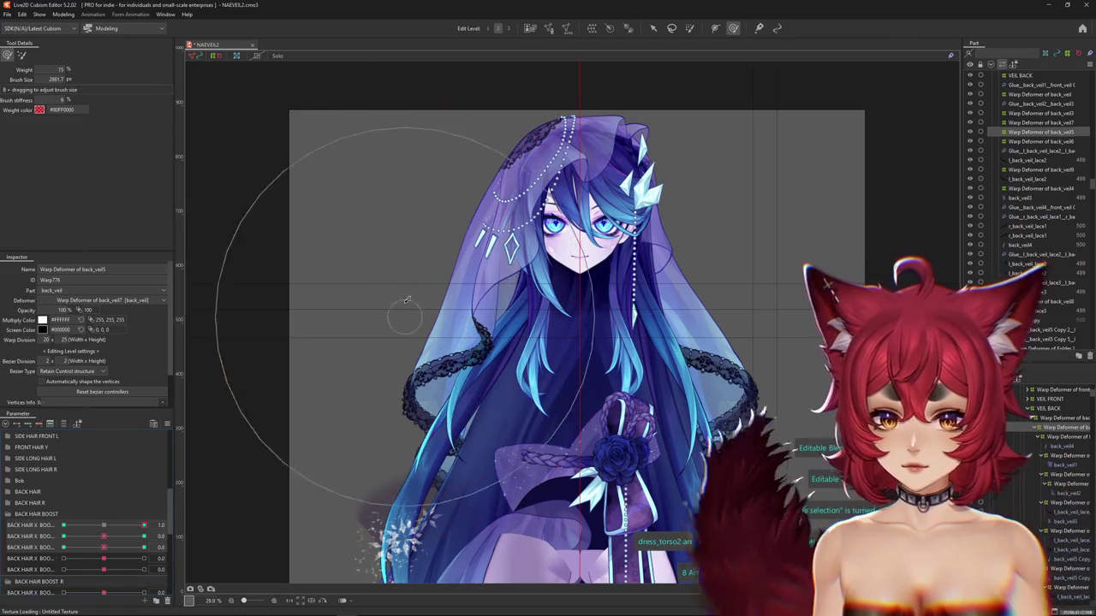
{"action": "left_click", "coordinate": [167, 425]}
{"action": "left_click", "coordinate": [205, 392]}
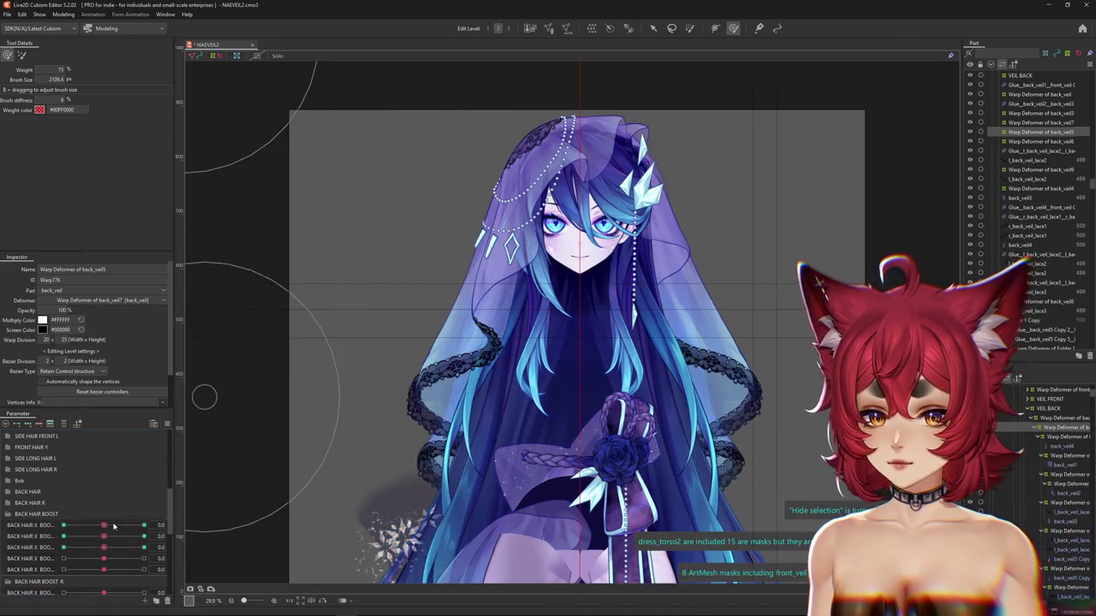
Reshape the veil warp with first X BOOST at -1.0 and second at ±1.0, then reset the second to 0
{"action": "mouse_move", "coordinate": [447, 306]}
{"action": "left_mouse_down"}
{"action": "mouse_move", "coordinate": [494, 298]}
{"action": "mouse_move", "coordinate": [514, 317]}
{"action": "left_mouse_up"}
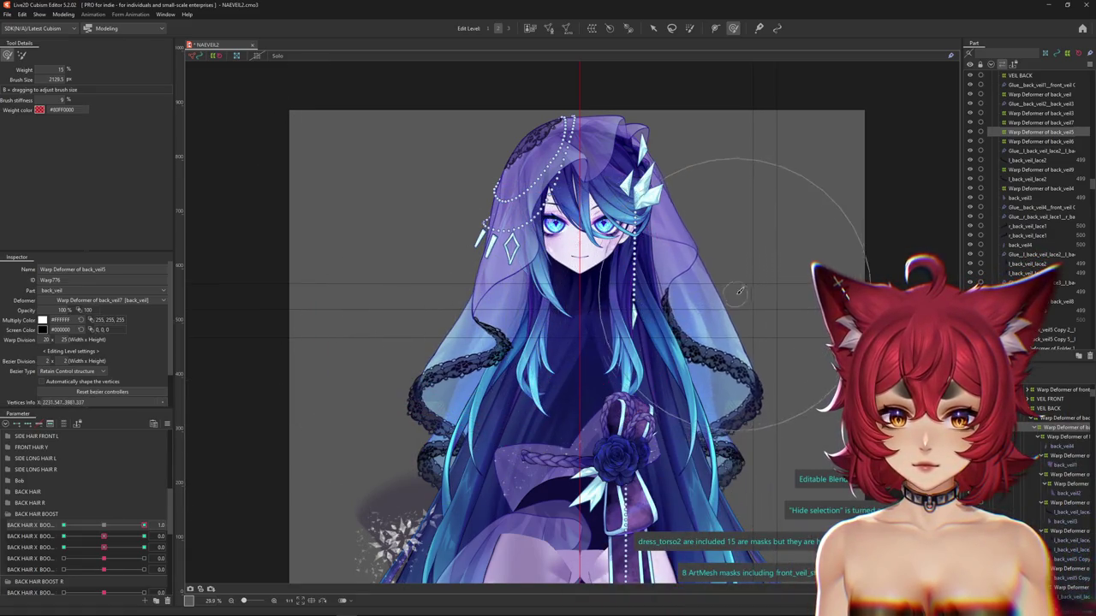
{"action": "left_click_drag", "start_coordinate": [143, 525], "coordinate": [63, 525]}
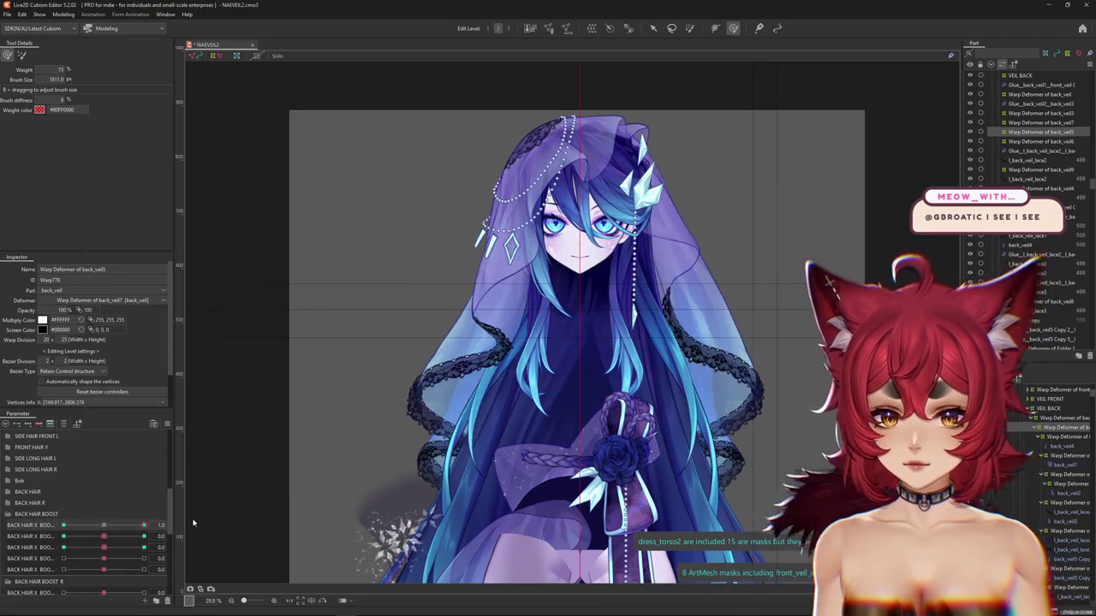
{"action": "left_click_drag", "start_coordinate": [109, 537], "coordinate": [144, 537]}
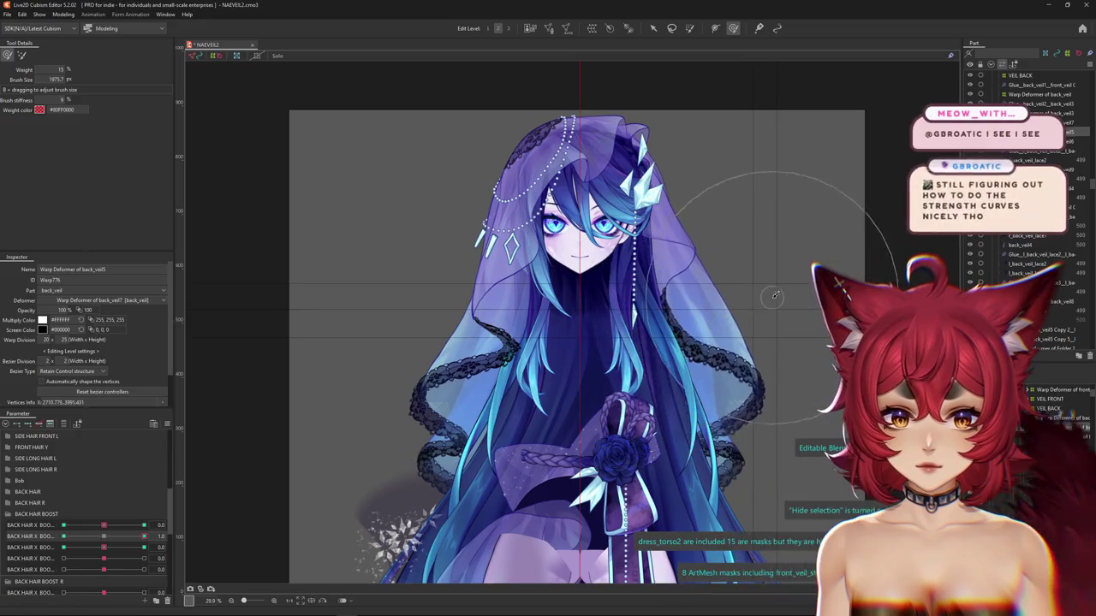
{"action": "left_click_drag", "start_coordinate": [144, 536], "coordinate": [2, 537]}
{"action": "left_click_drag", "start_coordinate": [729, 310], "coordinate": [673, 309]}
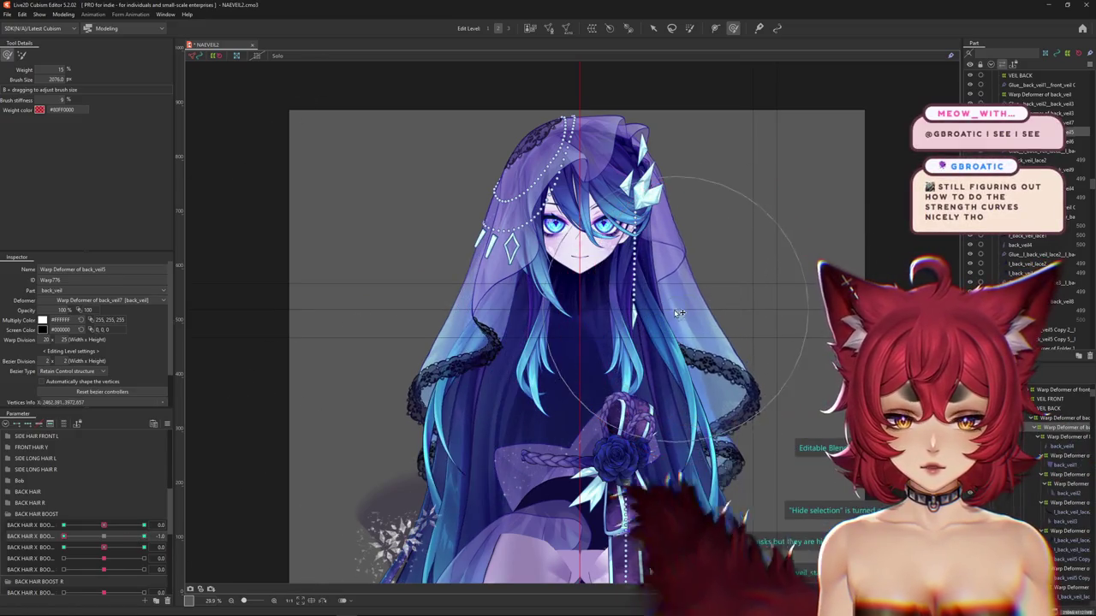
{"action": "left_click_drag", "start_coordinate": [441, 321], "coordinate": [445, 325]}
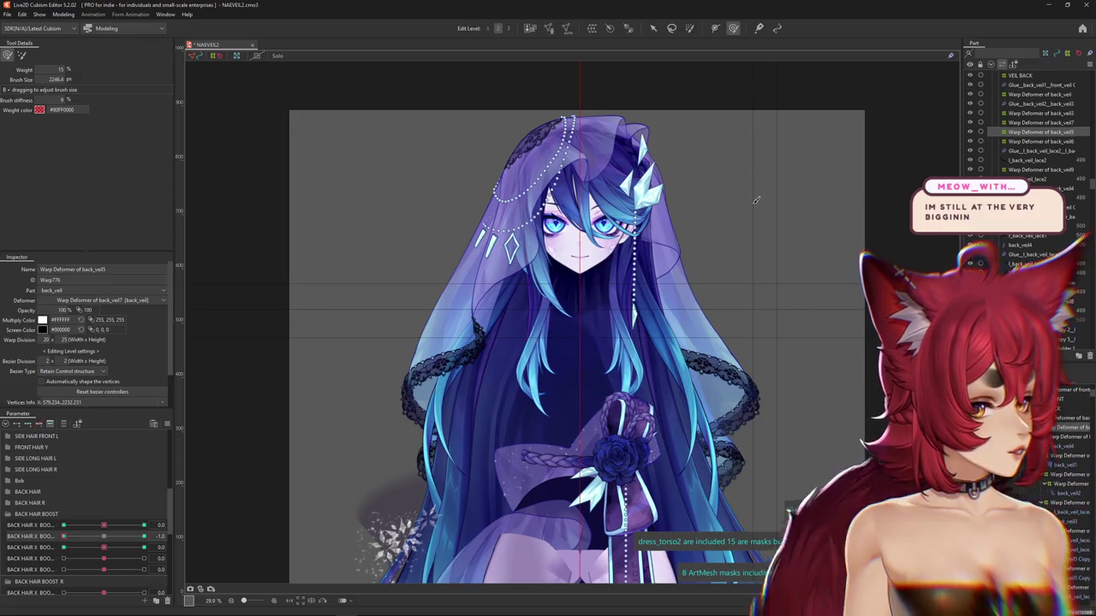
{"action": "left_click", "coordinate": [137, 537]}
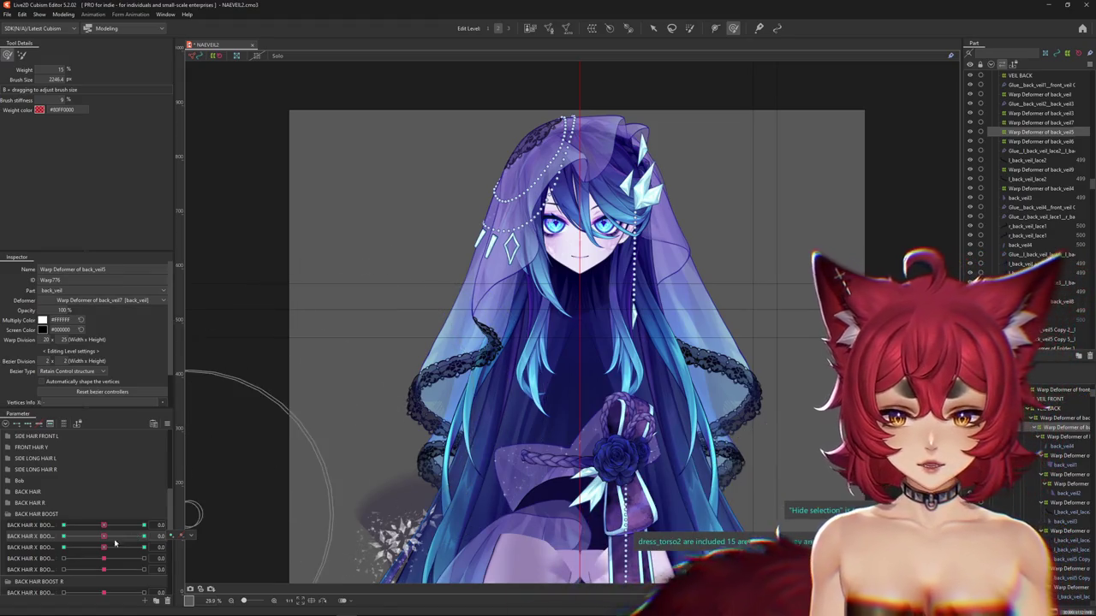
{"action": "left_click", "coordinate": [144, 537]}
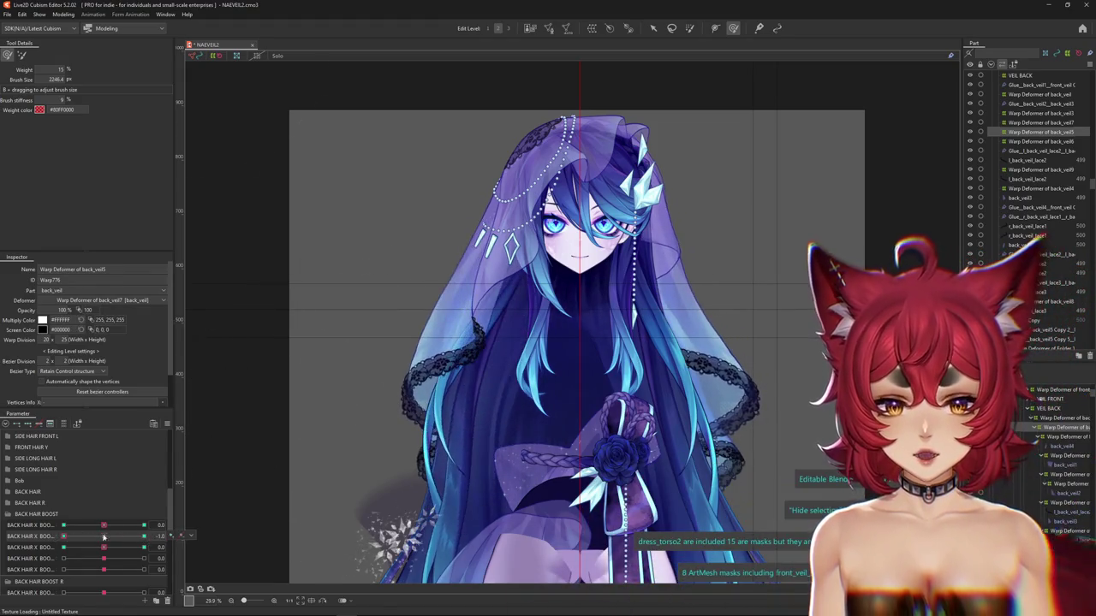
{"action": "left_click", "coordinate": [167, 423]}
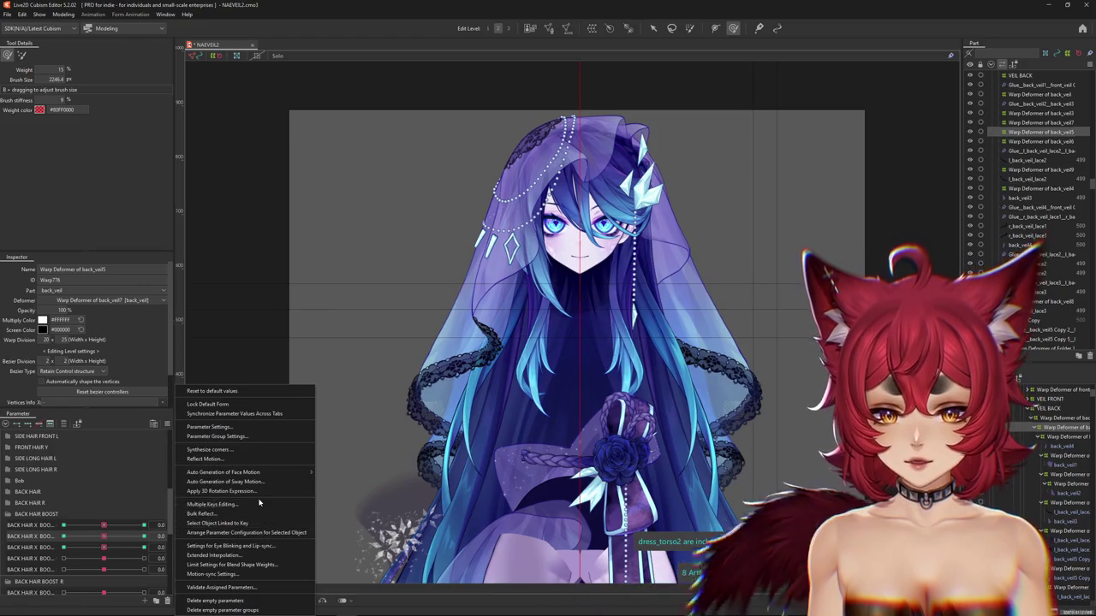
{"action": "left_click", "coordinate": [256, 568]}
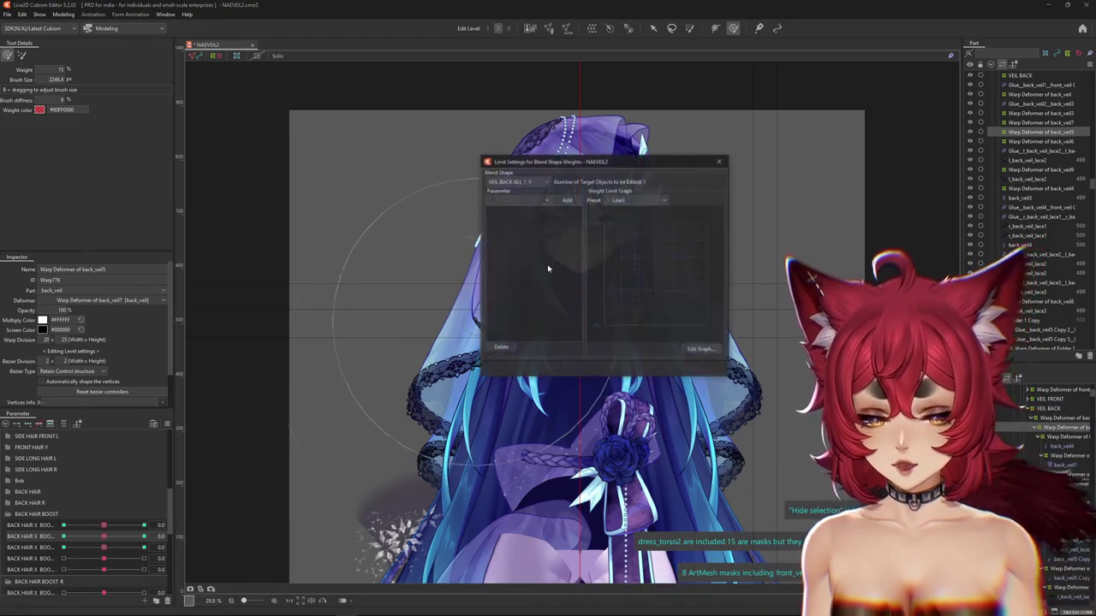
{"action": "left_click", "coordinate": [514, 200]}
{"action": "left_click", "coordinate": [530, 183]}
{"action": "left_click_drag", "start_coordinate": [549, 166], "coordinate": [291, 207]}
{"action": "left_click", "coordinate": [373, 211]}
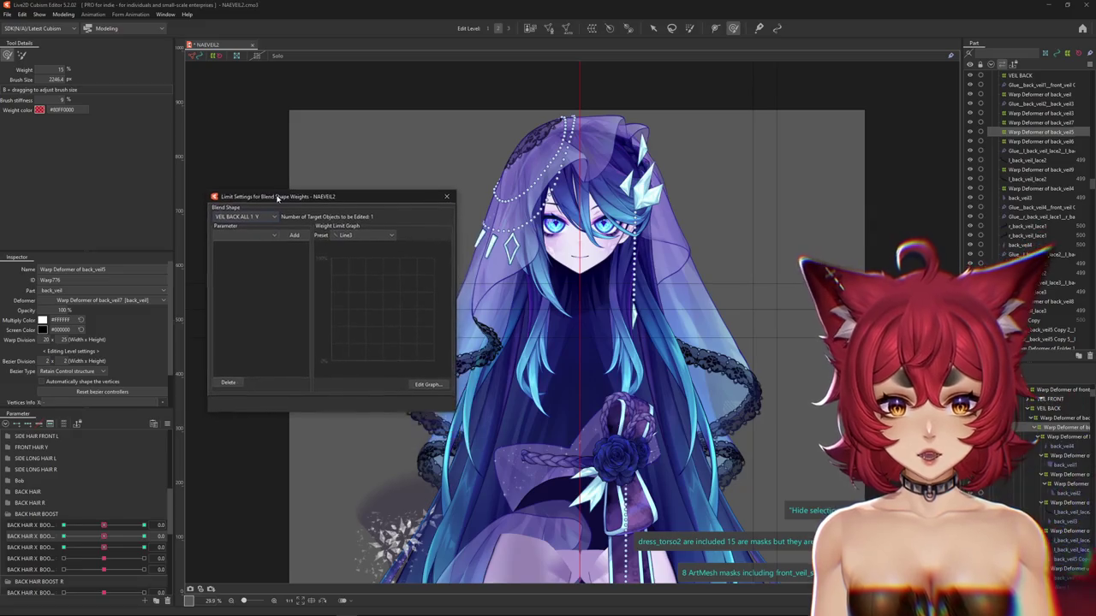
{"action": "left_click", "coordinate": [359, 227]}
{"action": "left_click", "coordinate": [347, 234]}
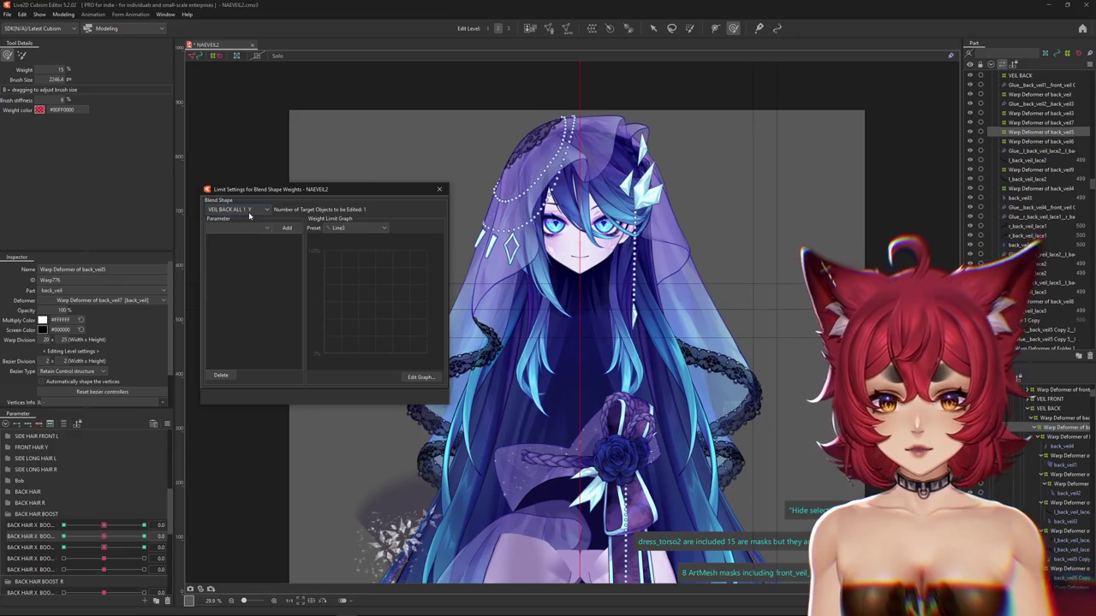
{"action": "left_click", "coordinate": [439, 189]}
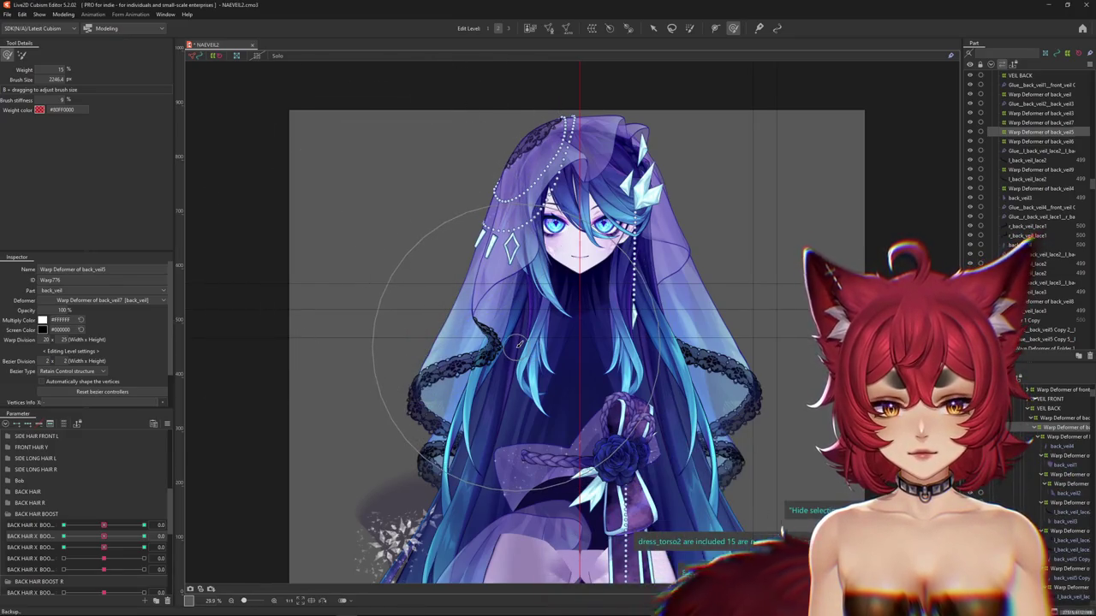
{"action": "left_click", "coordinate": [144, 536]}
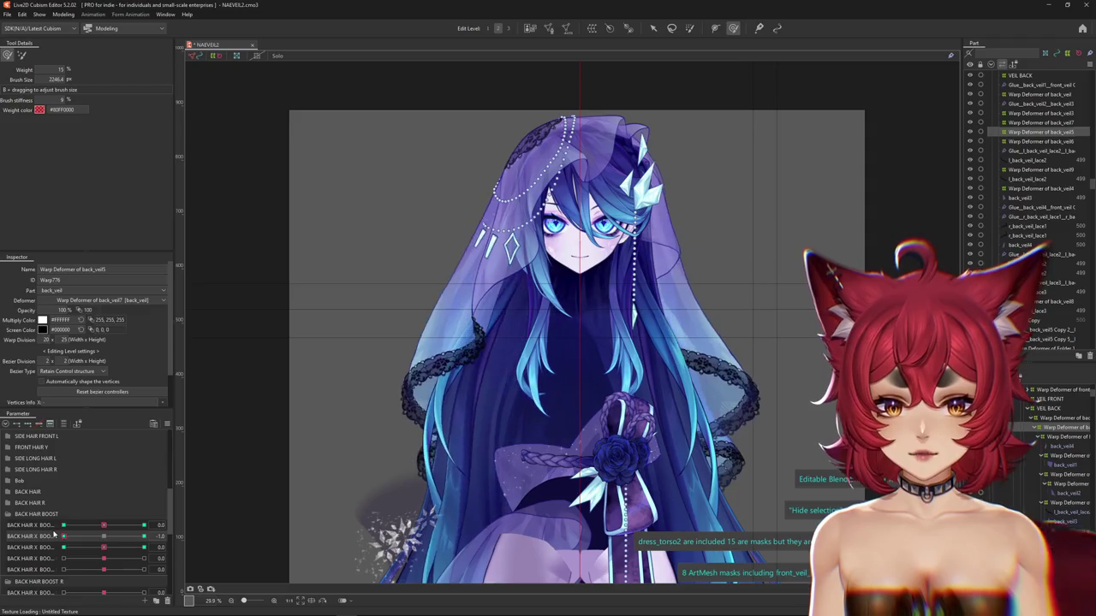
Preview the veil deformation with the second BACK HAIR X BOOST at -0.7 and -0.4
{"action": "left_click", "coordinate": [75, 536]}
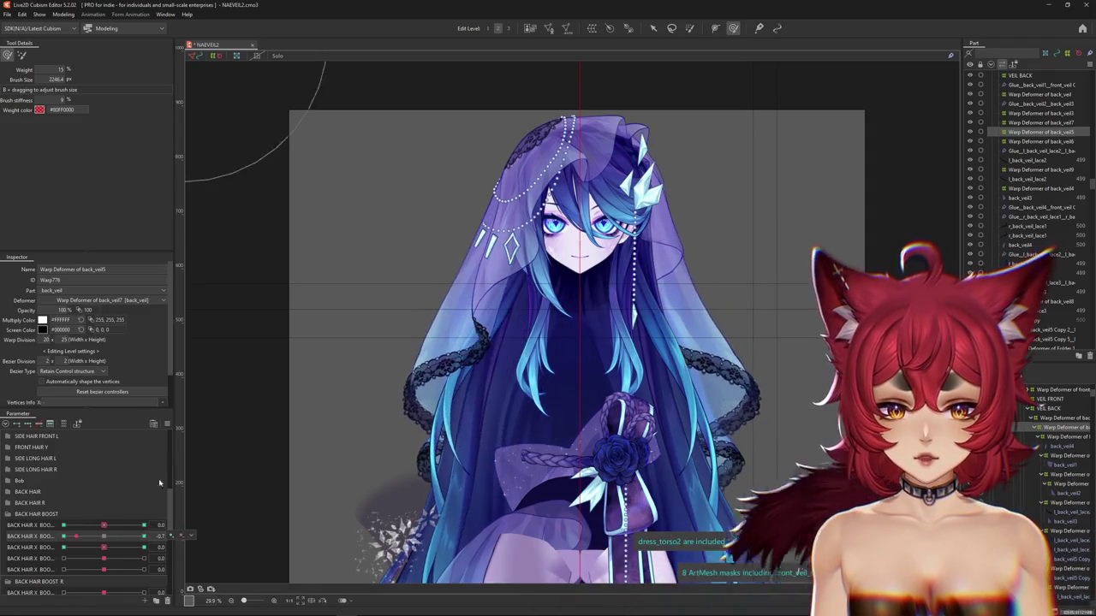
{"action": "scroll", "coordinate": [499, 353], "scroll_direction": "down", "scroll_amount": 3}
{"action": "scroll", "coordinate": [491, 378], "scroll_direction": "up", "scroll_amount": 3}
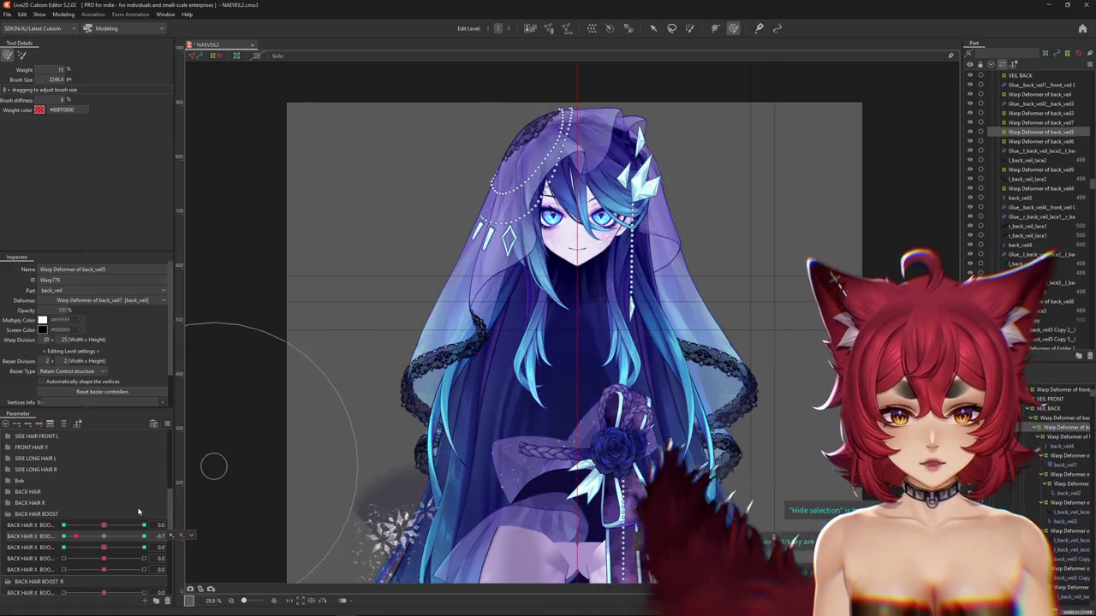
{"action": "mouse_move", "coordinate": [76, 536]}
{"action": "left_mouse_down"}
{"action": "mouse_move", "coordinate": [118, 529]}
{"action": "mouse_move", "coordinate": [103, 525]}
{"action": "left_mouse_up"}
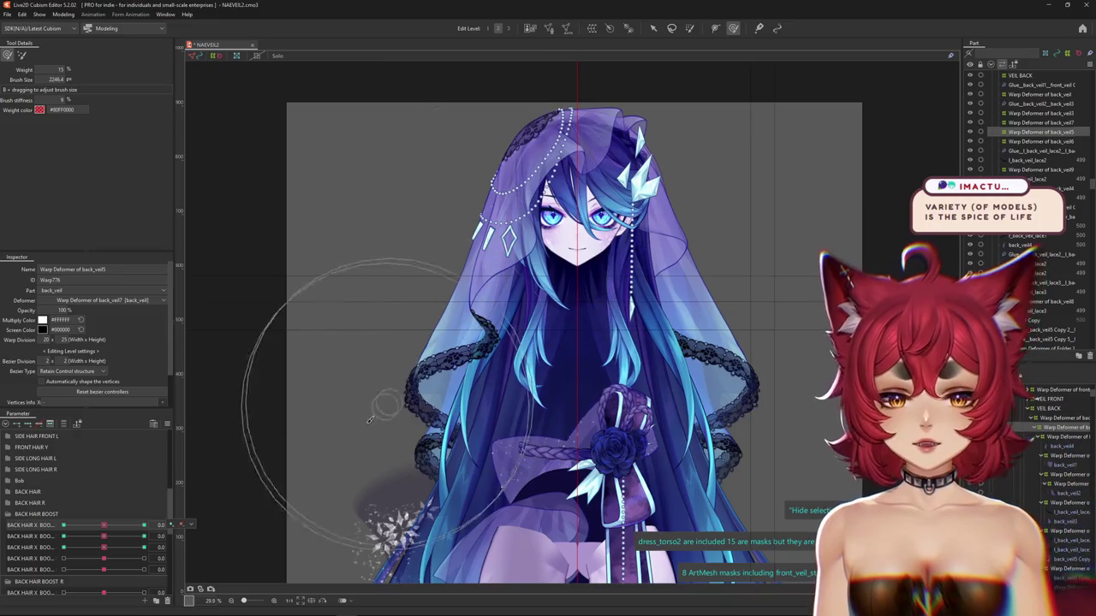
{"action": "left_click_drag", "start_coordinate": [108, 526], "coordinate": [115, 532]}
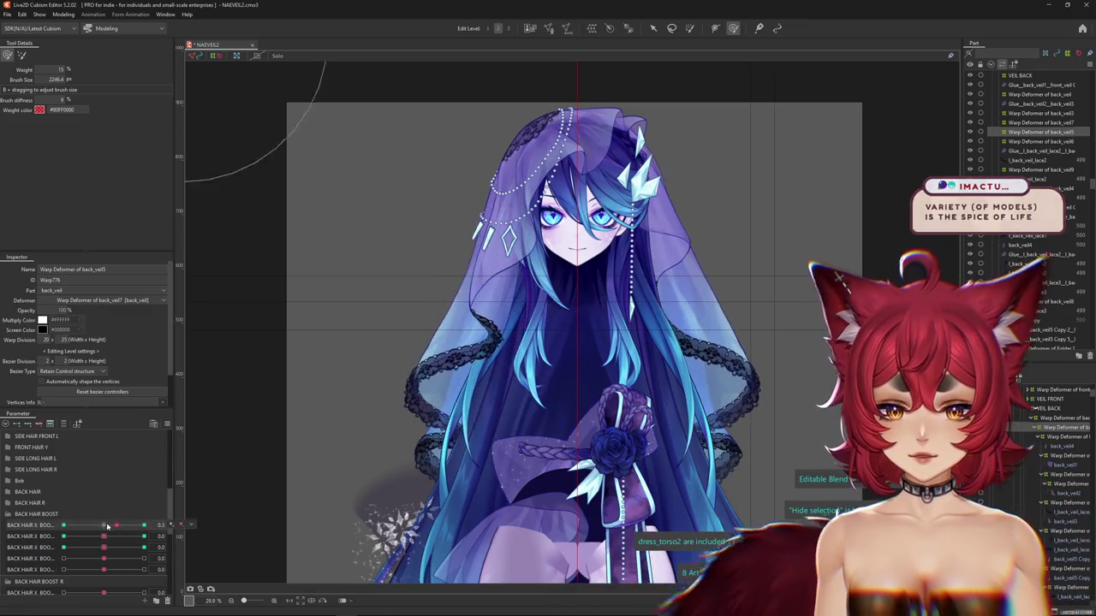
{"action": "left_click_drag", "start_coordinate": [114, 533], "coordinate": [104, 536]}
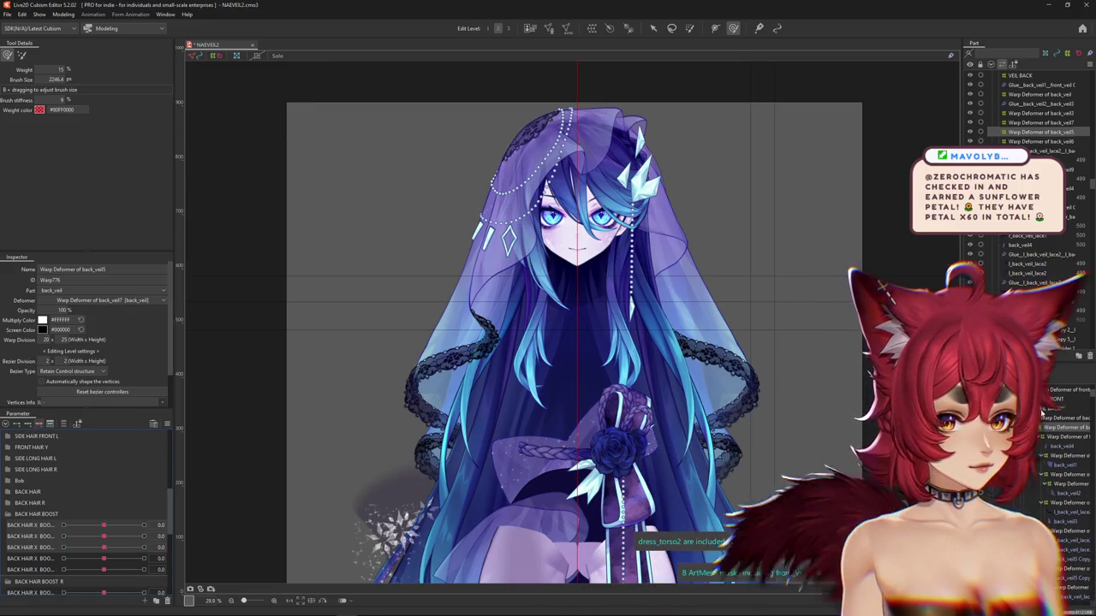
Shrink the brush, lower the first X BOOST to about 0.3 and set the second to 1.0
{"action": "scroll", "coordinate": [1048, 433], "scroll_direction": "down", "scroll_amount": 5}
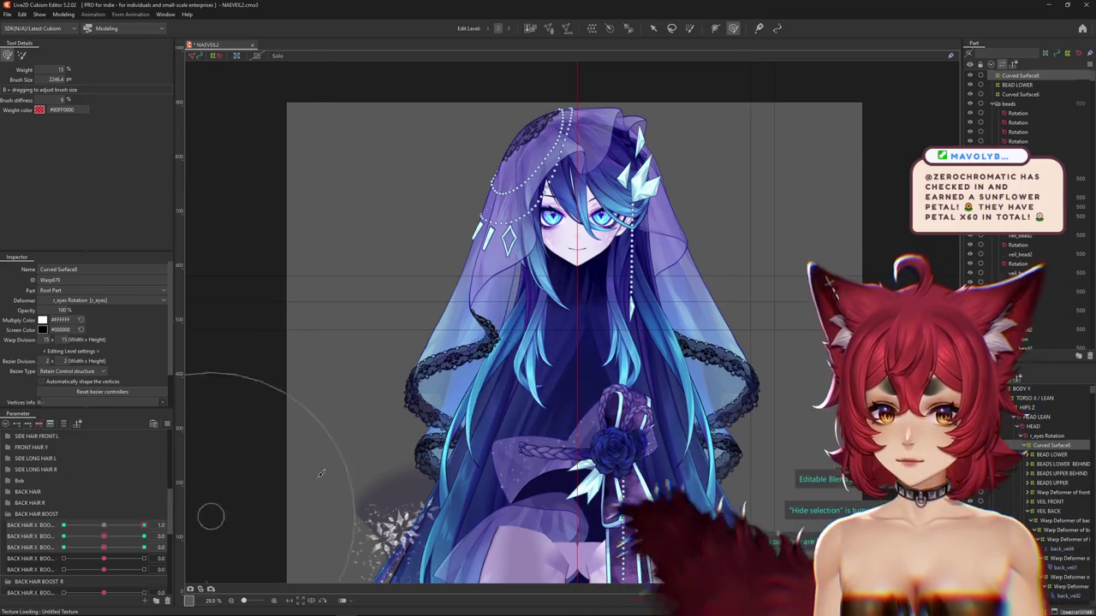
{"action": "left_click_drag", "start_coordinate": [380, 171], "coordinate": [431, 228]}
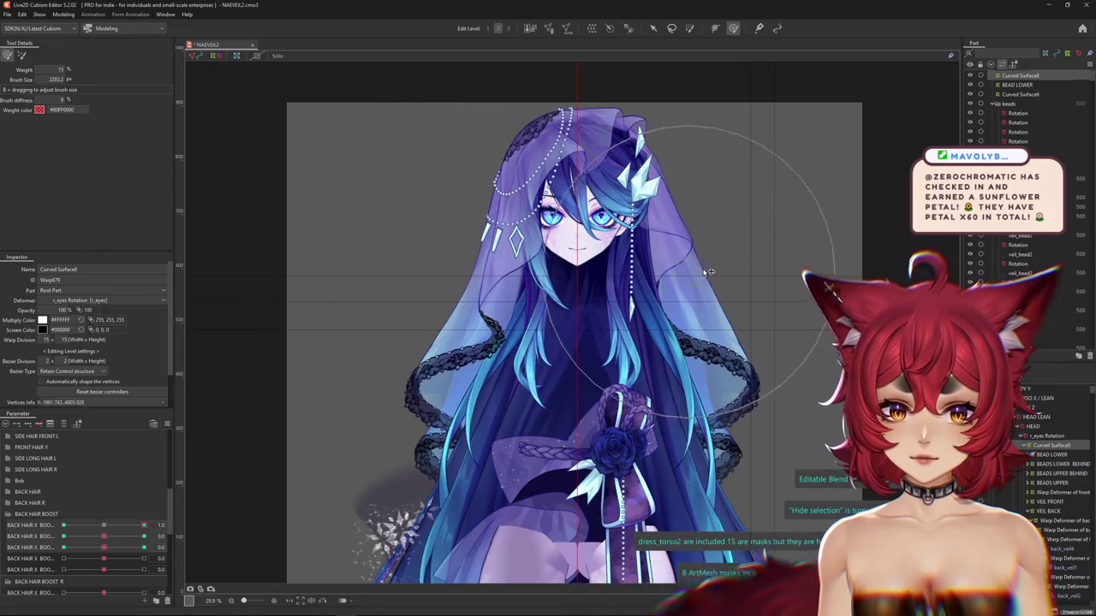
{"action": "left_click_drag", "start_coordinate": [103, 524], "coordinate": [63, 526]}
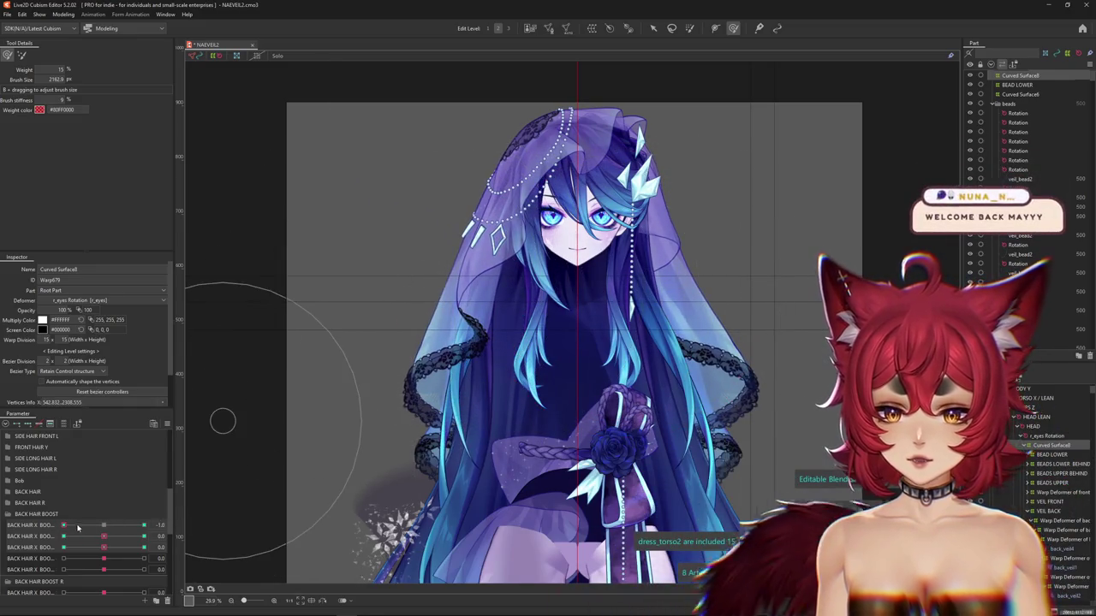
{"action": "left_click_drag", "start_coordinate": [83, 535], "coordinate": [144, 535]}
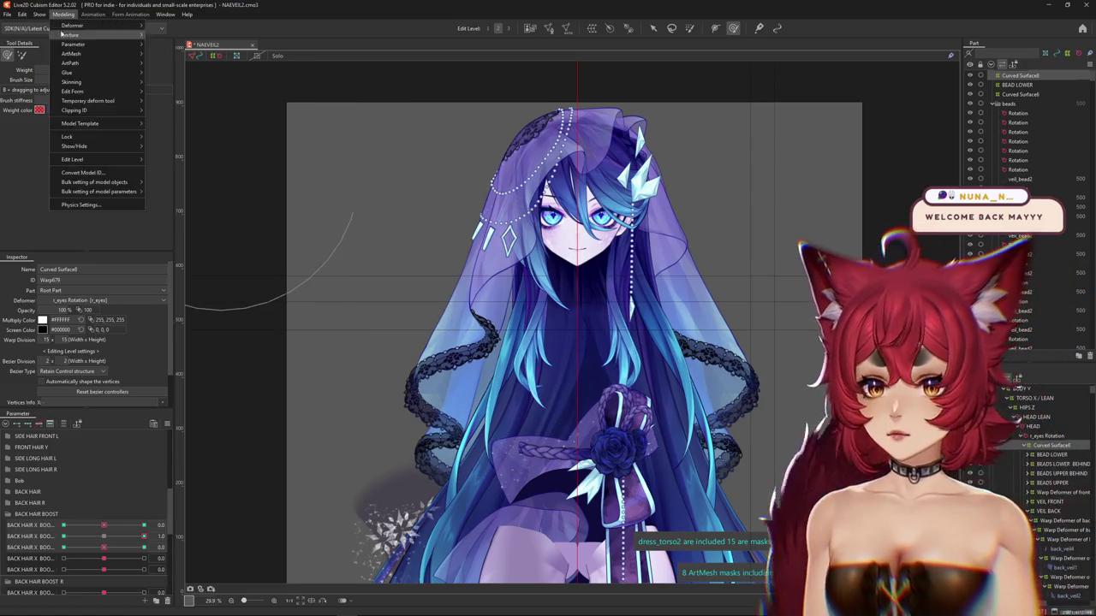
Open Physics Settings, zoom the preview, widen the parameter list and select the [Posing] pattern
{"action": "left_click", "coordinate": [63, 14]}
{"action": "left_click", "coordinate": [80, 205]}
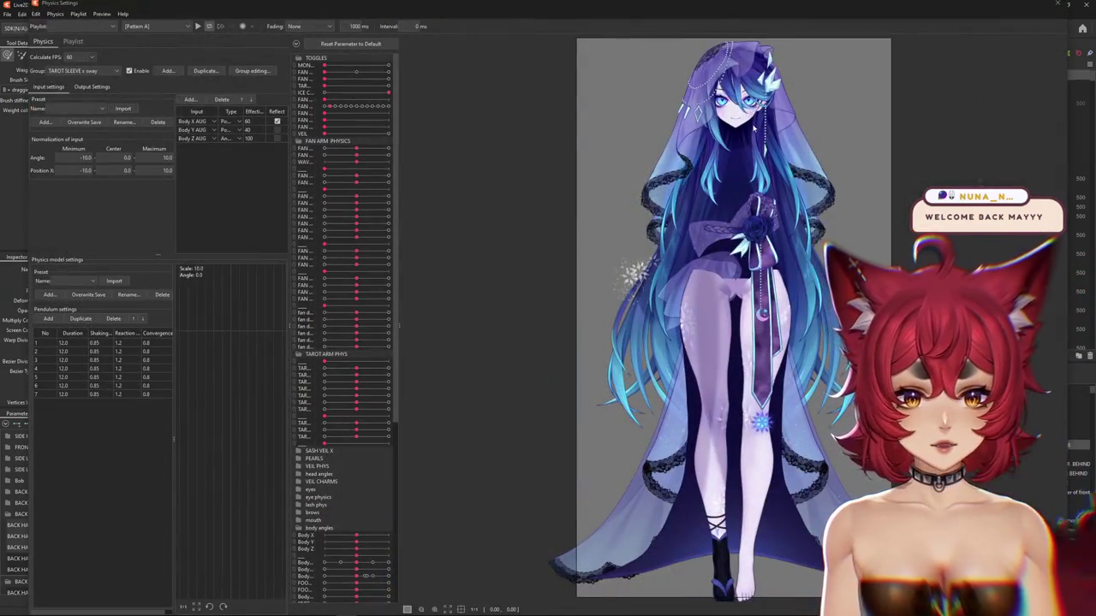
{"action": "scroll", "coordinate": [683, 192], "scroll_direction": "up", "scroll_amount": 2}
{"action": "scroll", "coordinate": [684, 192], "scroll_direction": "up", "scroll_amount": 2}
{"action": "scroll", "coordinate": [683, 192], "scroll_direction": "up", "scroll_amount": 1}
{"action": "scroll", "coordinate": [633, 239], "scroll_direction": "up", "scroll_amount": 1}
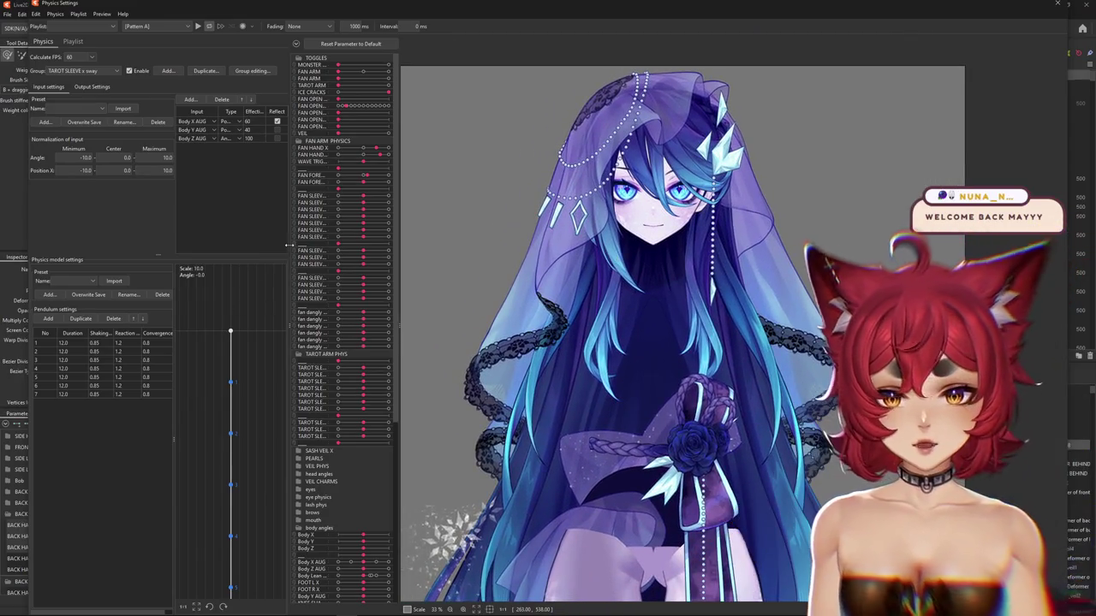
{"action": "left_click_drag", "start_coordinate": [289, 246], "coordinate": [214, 246]}
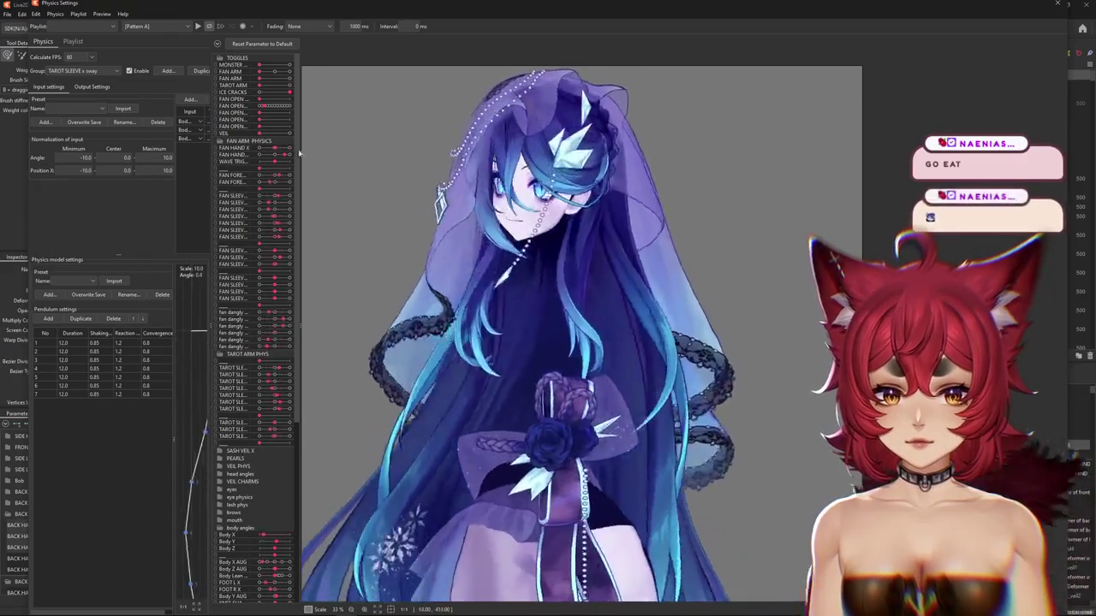
{"action": "left_click", "coordinate": [154, 26]}
{"action": "left_click", "coordinate": [150, 53]}
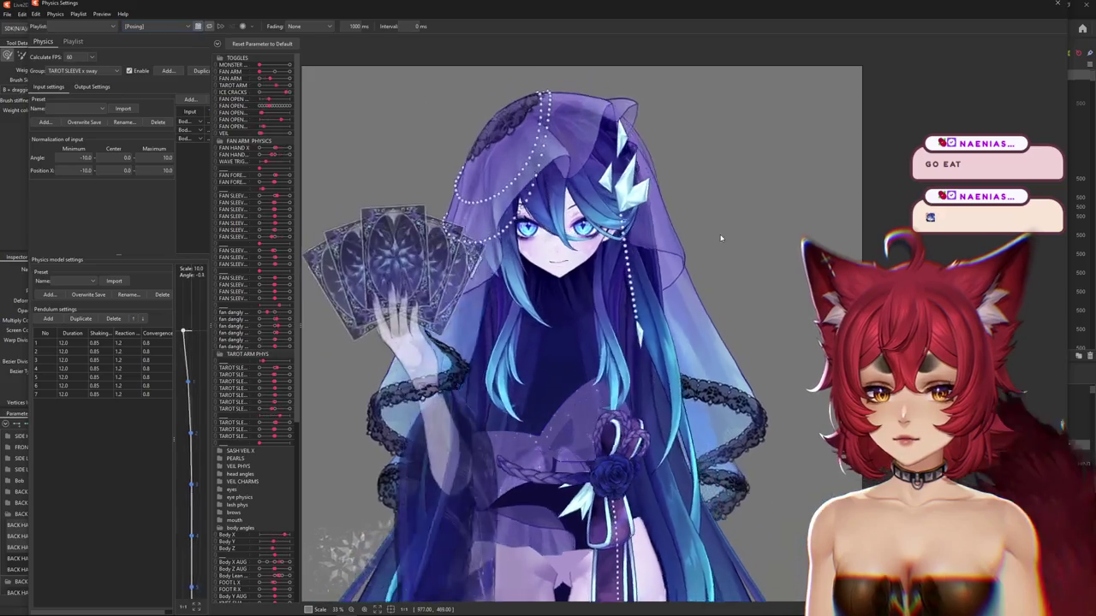
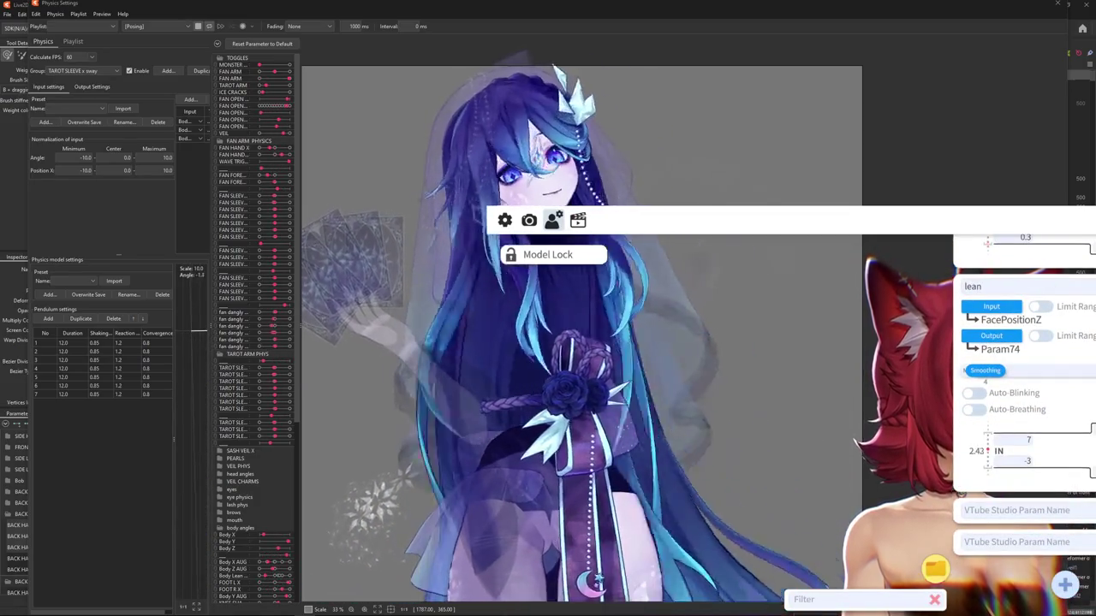
Close the Physics Settings window with Escape and pan the canvas slightly left
{"action": "double_click", "coordinate": [803, 389]}
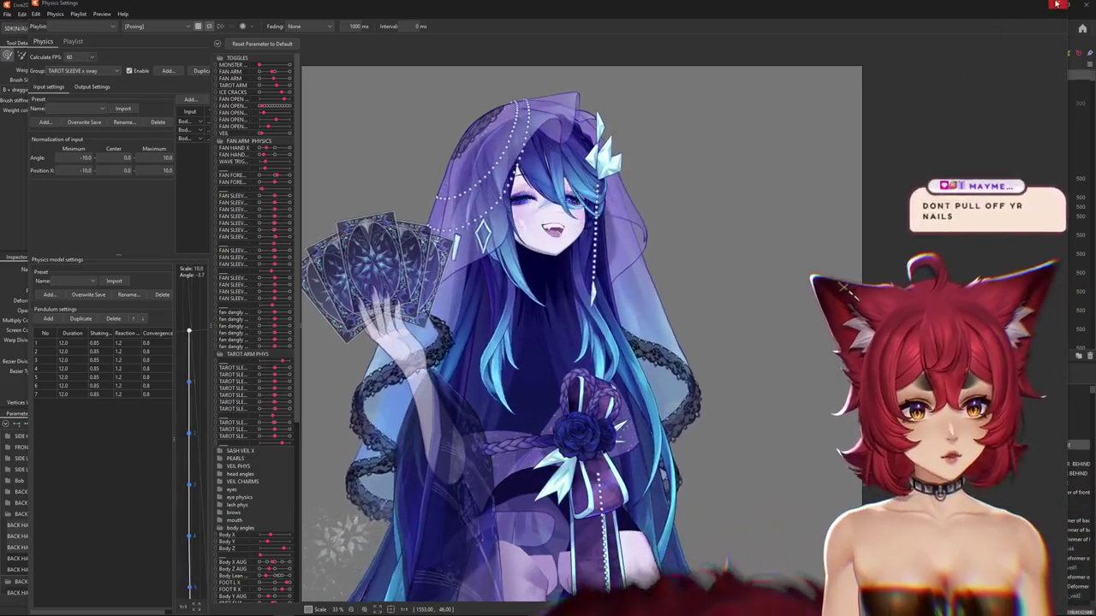
{"action": "key", "text": "Escape"}
{"action": "left_click_drag", "start_coordinate": [599, 334], "coordinate": [545, 334]}
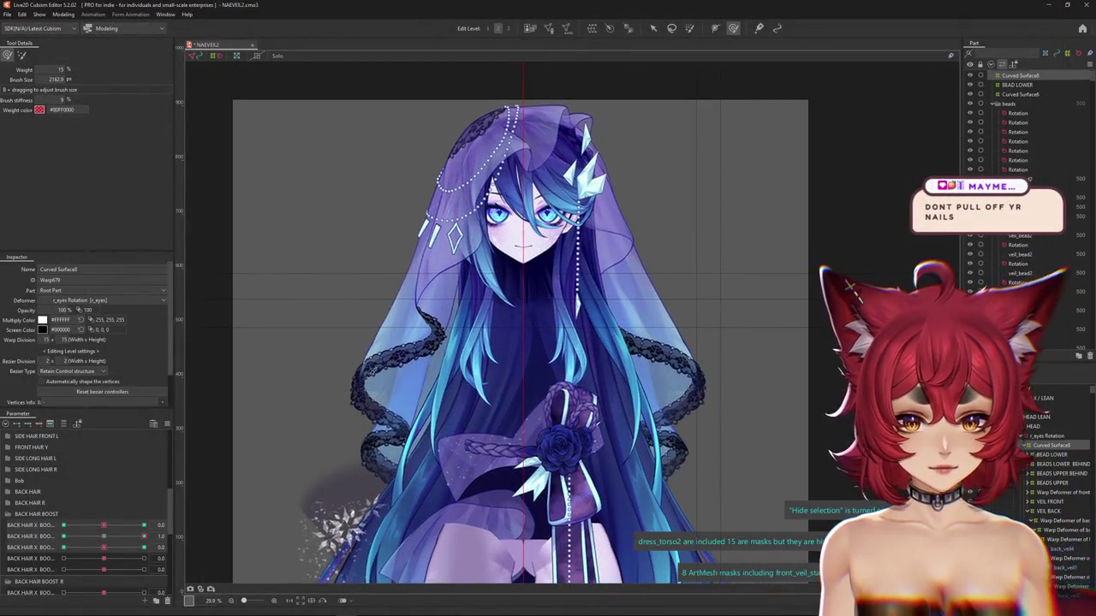
Scroll up the parameter list and list the art meshes under the veil
{"action": "left_click", "coordinate": [167, 424]}
{"action": "left_click", "coordinate": [198, 390]}
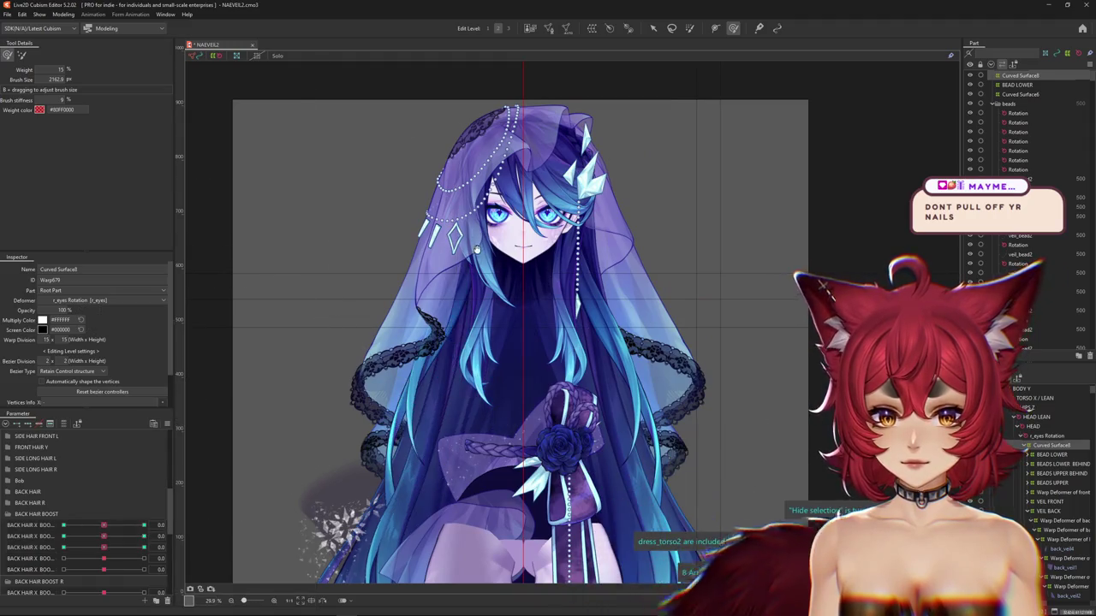
{"action": "scroll", "coordinate": [369, 196], "scroll_direction": "up", "scroll_amount": 2}
{"action": "scroll", "coordinate": [428, 197], "scroll_direction": "up", "scroll_amount": 3}
{"action": "scroll", "coordinate": [458, 200], "scroll_direction": "up", "scroll_amount": 2}
{"action": "right_click", "coordinate": [452, 219]}
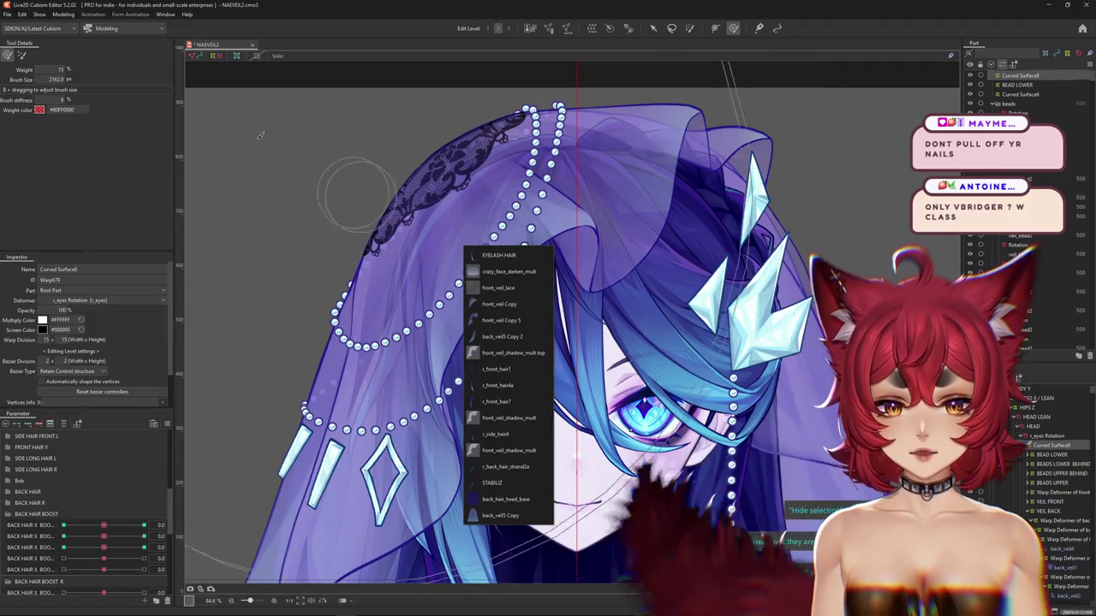
{"action": "scroll", "coordinate": [327, 246], "scroll_direction": "down", "scroll_amount": 5}
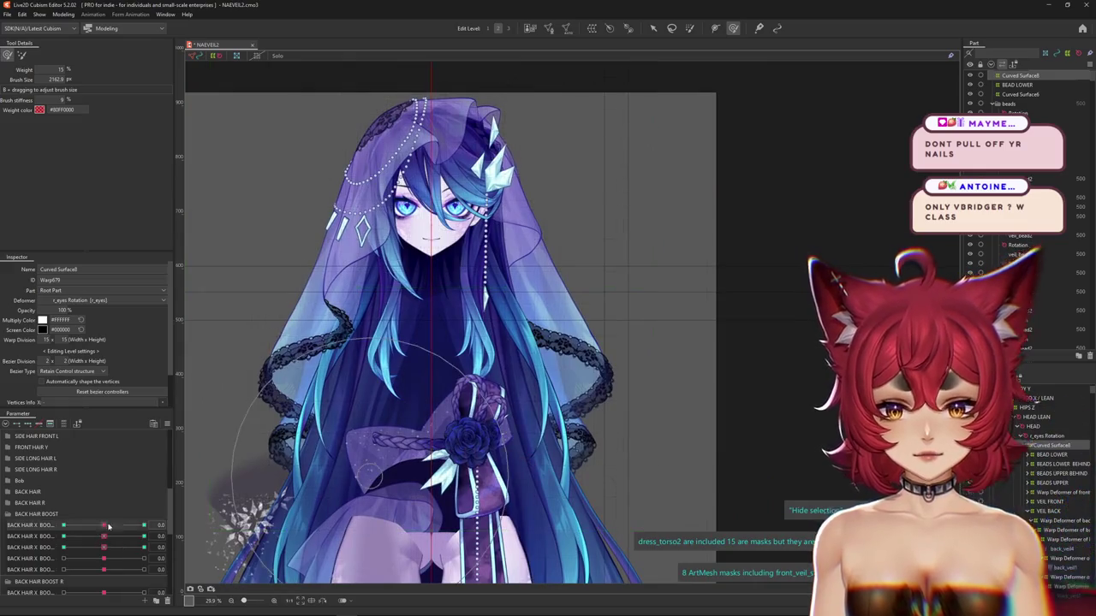
Bend the left back hair and veil lace at the BACK HAIR X BOOST keys, third at -0.5
{"action": "mouse_move", "coordinate": [109, 525]}
{"action": "left_mouse_down"}
{"action": "mouse_move", "coordinate": [106, 537]}
{"action": "mouse_move", "coordinate": [130, 536]}
{"action": "mouse_move", "coordinate": [64, 536]}
{"action": "left_mouse_up"}
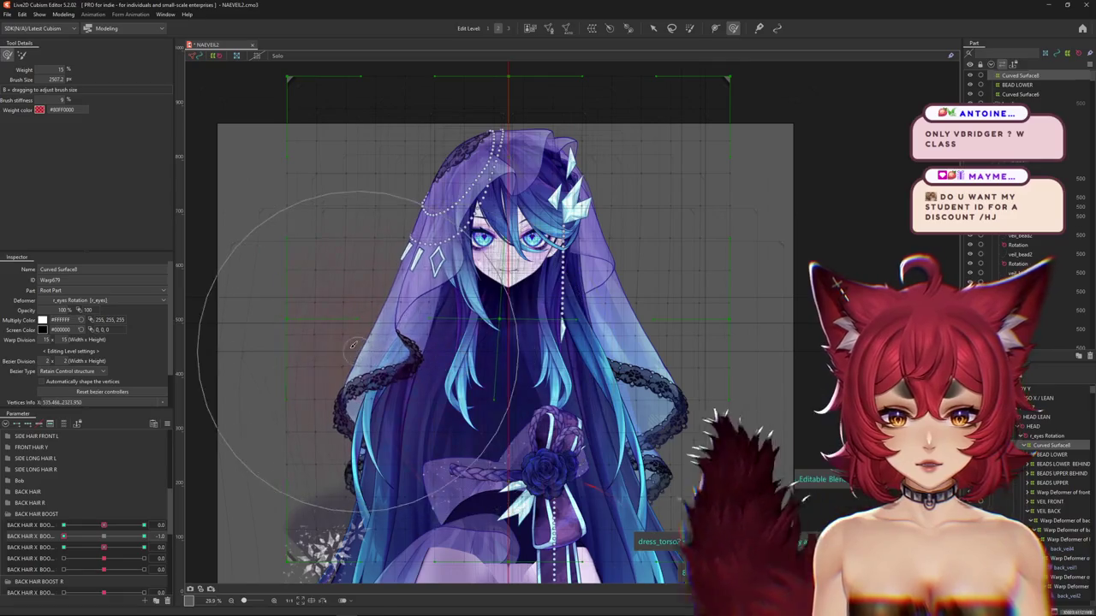
{"action": "key", "text": "ctrl+h"}
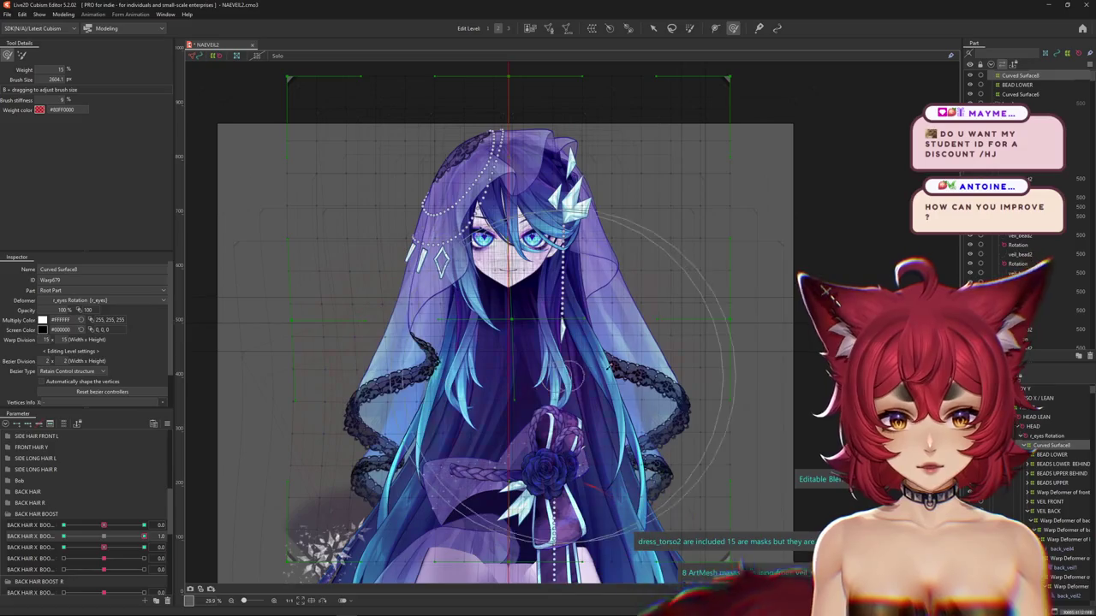
{"action": "left_click", "coordinate": [144, 547]}
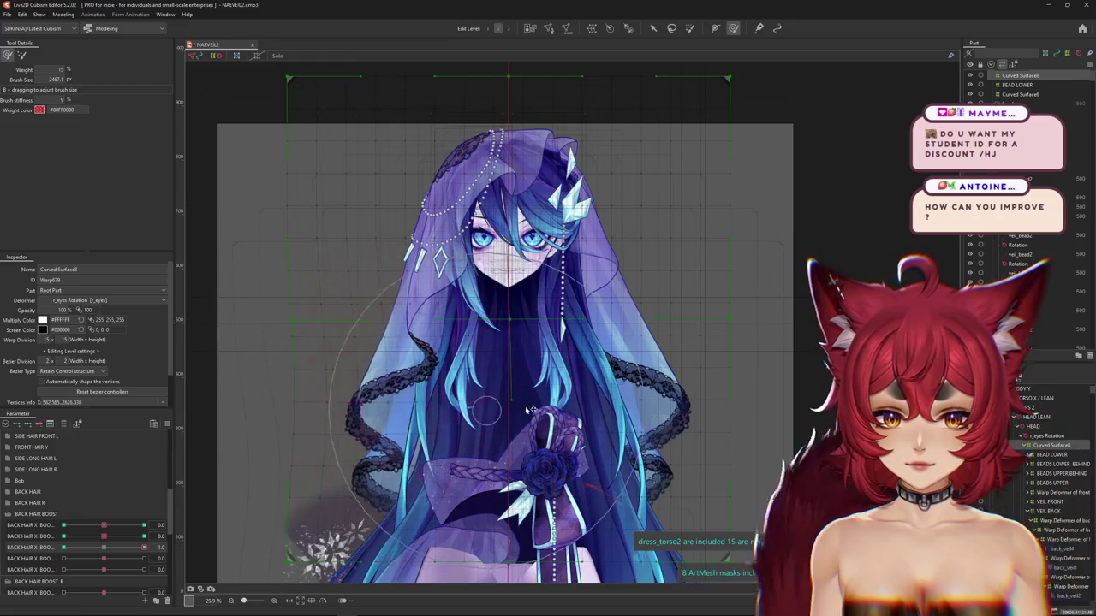
{"action": "left_click", "coordinate": [28, 545]}
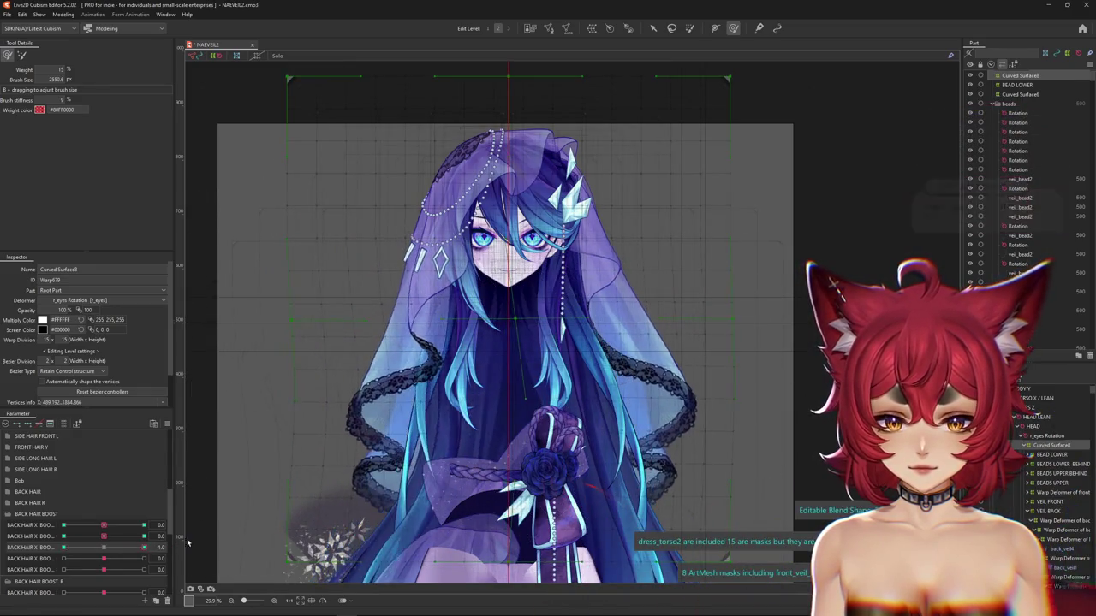
{"action": "left_click", "coordinate": [49, 558]}
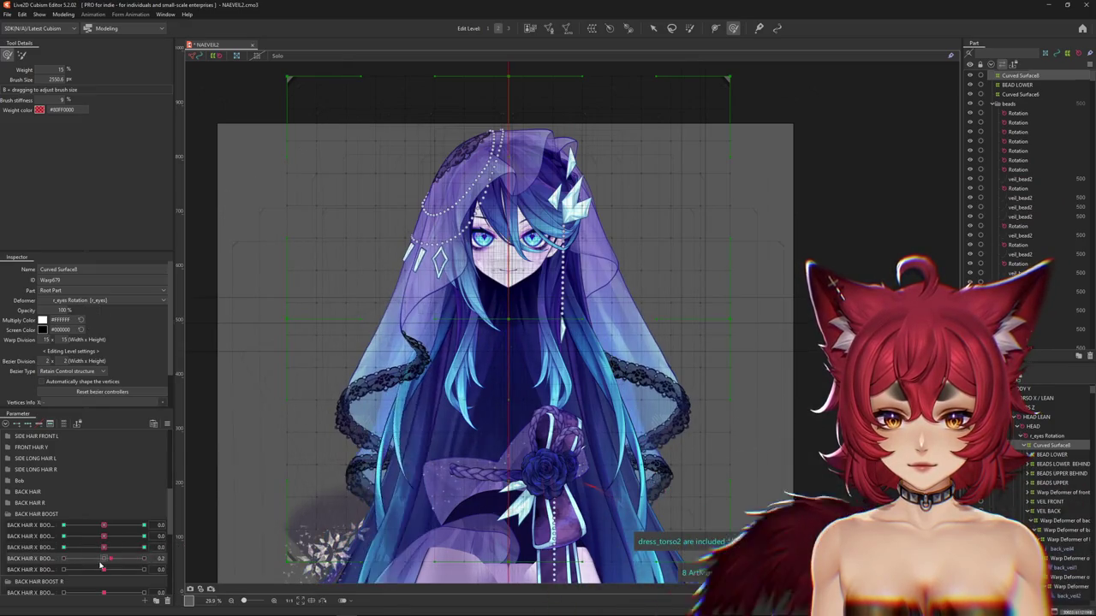
{"action": "left_click_drag", "start_coordinate": [104, 547], "coordinate": [128, 549]}
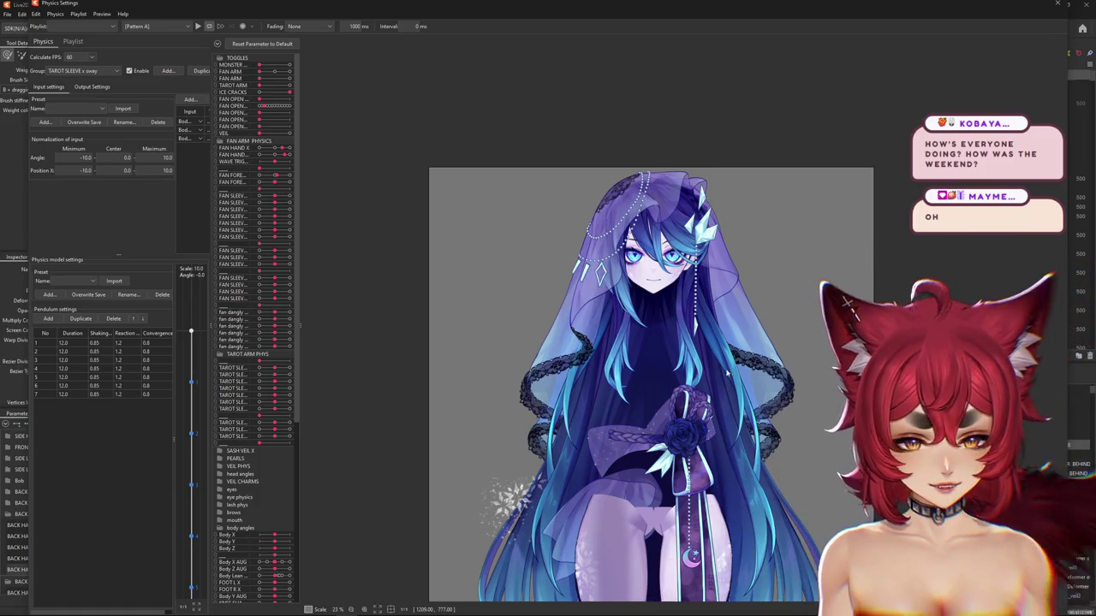
Swing the model side to side to watch the back hair and veil sway settle
{"action": "mouse_move", "coordinate": [608, 365]}
{"action": "left_mouse_down"}
{"action": "mouse_move", "coordinate": [426, 360]}
{"action": "mouse_move", "coordinate": [579, 359]}
{"action": "left_mouse_up"}
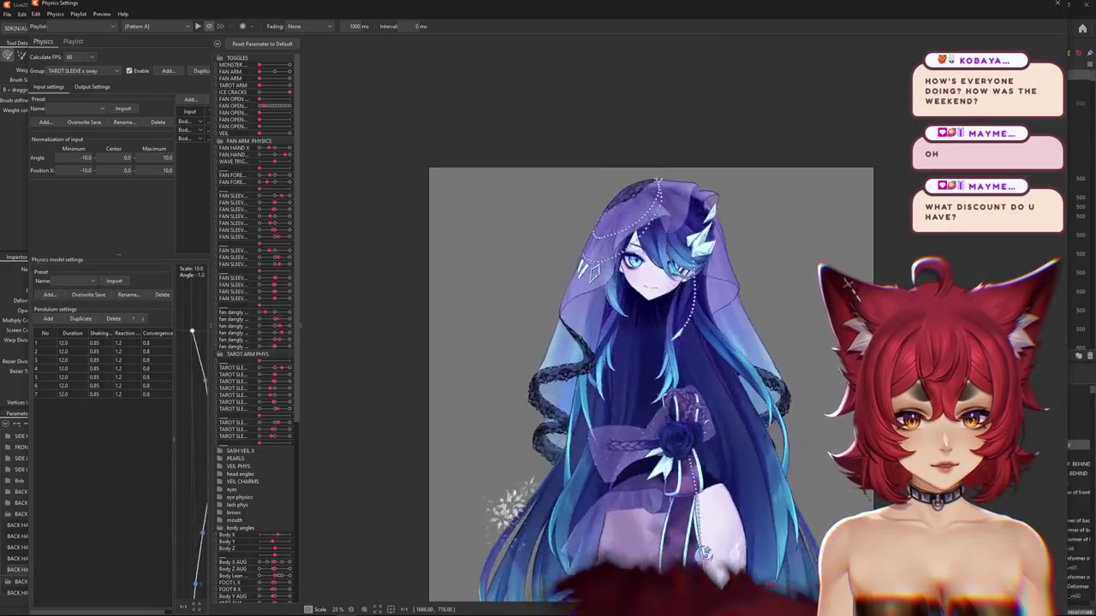
{"action": "mouse_move", "coordinate": [335, 339]}
{"action": "left_mouse_down"}
{"action": "mouse_move", "coordinate": [589, 359]}
{"action": "mouse_move", "coordinate": [312, 349]}
{"action": "mouse_move", "coordinate": [257, 597]}
{"action": "mouse_move", "coordinate": [296, 455]}
{"action": "left_mouse_up"}
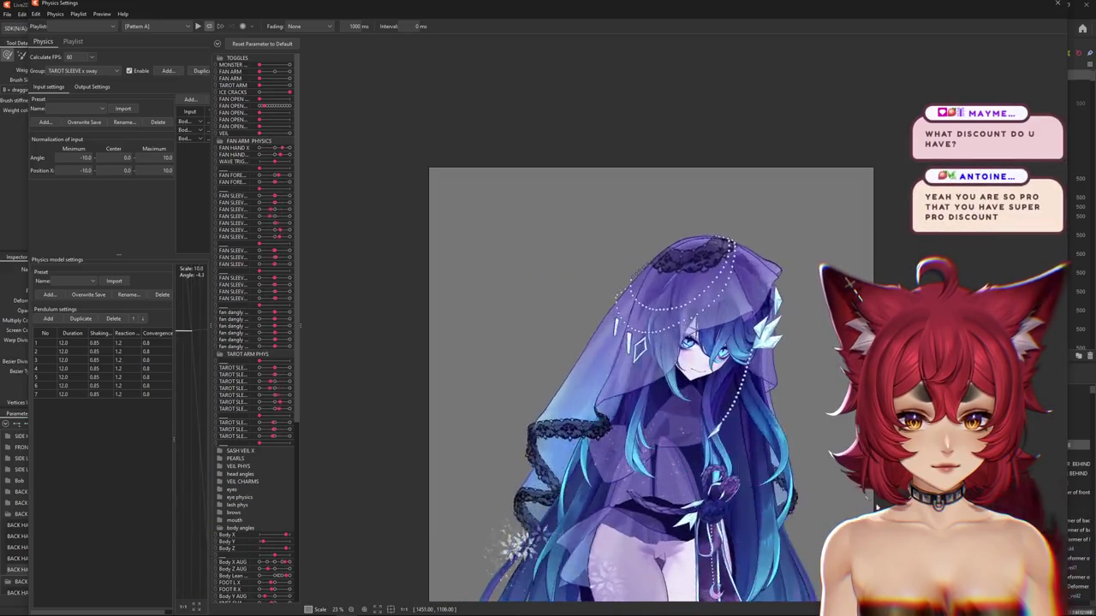
{"action": "mouse_move", "coordinate": [296, 455]}
{"action": "left_mouse_down"}
{"action": "mouse_move", "coordinate": [626, 453]}
{"action": "mouse_move", "coordinate": [608, 359]}
{"action": "left_mouse_up"}
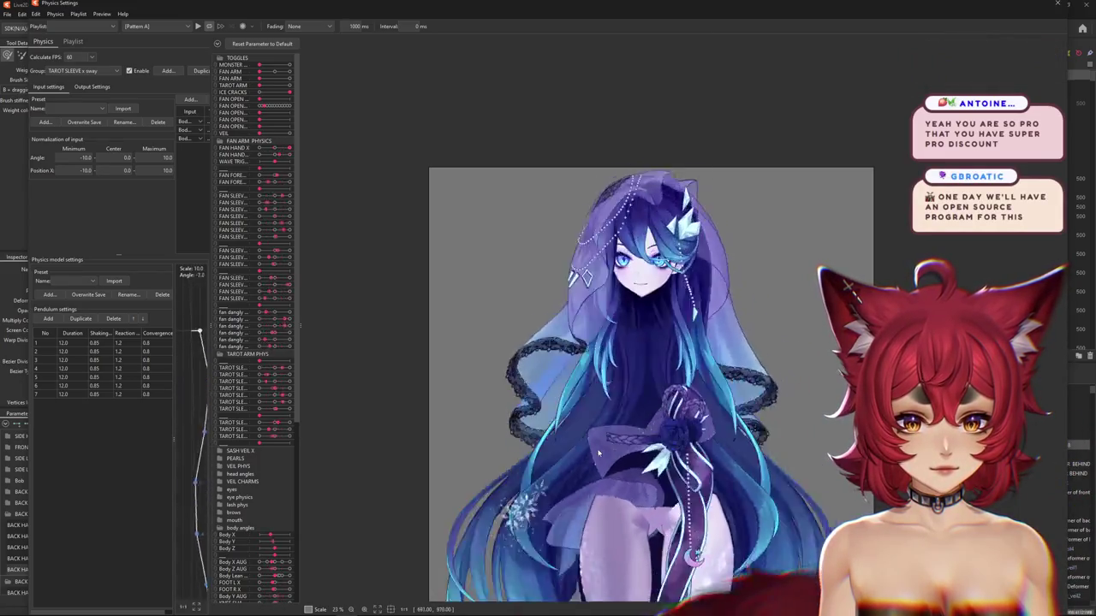
{"action": "mouse_move", "coordinate": [599, 224]}
{"action": "left_mouse_down"}
{"action": "mouse_move", "coordinate": [604, 199]}
{"action": "mouse_move", "coordinate": [573, 419]}
{"action": "mouse_move", "coordinate": [397, 384]}
{"action": "left_mouse_up"}
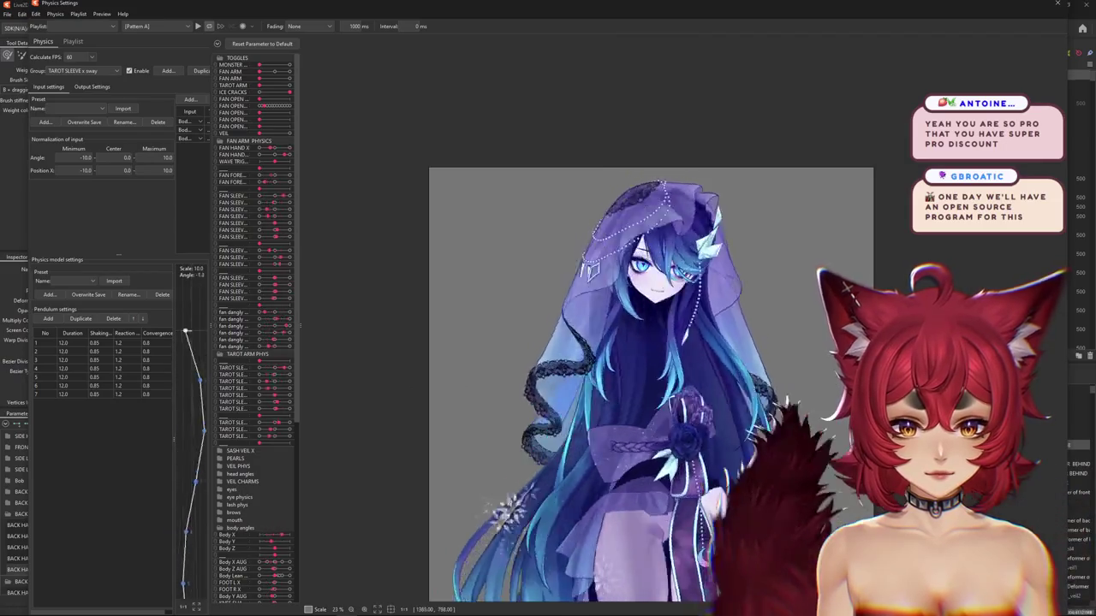
{"action": "left_click_drag", "start_coordinate": [398, 385], "coordinate": [499, 379]}
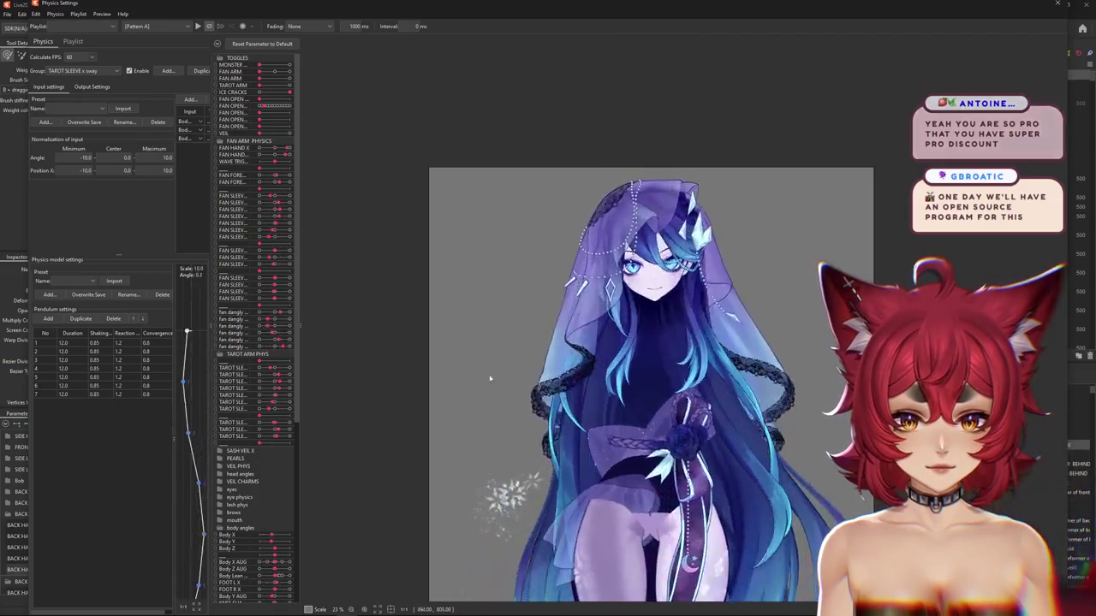
{"action": "left_click", "coordinate": [1060, 7]}
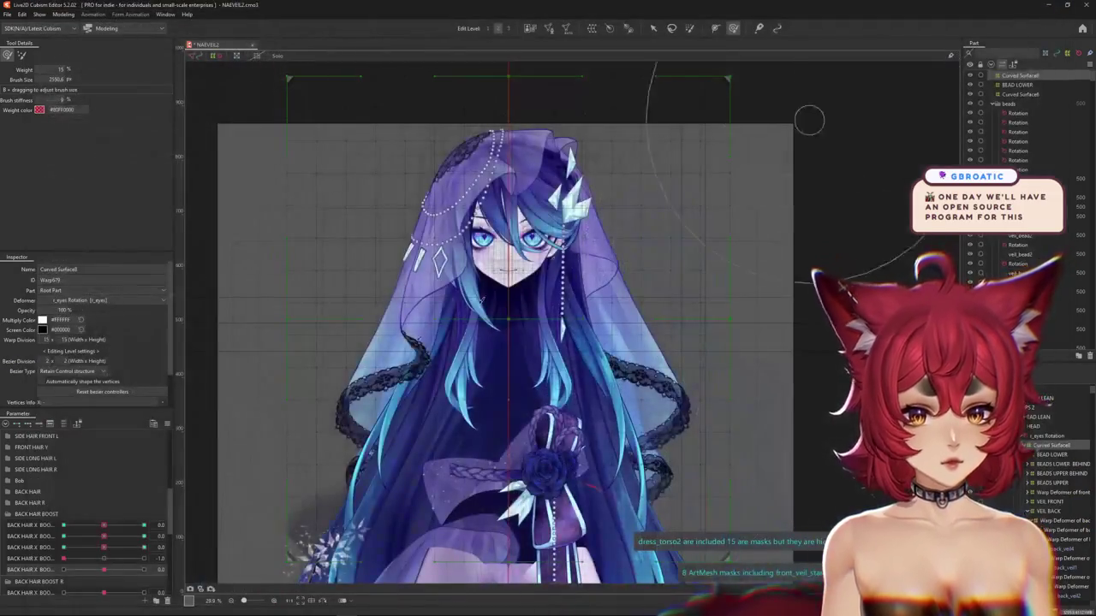
Reset BACK HAIR X BOOST 1–3 to 0.0, briefly checking the third at 1.0
{"action": "left_click", "coordinate": [105, 560]}
{"action": "left_click_drag", "start_coordinate": [134, 525], "coordinate": [64, 536]}
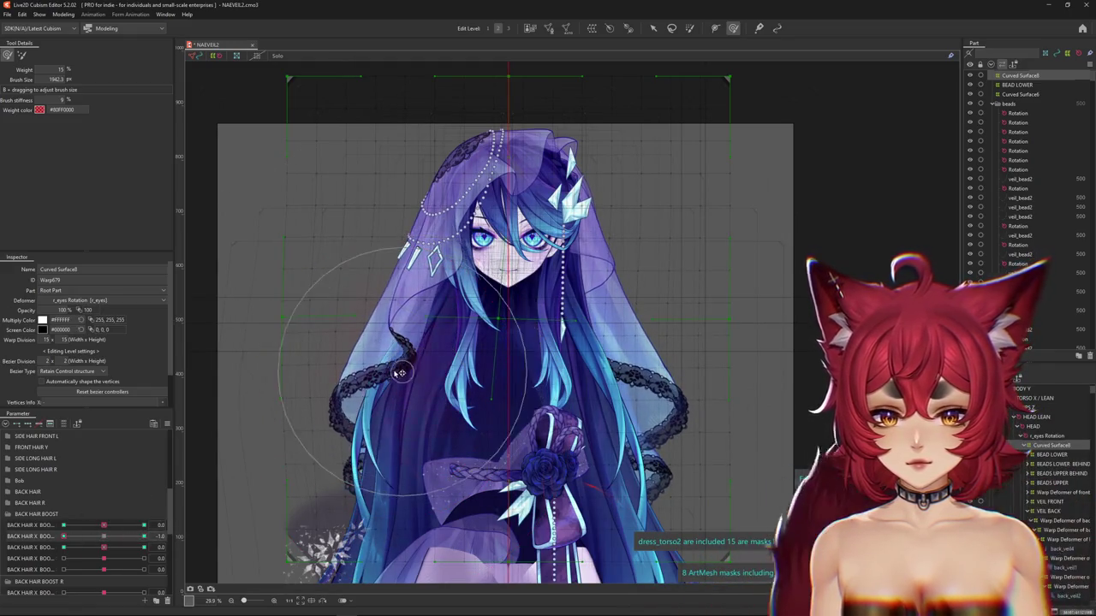
{"action": "left_click", "coordinate": [105, 535]}
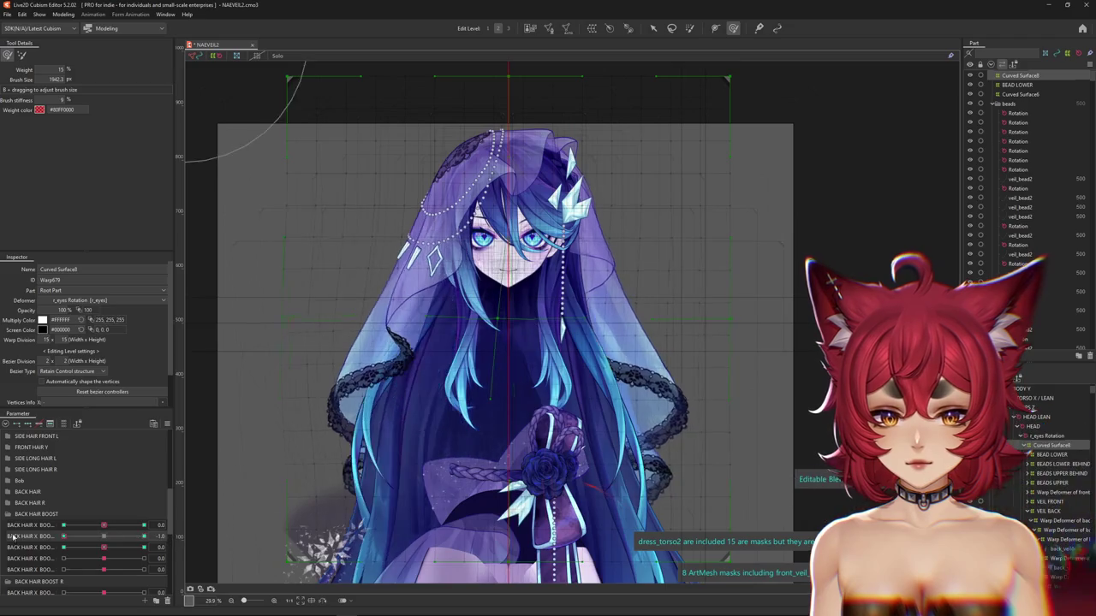
{"action": "mouse_move", "coordinate": [104, 547]}
{"action": "left_mouse_down"}
{"action": "mouse_move", "coordinate": [149, 548]}
{"action": "mouse_move", "coordinate": [74, 558]}
{"action": "left_mouse_up"}
{"action": "left_click", "coordinate": [104, 547]}
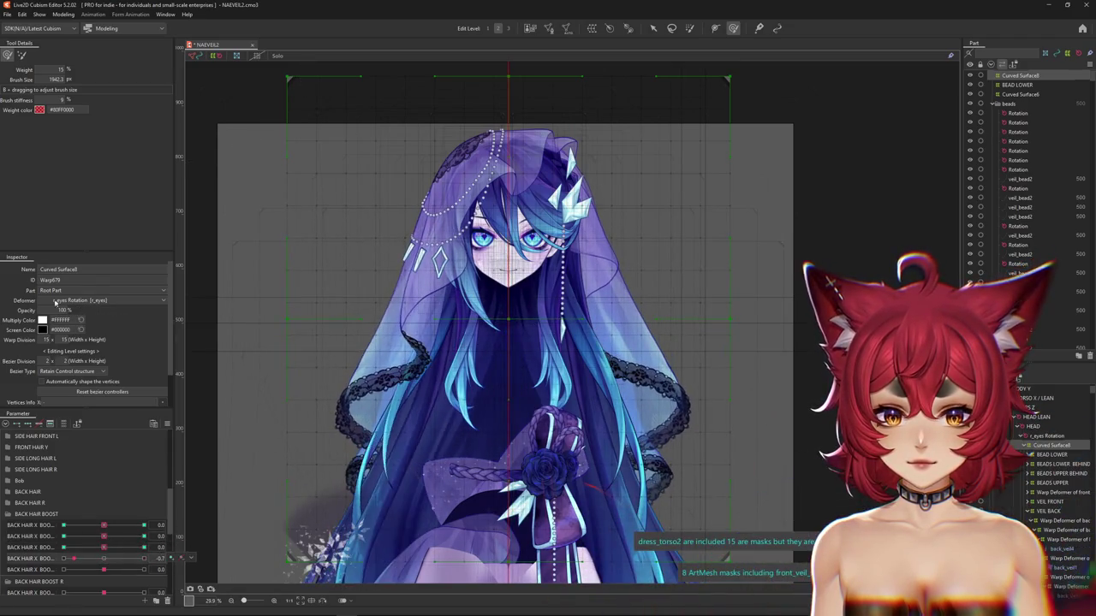
Nudge the veil warp rightward at the first BACK HAIR X BOOST -1.0 key, then reset it
{"action": "left_click", "coordinate": [61, 15]}
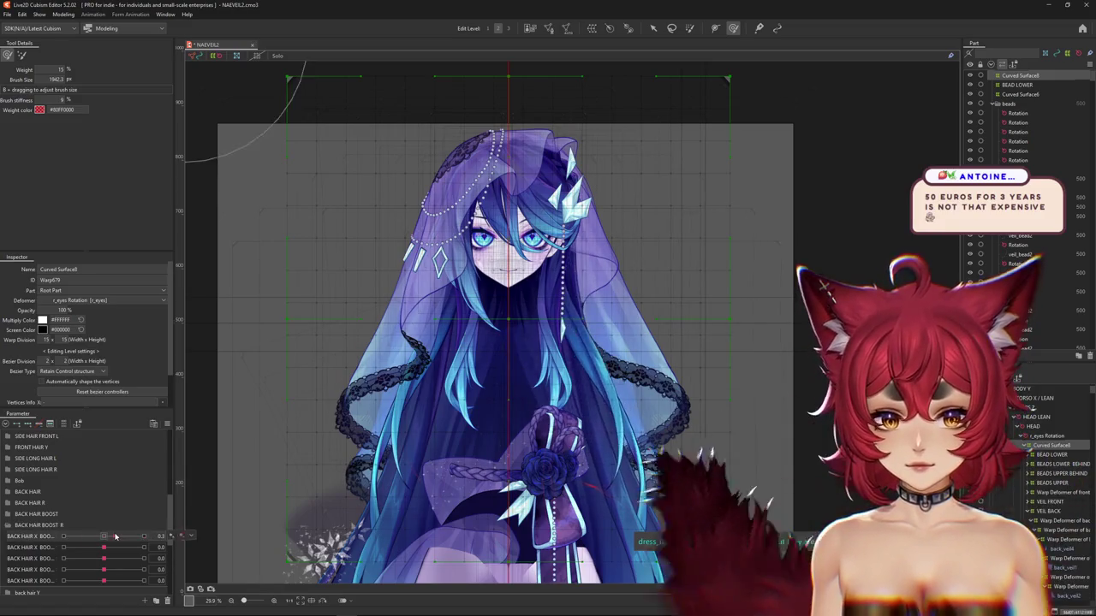
{"action": "scroll", "coordinate": [52, 530], "scroll_direction": "down", "scroll_amount": 2}
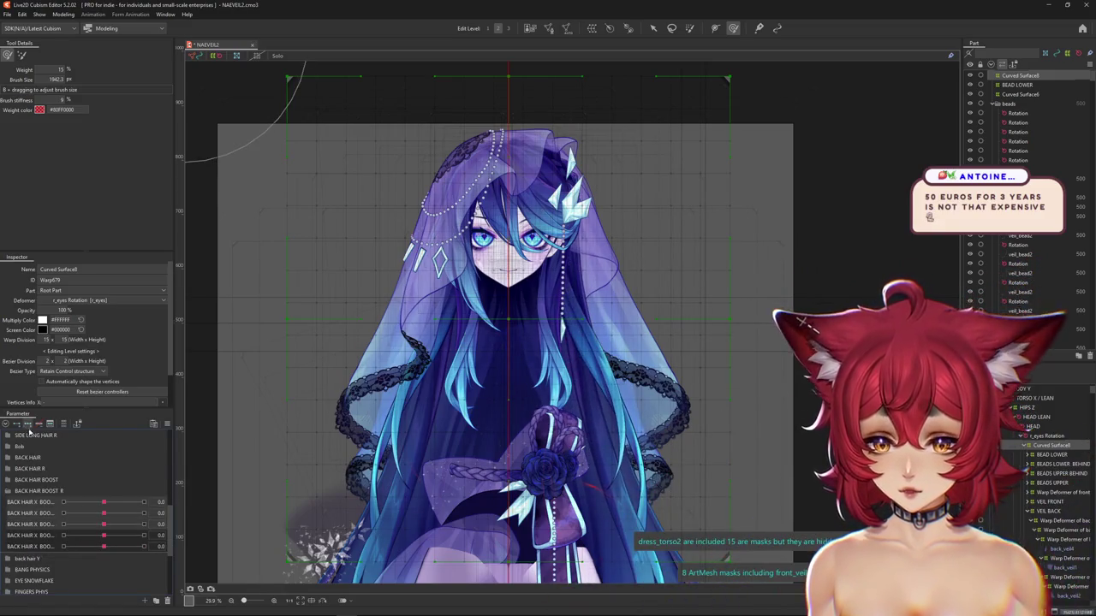
{"action": "left_click", "coordinate": [104, 503]}
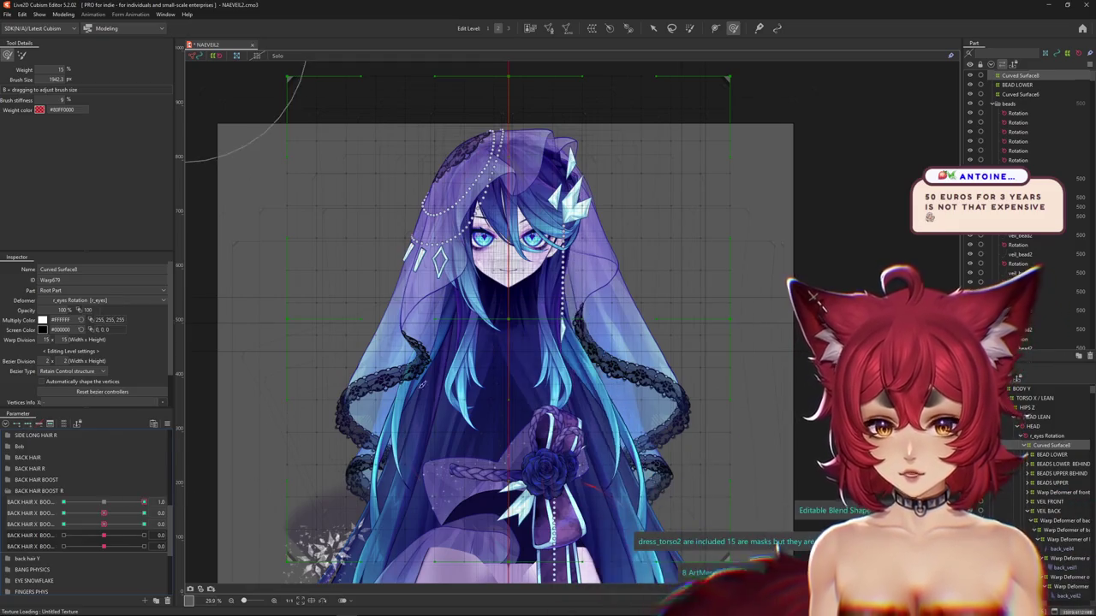
{"action": "left_click_drag", "start_coordinate": [501, 343], "coordinate": [485, 365]}
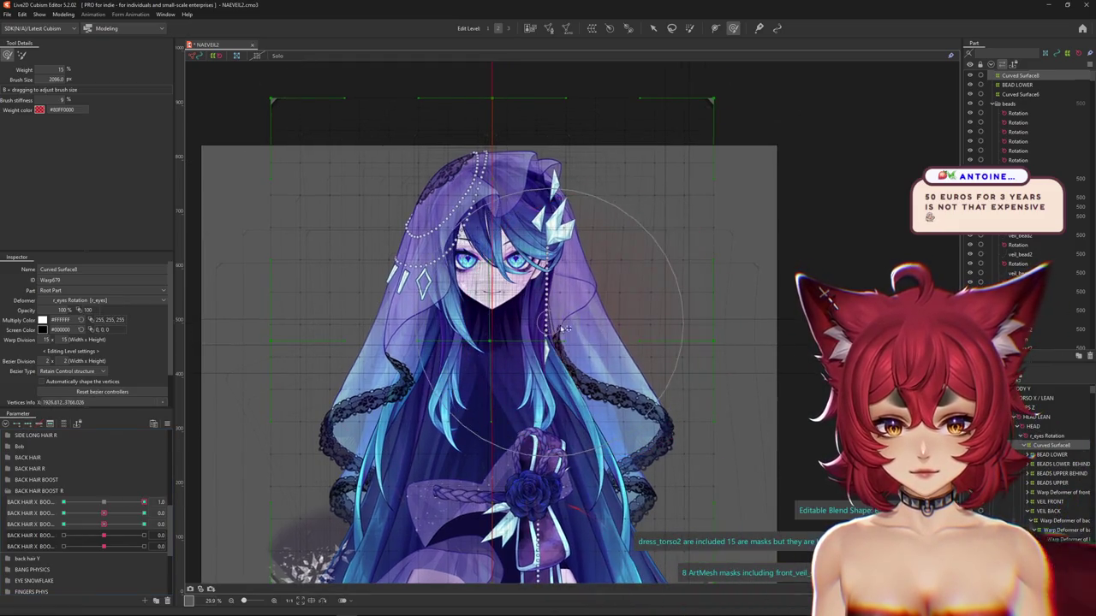
{"action": "left_click_drag", "start_coordinate": [602, 338], "coordinate": [661, 367]}
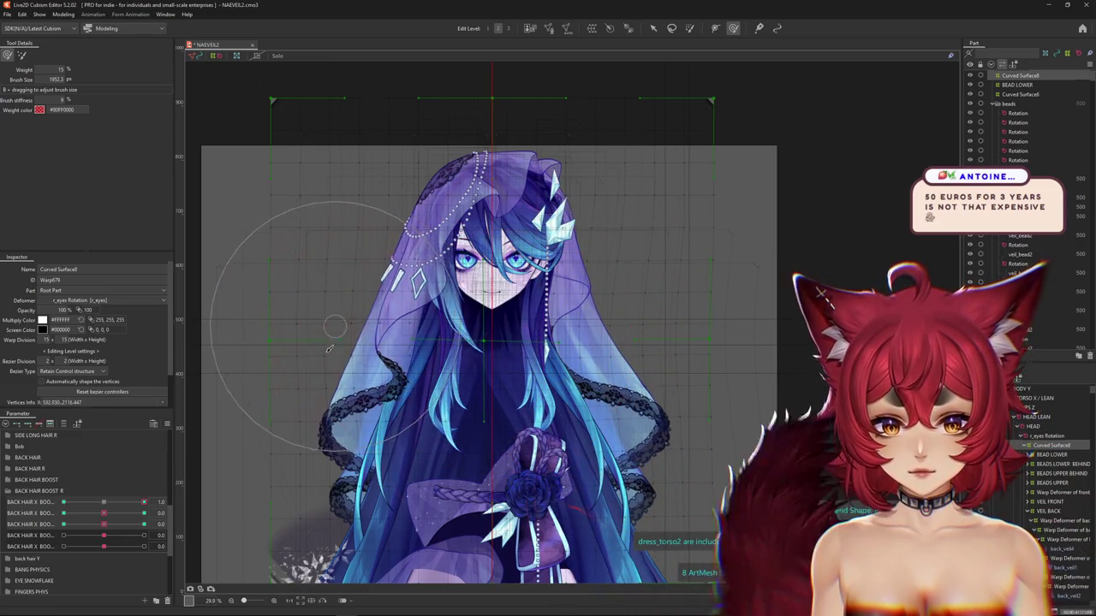
{"action": "left_click_drag", "start_coordinate": [129, 508], "coordinate": [1, 505]}
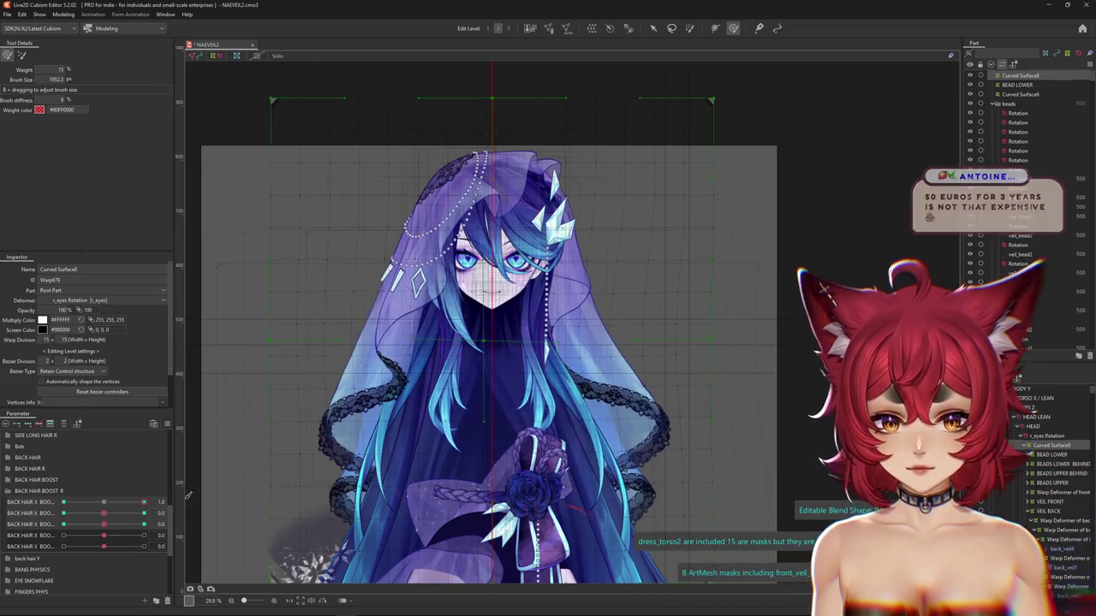
{"action": "left_click_drag", "start_coordinate": [370, 317], "coordinate": [635, 338]}
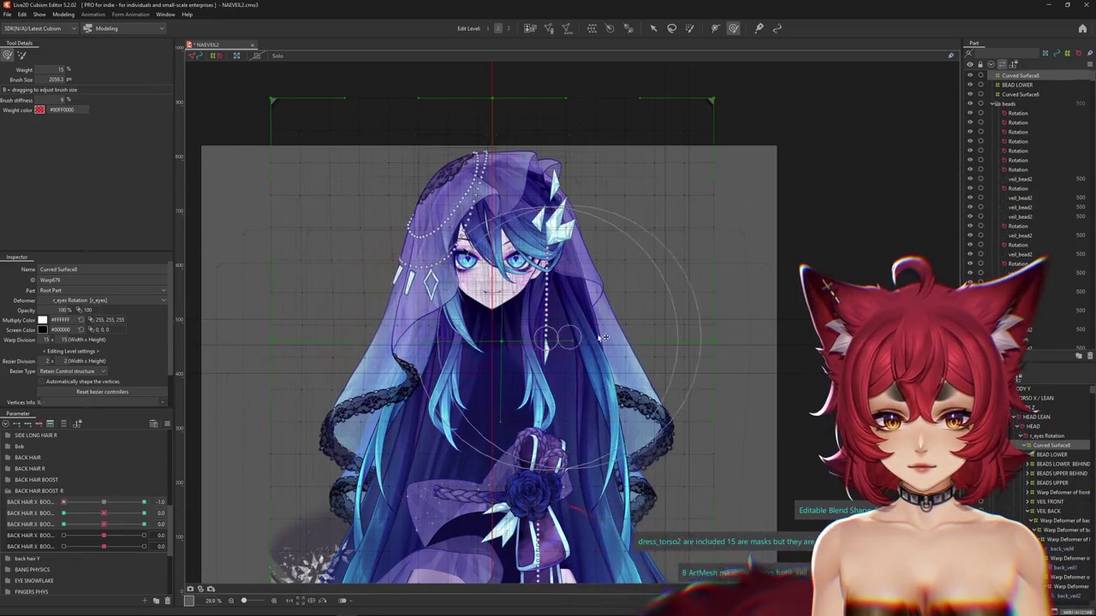
{"action": "mouse_move", "coordinate": [143, 502]}
{"action": "left_mouse_down"}
{"action": "mouse_move", "coordinate": [105, 512]}
{"action": "mouse_move", "coordinate": [144, 513]}
{"action": "left_mouse_up"}
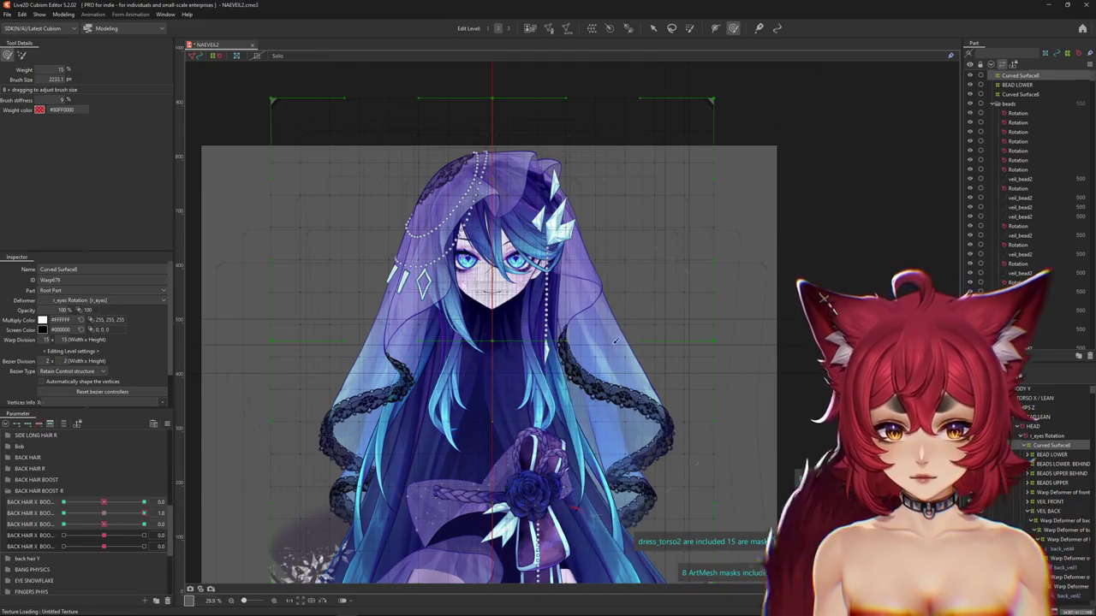
Set brush stiffness to 0% and weight the veil at the second BACK HAIR X BOOST -1.0 key
{"action": "left_click_drag", "start_coordinate": [613, 341], "coordinate": [499, 392]}
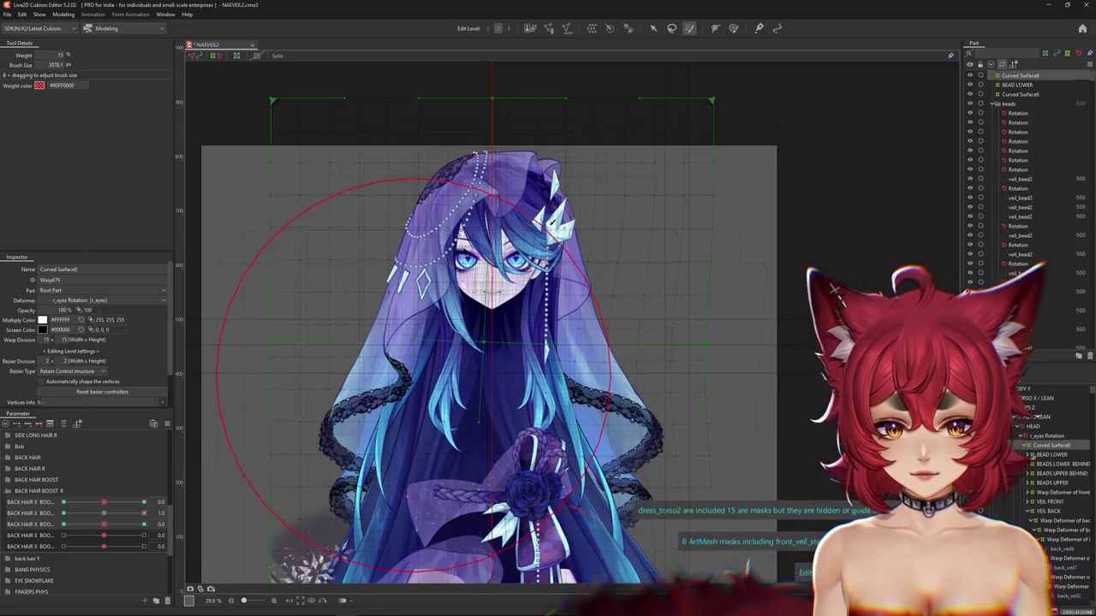
{"action": "left_click_drag", "start_coordinate": [460, 400], "coordinate": [574, 224]}
{"action": "left_click_drag", "start_coordinate": [406, 379], "coordinate": [398, 370]}
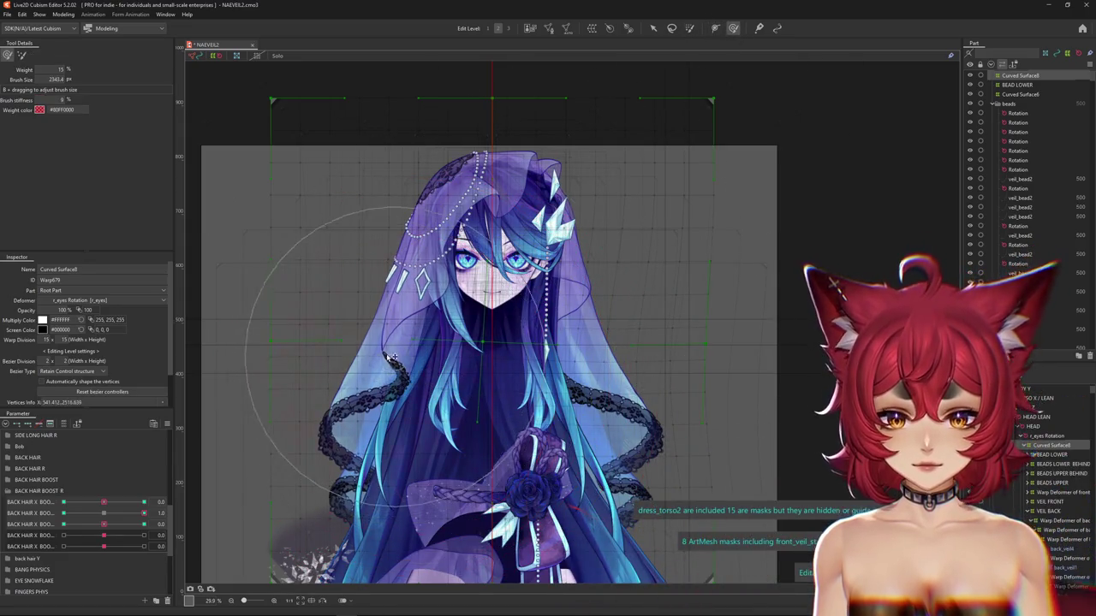
{"action": "key", "text": "ctrl+h"}
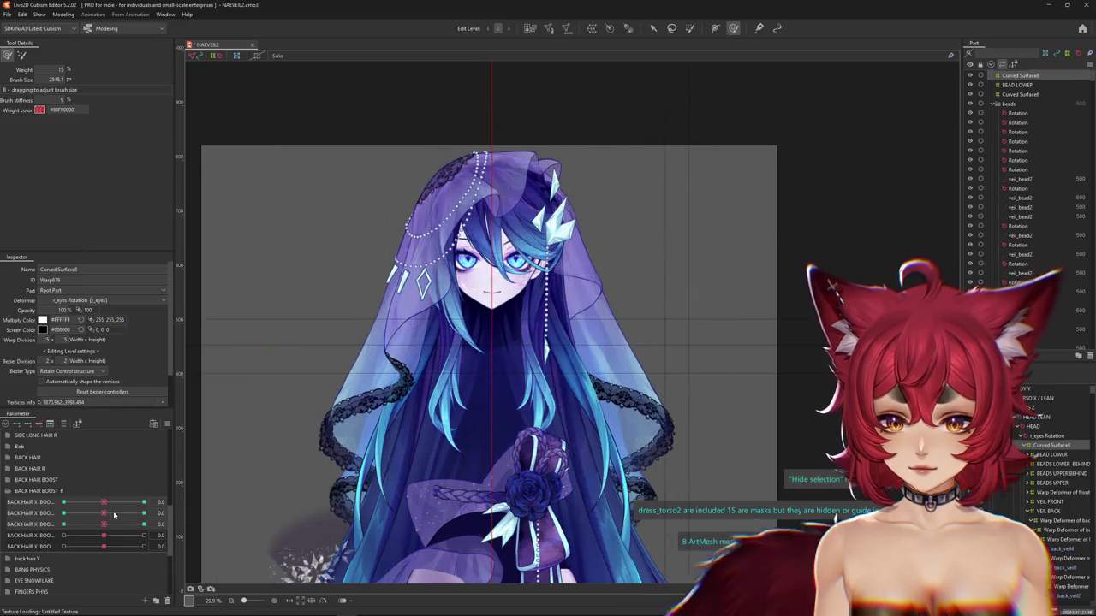
{"action": "left_click_drag", "start_coordinate": [171, 515], "coordinate": [34, 506]}
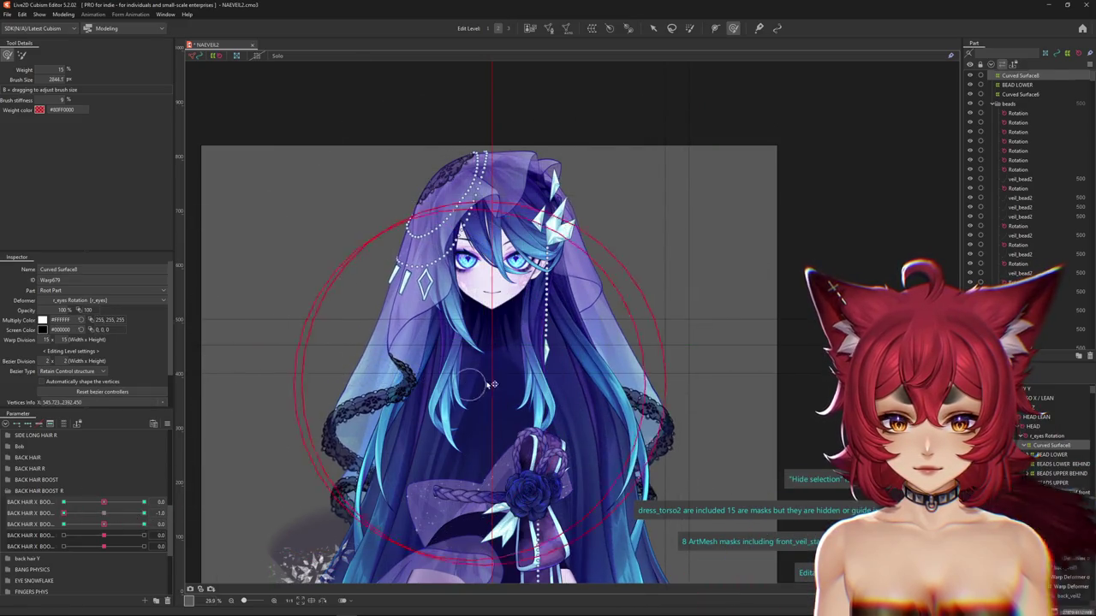
{"action": "left_click_drag", "start_coordinate": [492, 384], "coordinate": [556, 345]}
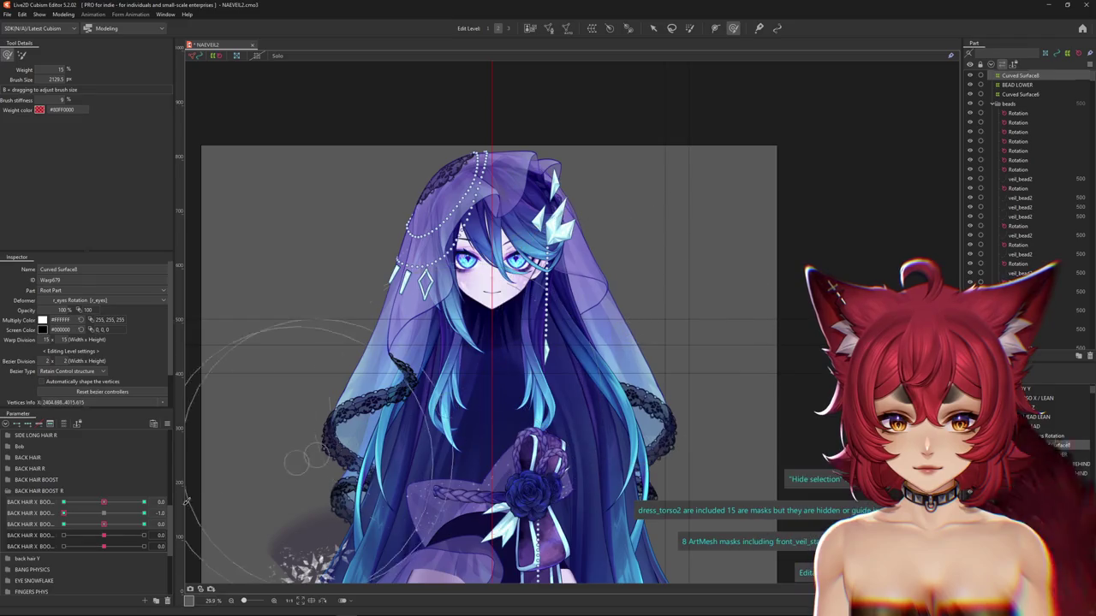
{"action": "left_click_drag", "start_coordinate": [97, 515], "coordinate": [36, 539]}
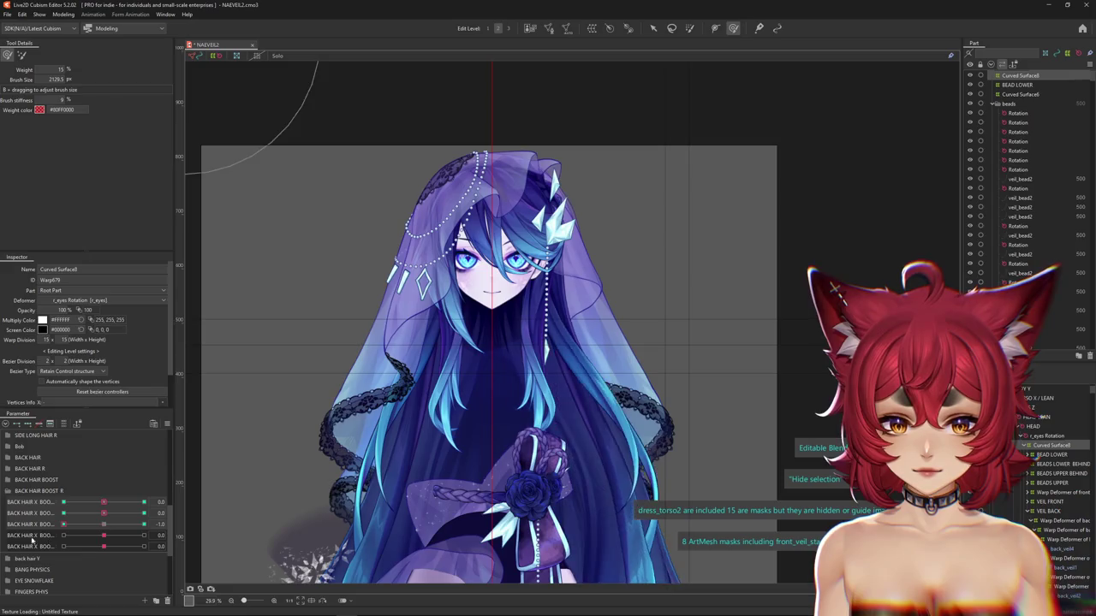
Weight the third and fourth BACK HAIR X BOOST bends, then collapse BACK HAIR BOOST R
{"action": "left_click_drag", "start_coordinate": [585, 426], "coordinate": [567, 428]}
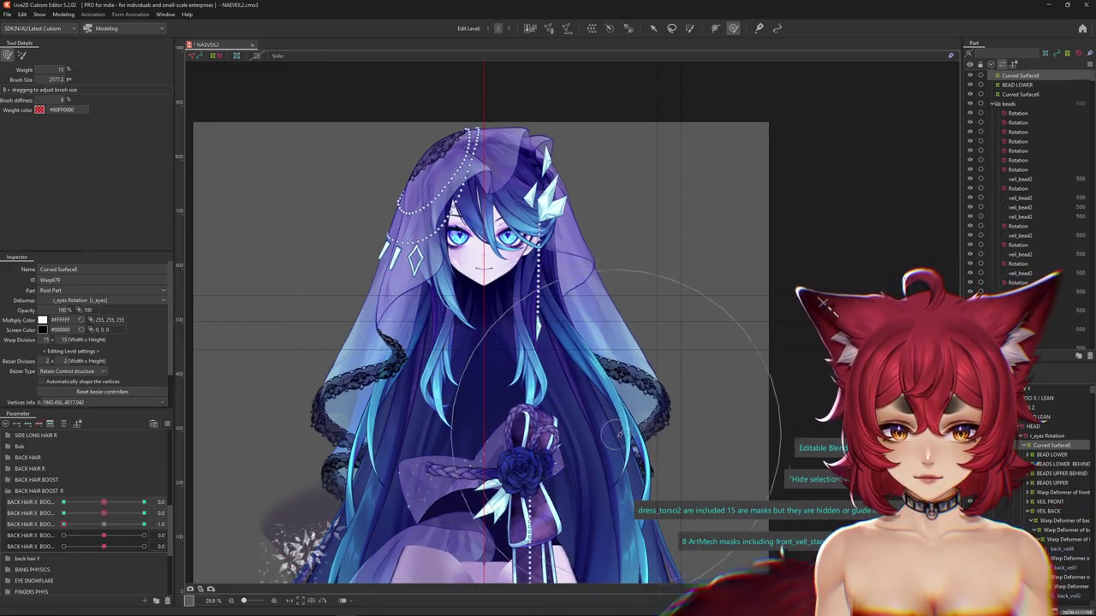
{"action": "left_click_drag", "start_coordinate": [73, 527], "coordinate": [144, 524]}
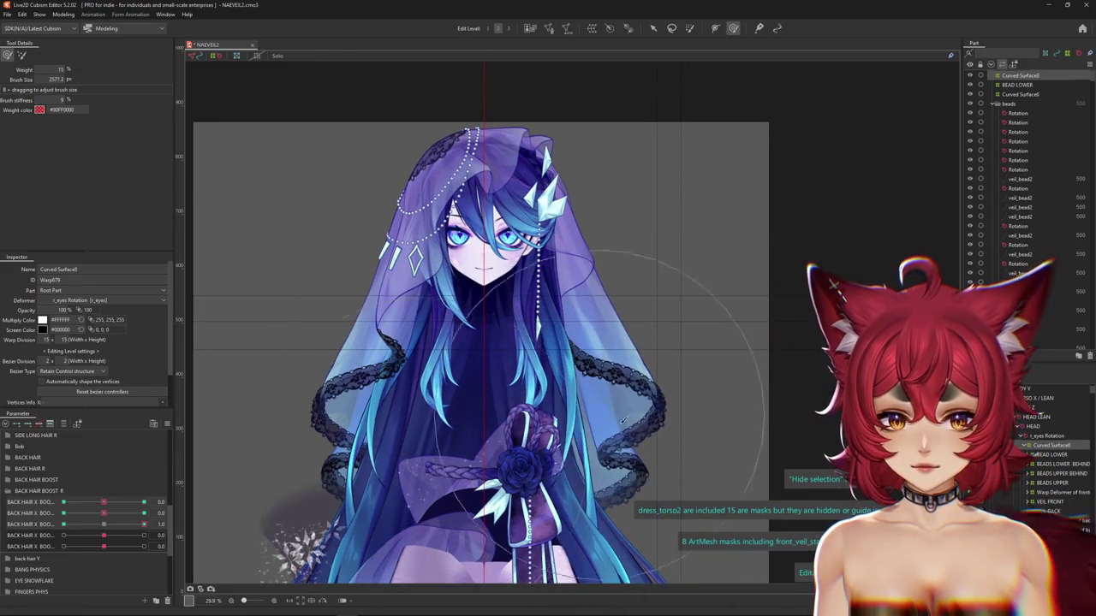
{"action": "left_click_drag", "start_coordinate": [574, 433], "coordinate": [591, 432]}
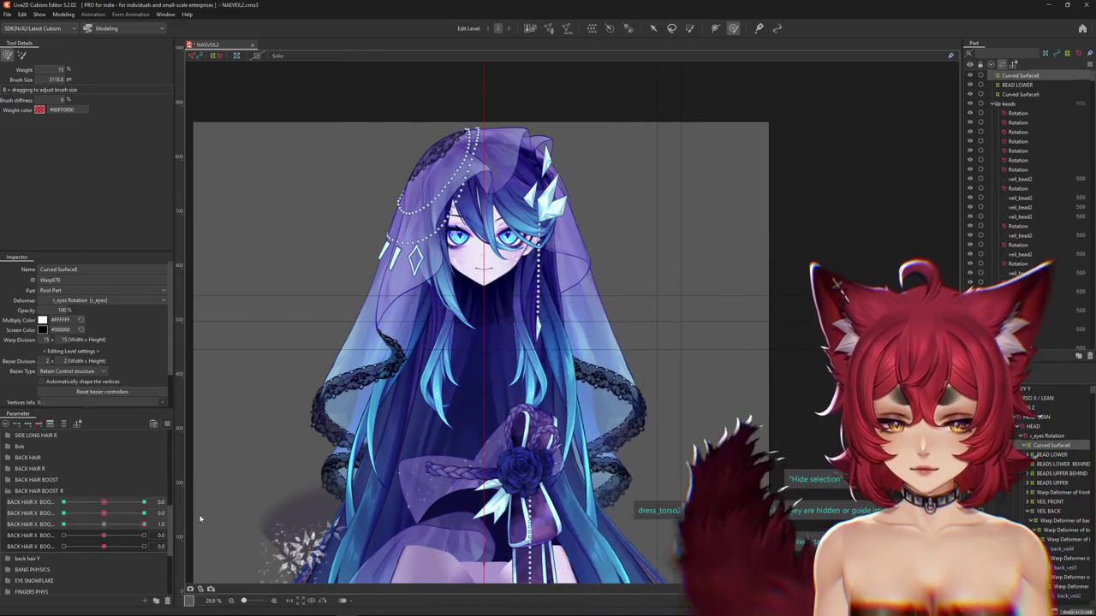
{"action": "key", "text": "ctrl+z"}
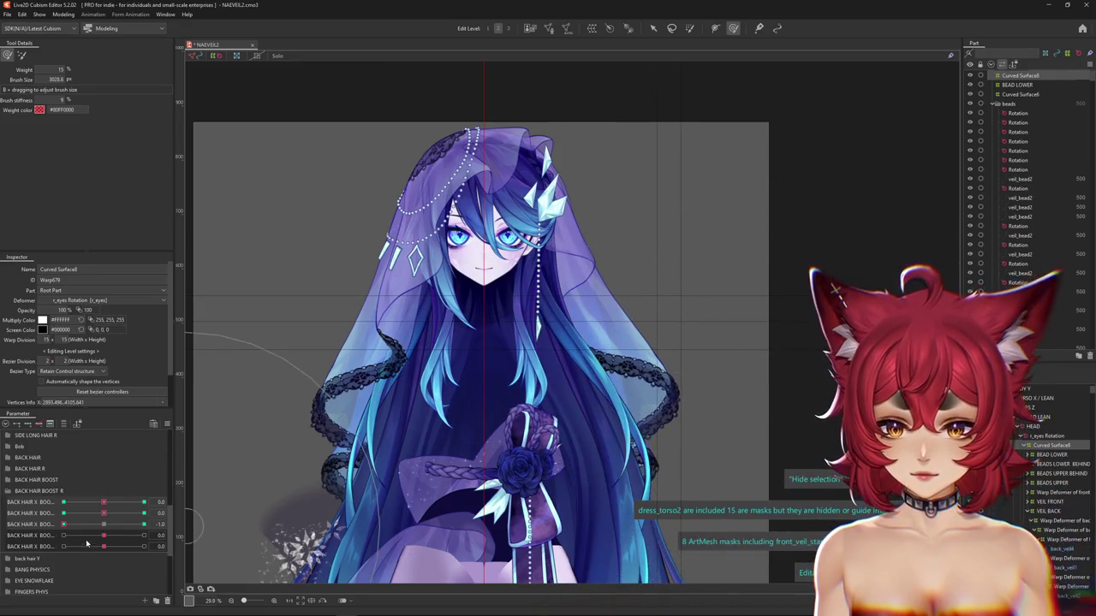
{"action": "left_click_drag", "start_coordinate": [103, 536], "coordinate": [137, 536]}
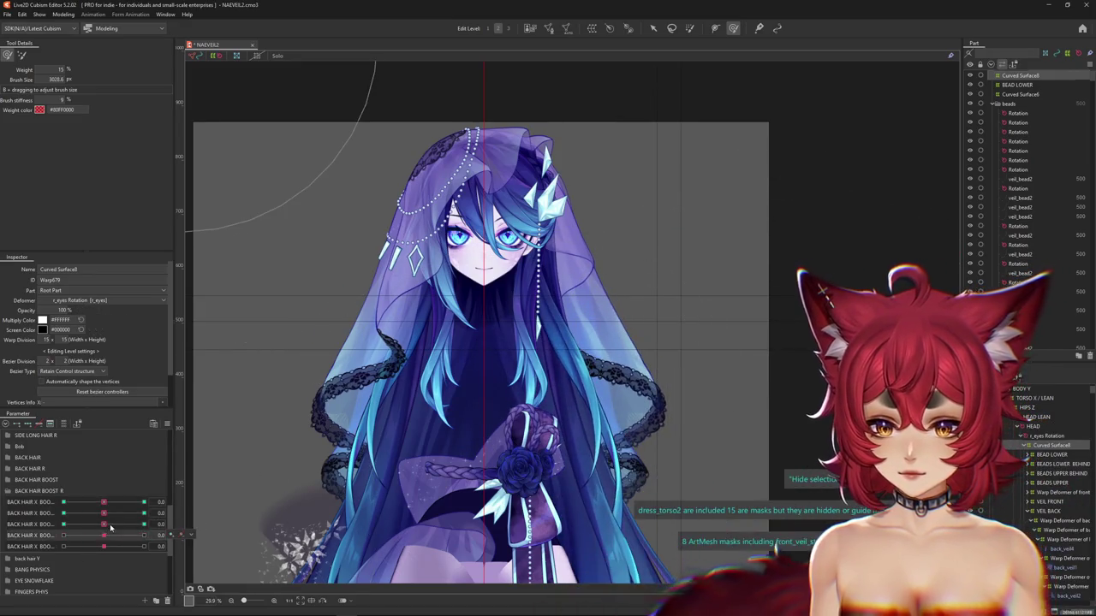
{"action": "left_click", "coordinate": [8, 491]}
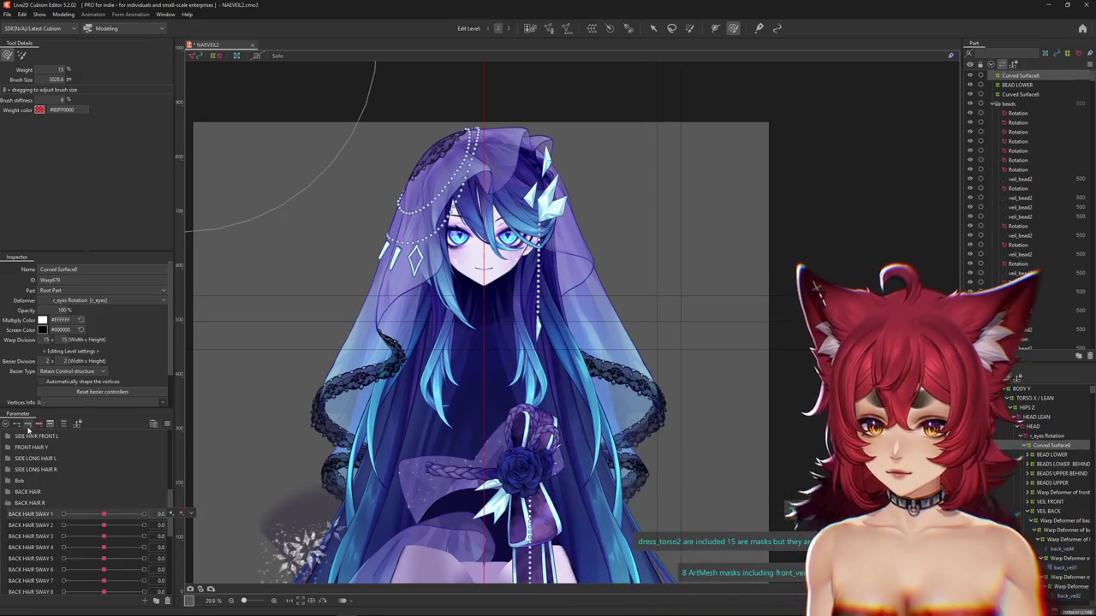
Paint sway weights on the right hair strands with BACK HAIR SWAY 1 and 2 at maximum
{"action": "left_click_drag", "start_coordinate": [129, 513], "coordinate": [144, 513]}
{"action": "left_click_drag", "start_coordinate": [686, 387], "coordinate": [647, 404]}
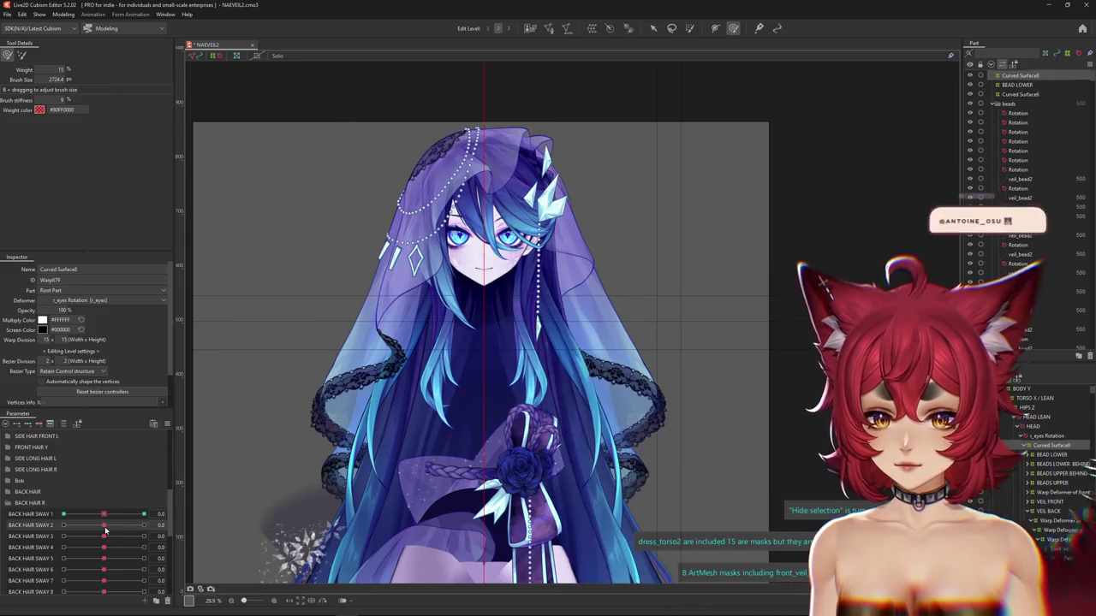
{"action": "key", "text": "ctrl+h"}
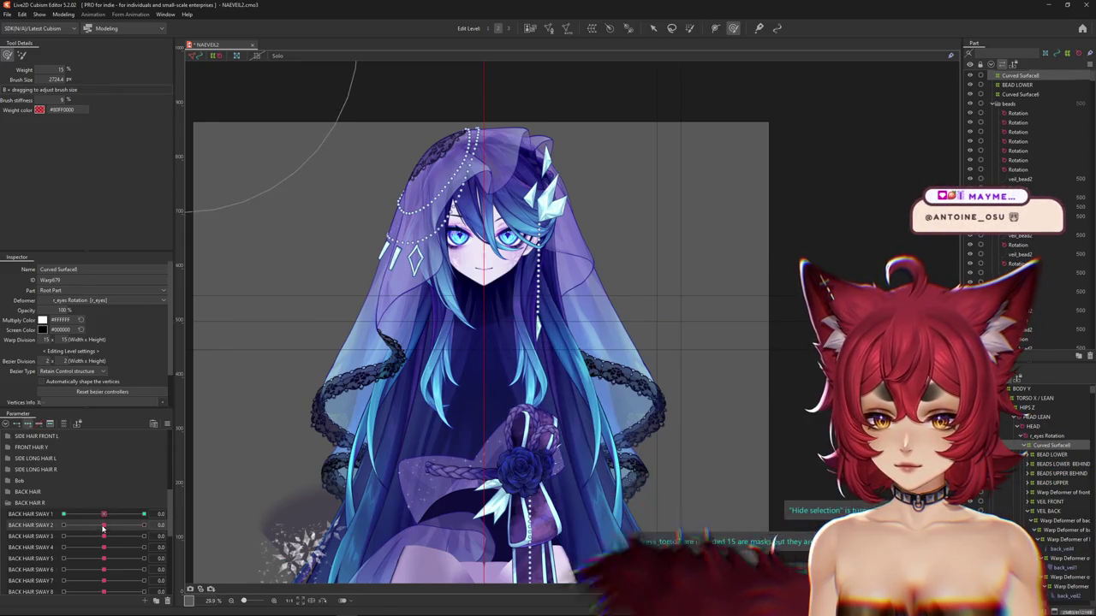
{"action": "left_click_drag", "start_coordinate": [102, 525], "coordinate": [144, 525]}
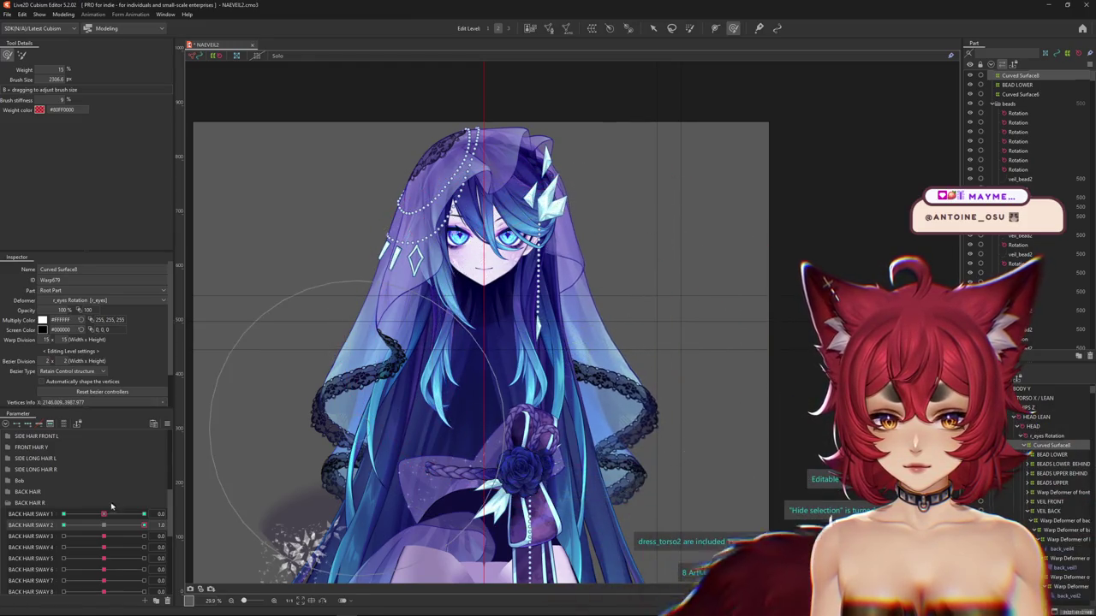
{"action": "left_click_drag", "start_coordinate": [522, 360], "coordinate": [555, 355]}
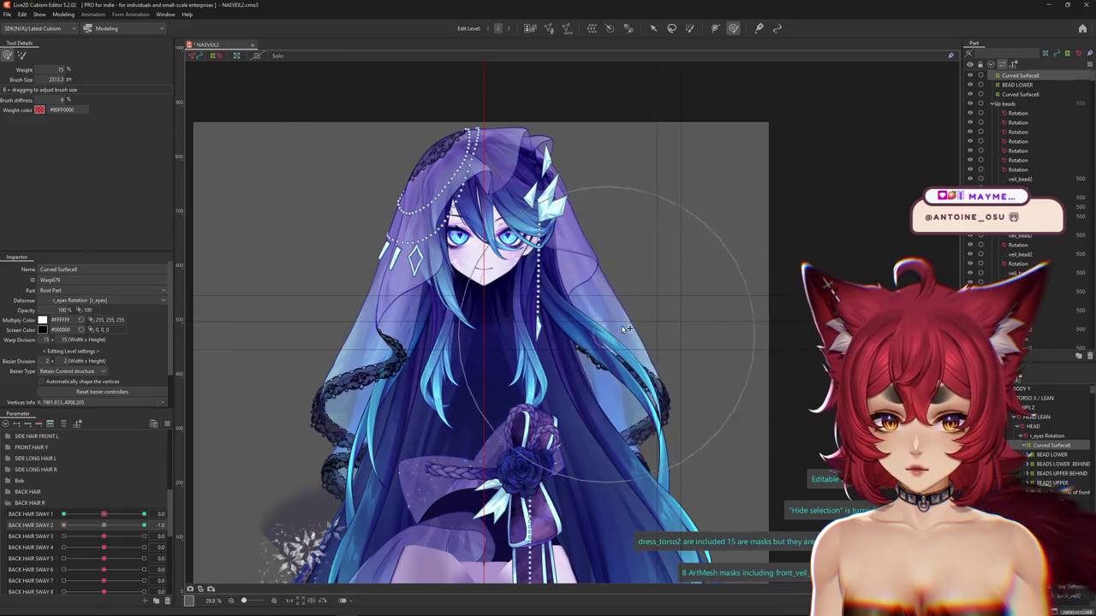
{"action": "left_click_drag", "start_coordinate": [627, 329], "coordinate": [631, 289]}
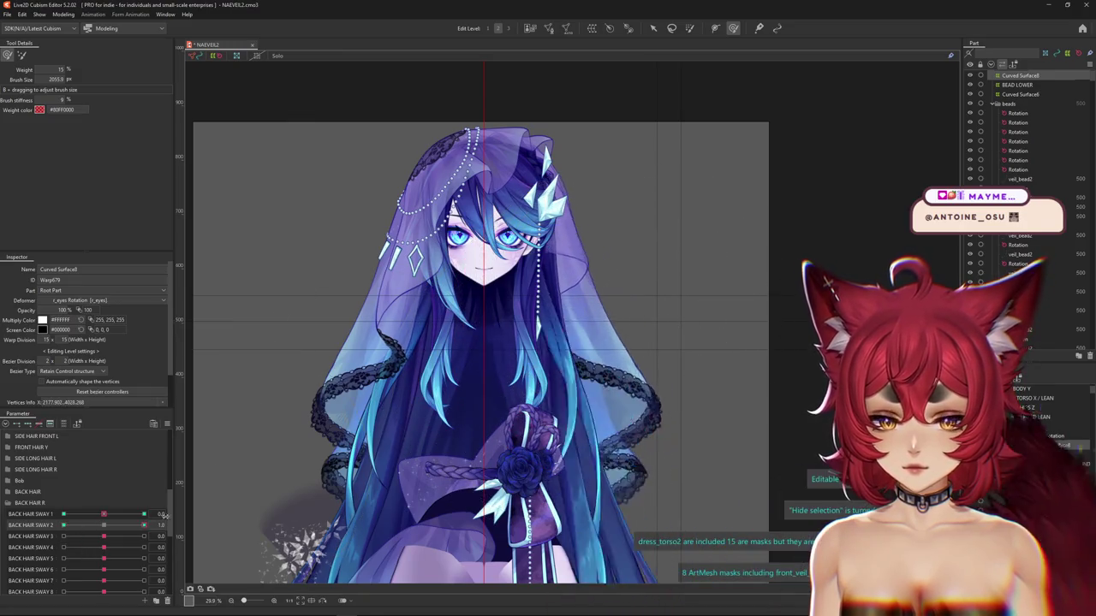
Weight the right hair at BACK HAIR SWAY 3's 1.0 and -1.0 keys, undoing a bad stroke
{"action": "left_click", "coordinate": [104, 534]}
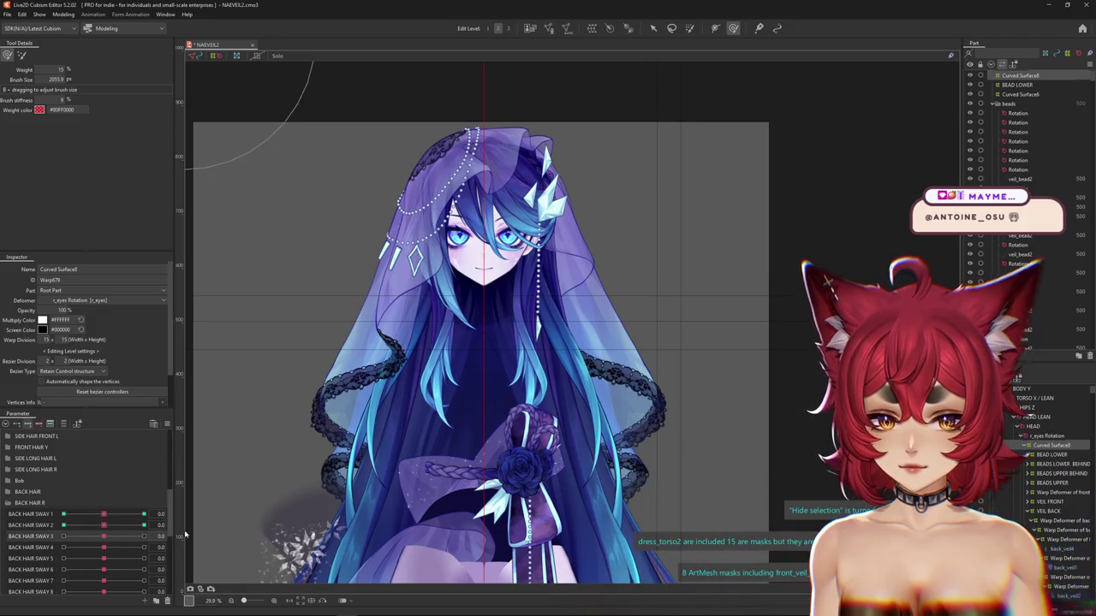
{"action": "left_click", "coordinate": [144, 536]}
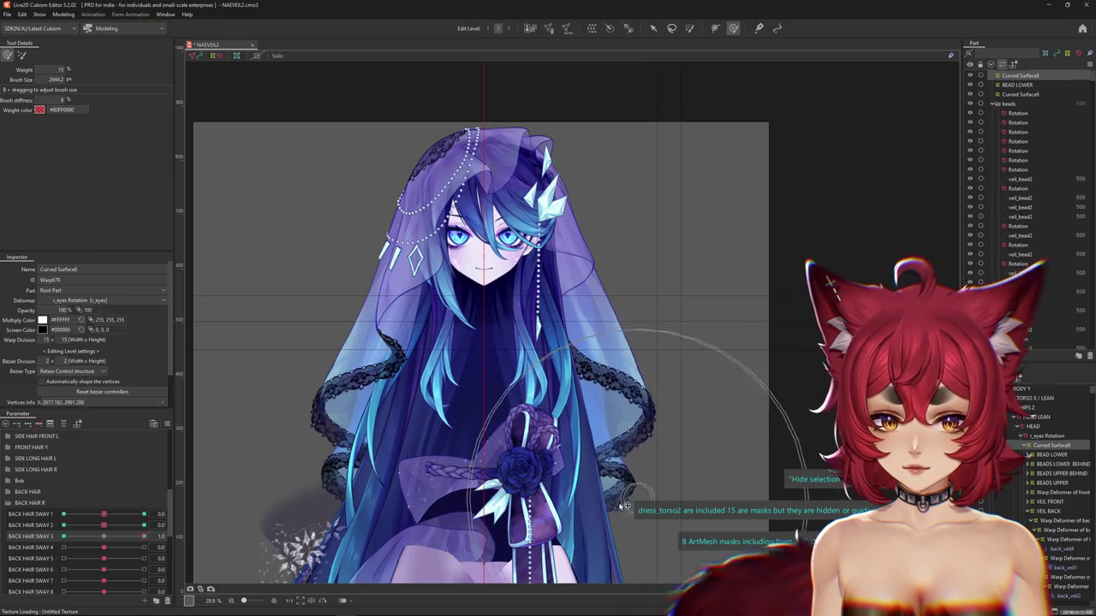
{"action": "mouse_move", "coordinate": [629, 505]}
{"action": "left_mouse_down"}
{"action": "mouse_move", "coordinate": [625, 315]}
{"action": "mouse_move", "coordinate": [585, 281]}
{"action": "mouse_move", "coordinate": [676, 381]}
{"action": "left_mouse_up"}
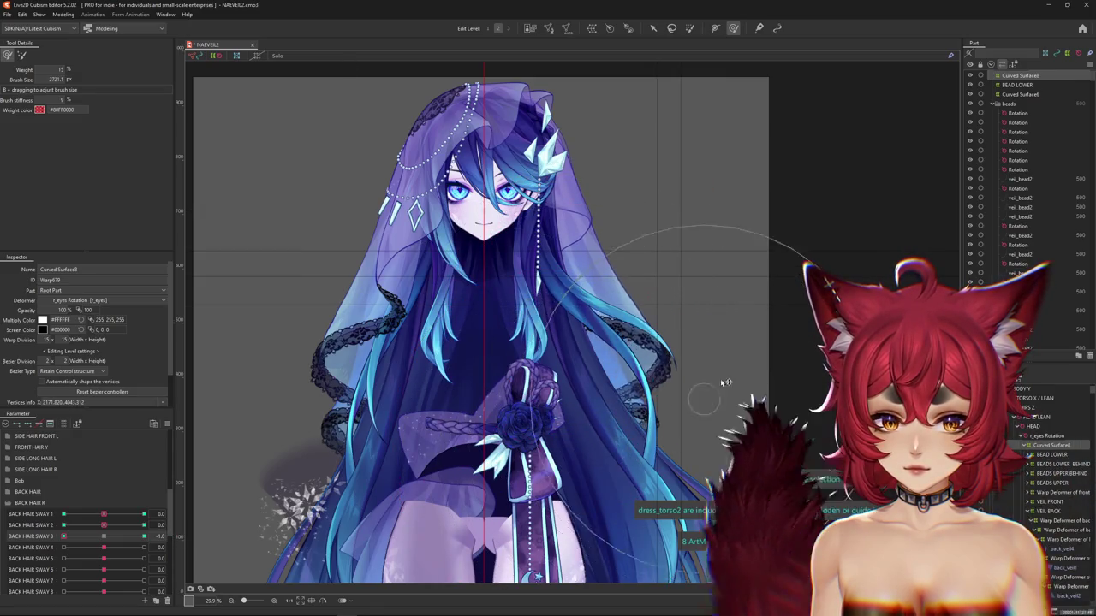
{"action": "key", "text": "ctrl+z"}
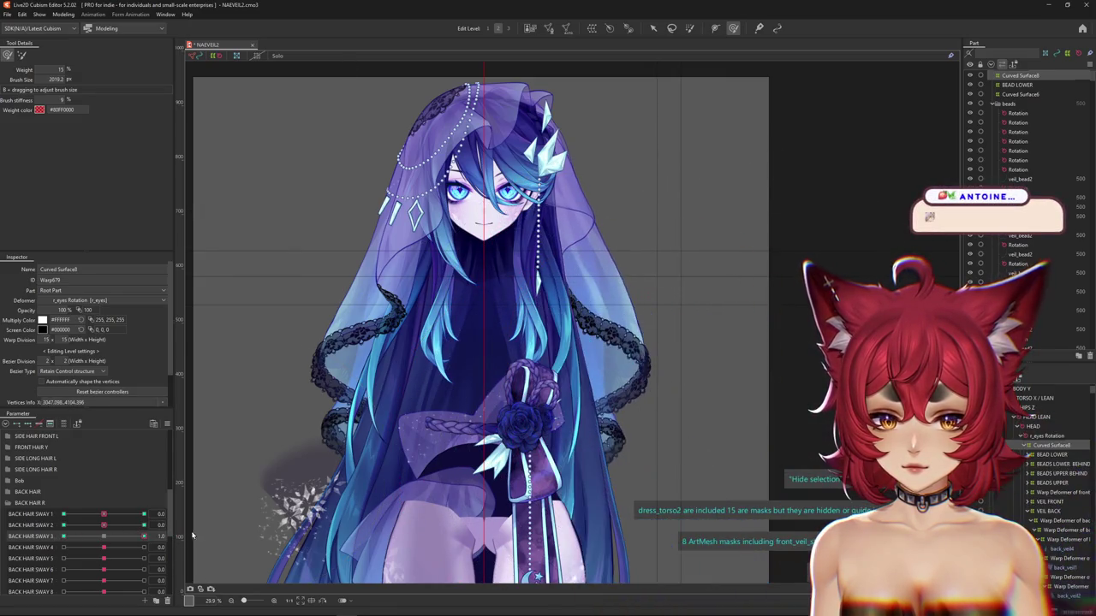
{"action": "mouse_move", "coordinate": [351, 486]}
{"action": "left_mouse_down"}
{"action": "mouse_move", "coordinate": [618, 338]}
{"action": "mouse_move", "coordinate": [721, 318]}
{"action": "left_mouse_up"}
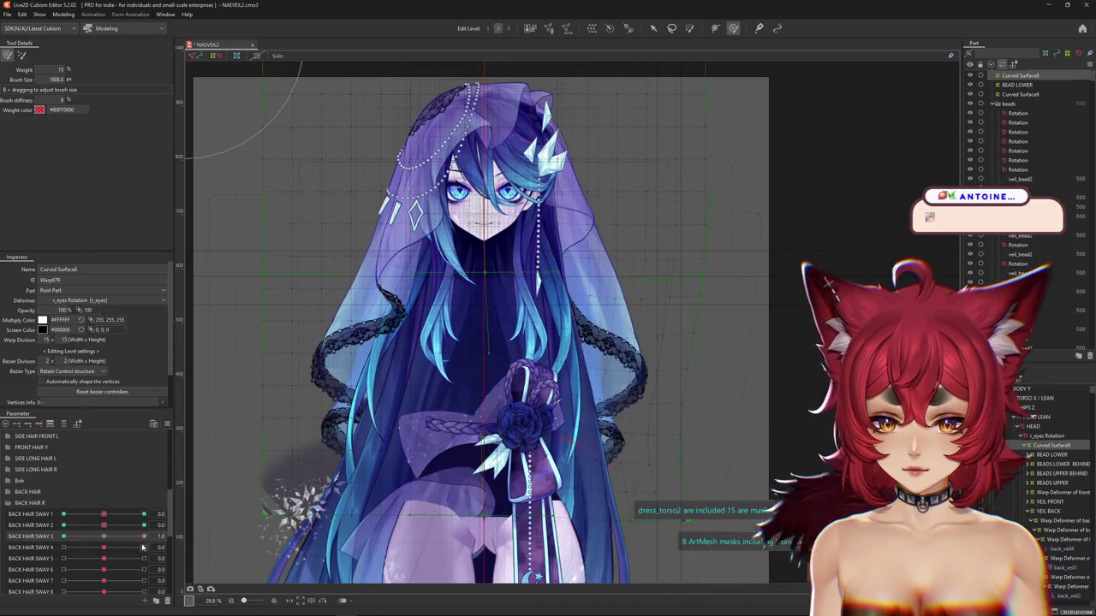
{"action": "left_click", "coordinate": [143, 544]}
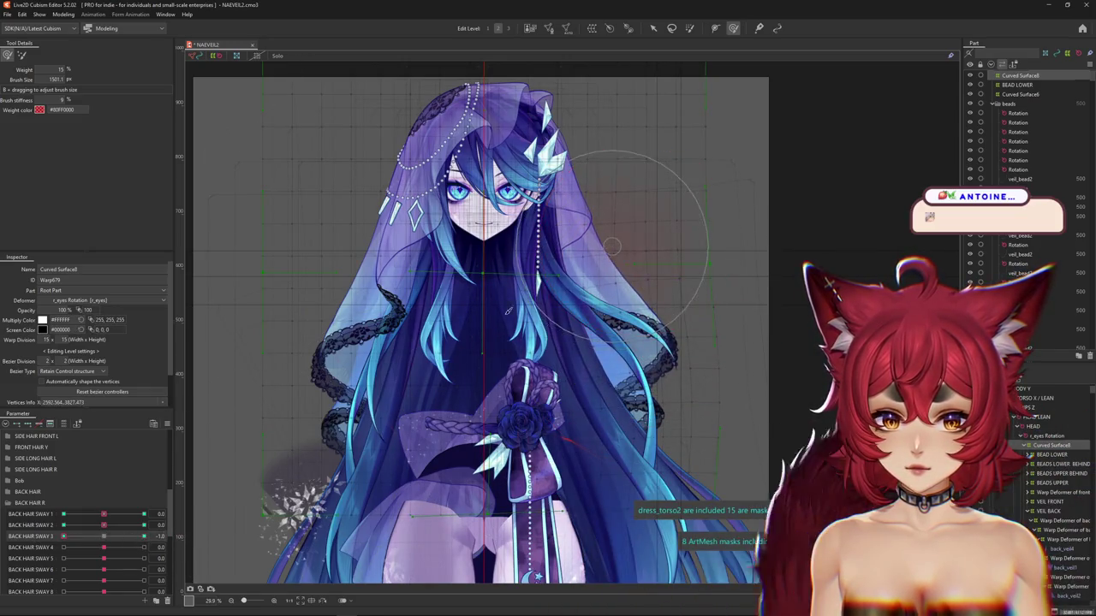
{"action": "left_click", "coordinate": [34, 547]}
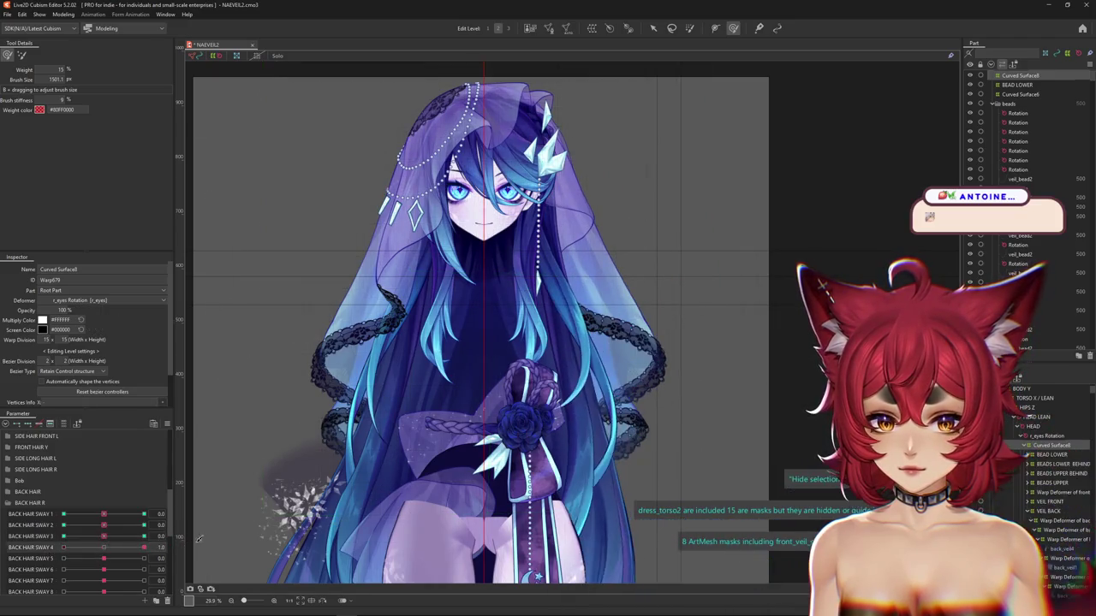
{"action": "left_click", "coordinate": [63, 14]}
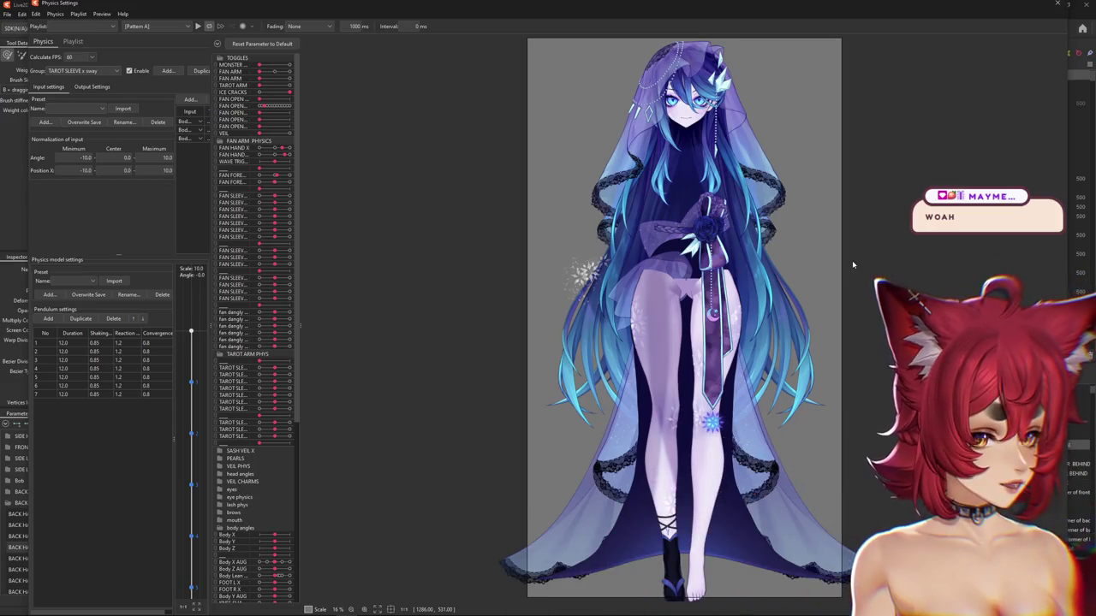
Shake, tilt and hard-swing the model in the physics preview to check hair and veil sway
{"action": "scroll", "coordinate": [813, 262], "scroll_direction": "down", "scroll_amount": 2}
{"action": "scroll", "coordinate": [773, 237], "scroll_direction": "up", "scroll_amount": 4}
{"action": "mouse_move", "coordinate": [707, 265]}
{"action": "left_mouse_down"}
{"action": "mouse_move", "coordinate": [720, 306]}
{"action": "mouse_move", "coordinate": [650, 230]}
{"action": "left_mouse_up"}
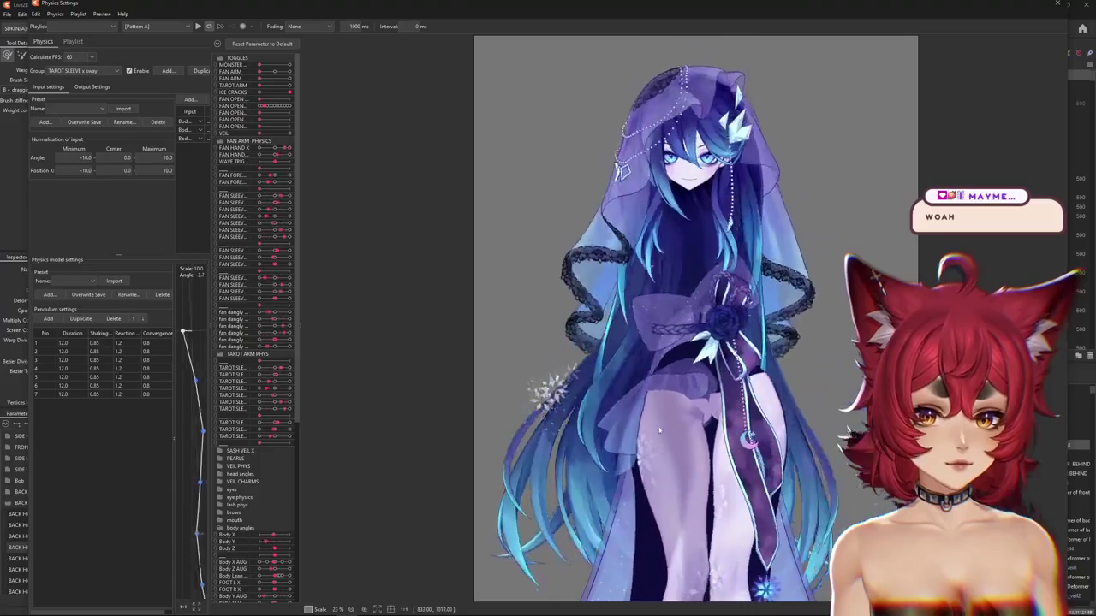
{"action": "mouse_move", "coordinate": [651, 229]}
{"action": "left_mouse_down"}
{"action": "mouse_move", "coordinate": [707, 292]}
{"action": "mouse_move", "coordinate": [479, 320]}
{"action": "mouse_move", "coordinate": [638, 313]}
{"action": "left_mouse_up"}
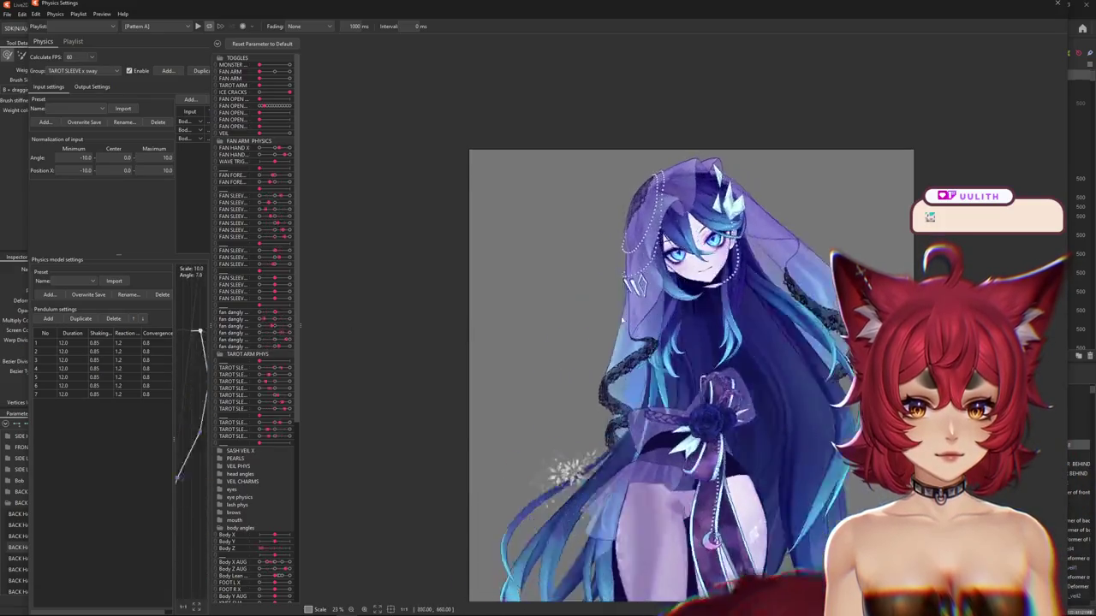
{"action": "mouse_move", "coordinate": [638, 314]}
{"action": "left_mouse_down"}
{"action": "mouse_move", "coordinate": [517, 314]}
{"action": "mouse_move", "coordinate": [837, 318]}
{"action": "left_mouse_up"}
{"action": "left_click_drag", "start_coordinate": [420, 321], "coordinate": [677, 353]}
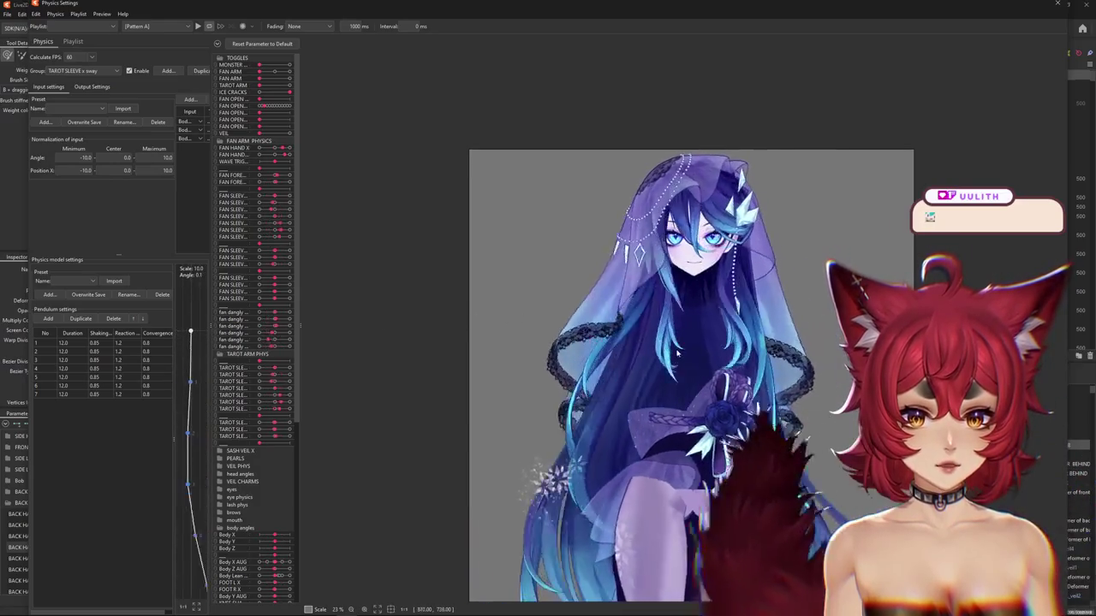
{"action": "mouse_move", "coordinate": [709, 388]}
{"action": "left_mouse_down"}
{"action": "mouse_move", "coordinate": [638, 334]}
{"action": "mouse_move", "coordinate": [432, 327]}
{"action": "left_mouse_up"}
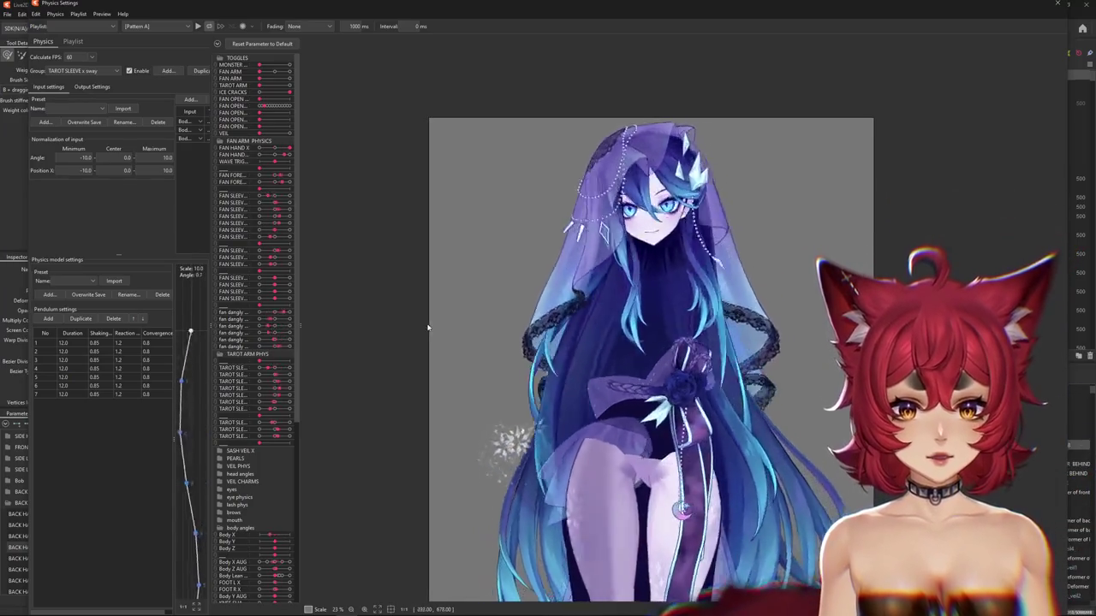
{"action": "mouse_move", "coordinate": [368, 342]}
{"action": "left_mouse_down"}
{"action": "mouse_move", "coordinate": [898, 338]}
{"action": "mouse_move", "coordinate": [482, 343]}
{"action": "left_mouse_up"}
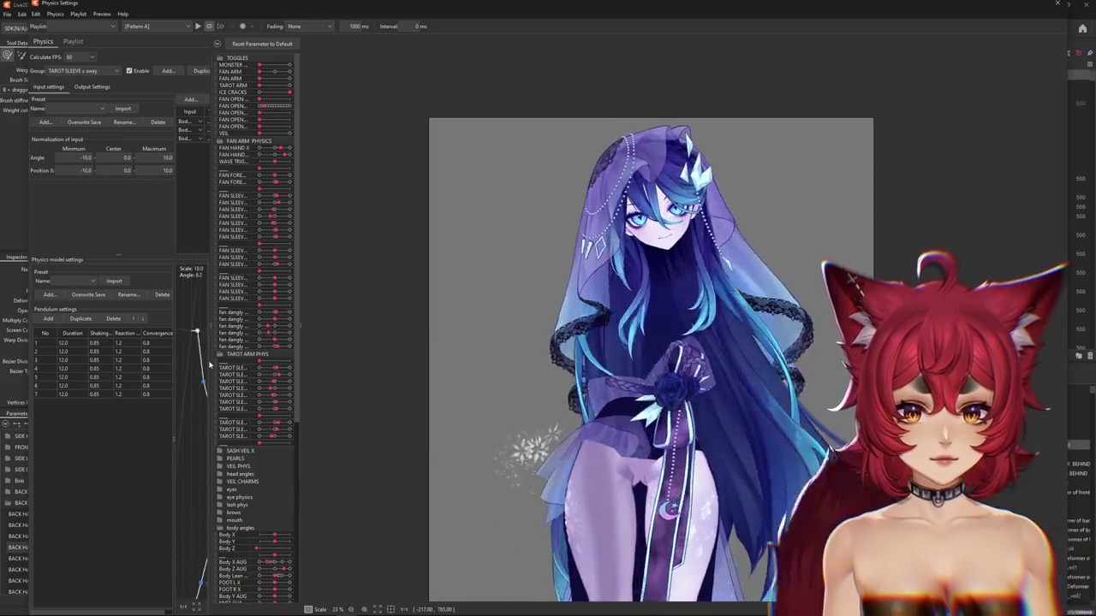
{"action": "left_click_drag", "start_coordinate": [651, 343], "coordinate": [1070, 257]}
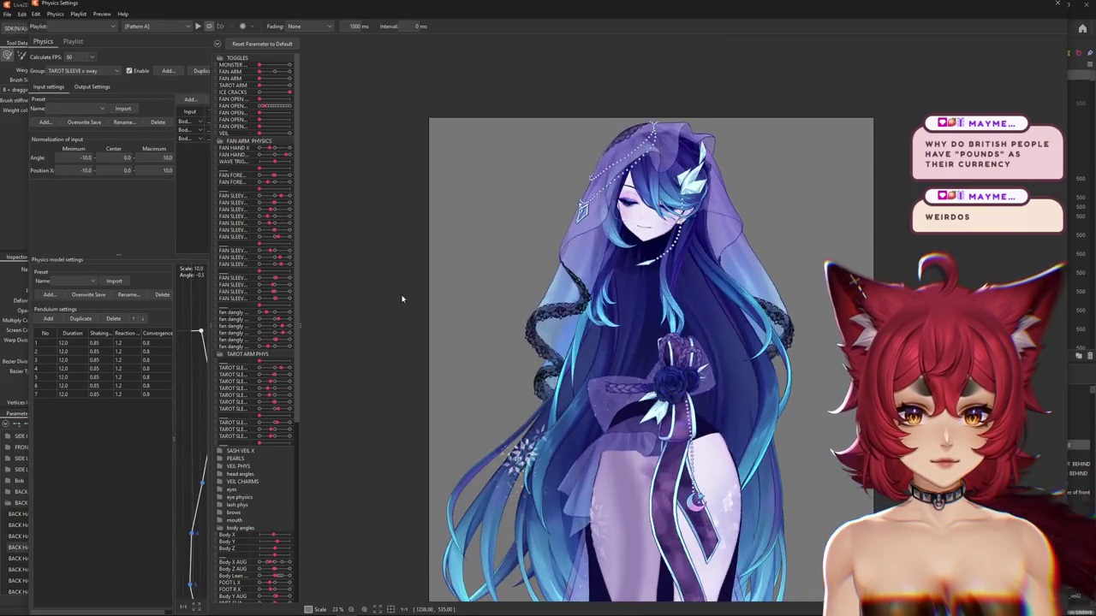
{"action": "left_click", "coordinate": [1057, 4]}
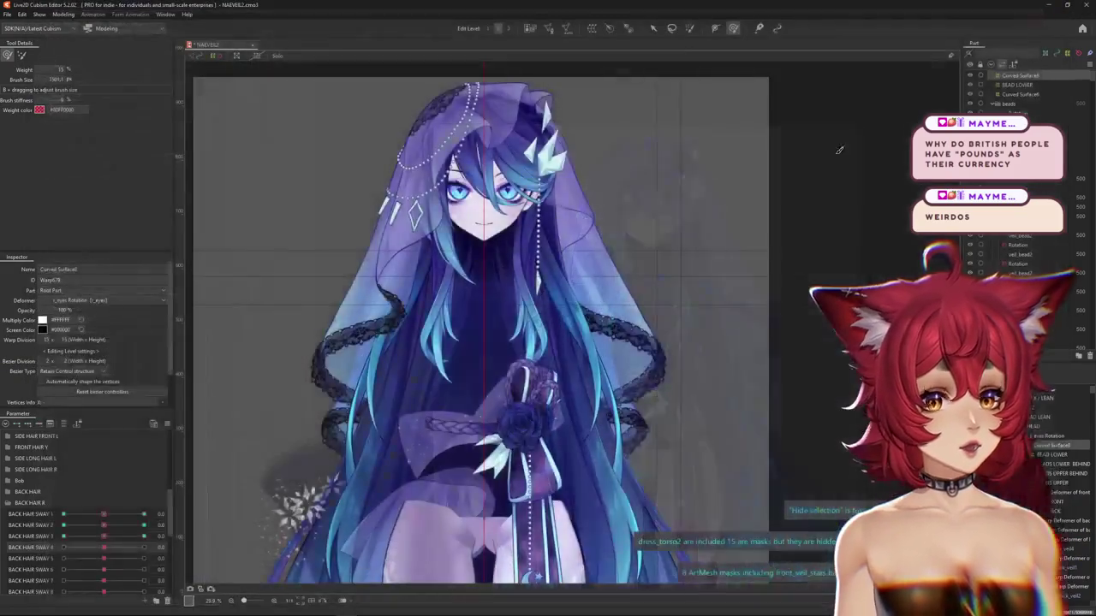
{"action": "left_click", "coordinate": [168, 423]}
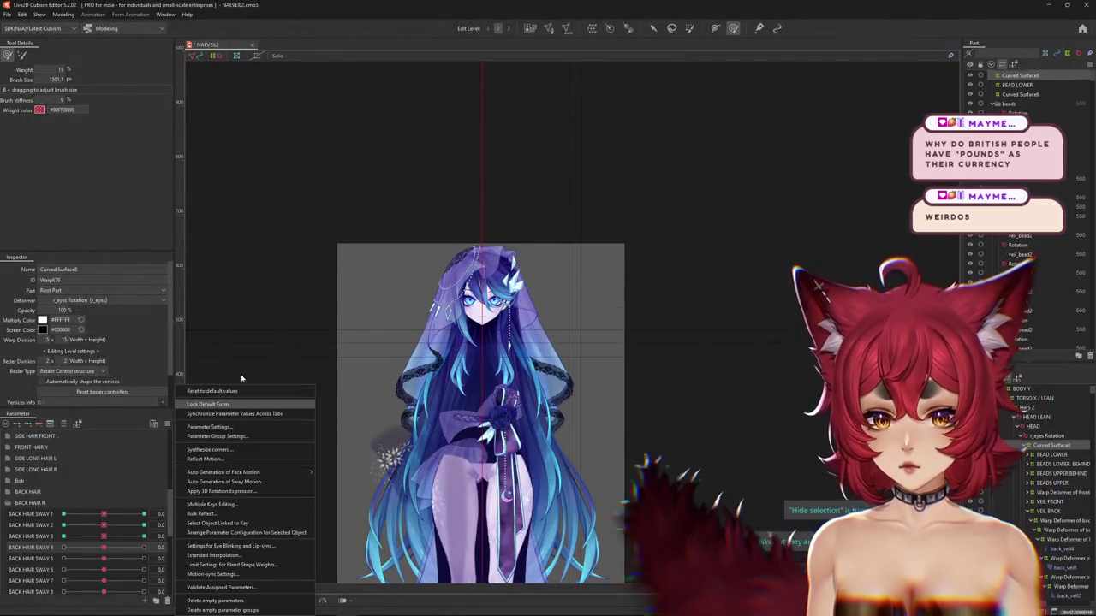
{"action": "left_click", "coordinate": [671, 337]}
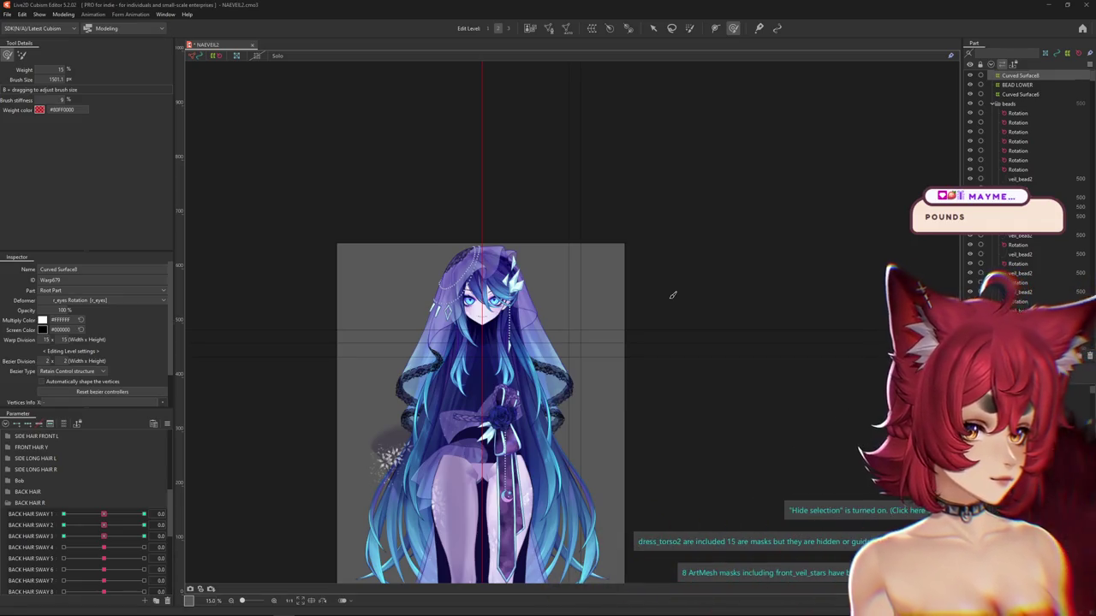
{"action": "scroll", "coordinate": [631, 366], "scroll_direction": "up", "scroll_amount": 2}
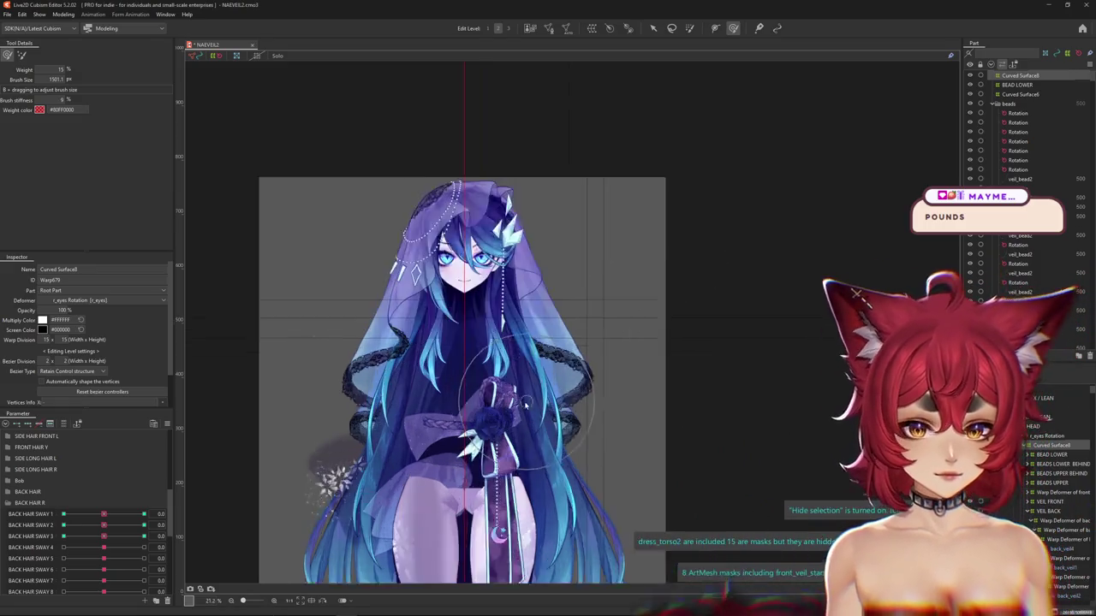
{"action": "scroll", "coordinate": [631, 365], "scroll_direction": "up", "scroll_amount": 1}
{"action": "scroll", "coordinate": [630, 365], "scroll_direction": "up", "scroll_amount": 1}
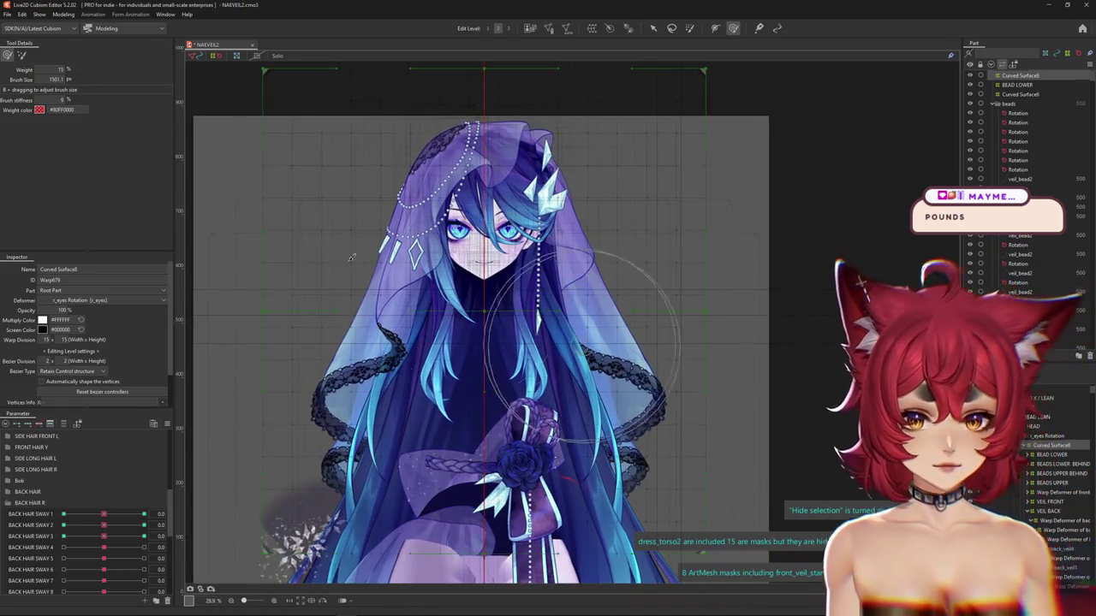
{"action": "left_click", "coordinate": [64, 14]}
{"action": "left_click", "coordinate": [79, 205]}
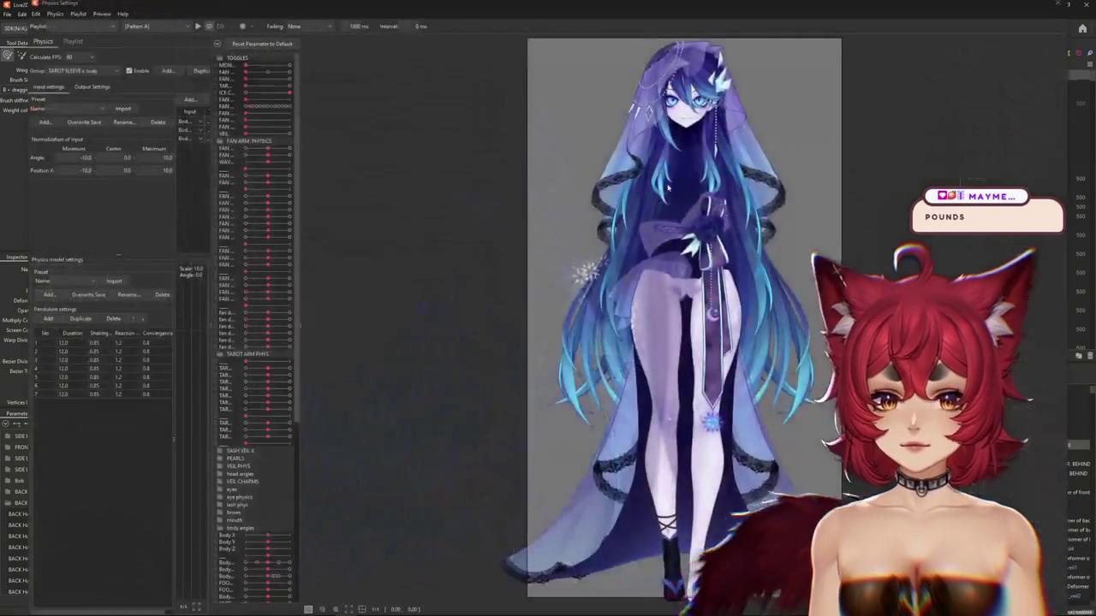
{"action": "scroll", "coordinate": [771, 223], "scroll_direction": "up", "scroll_amount": 2}
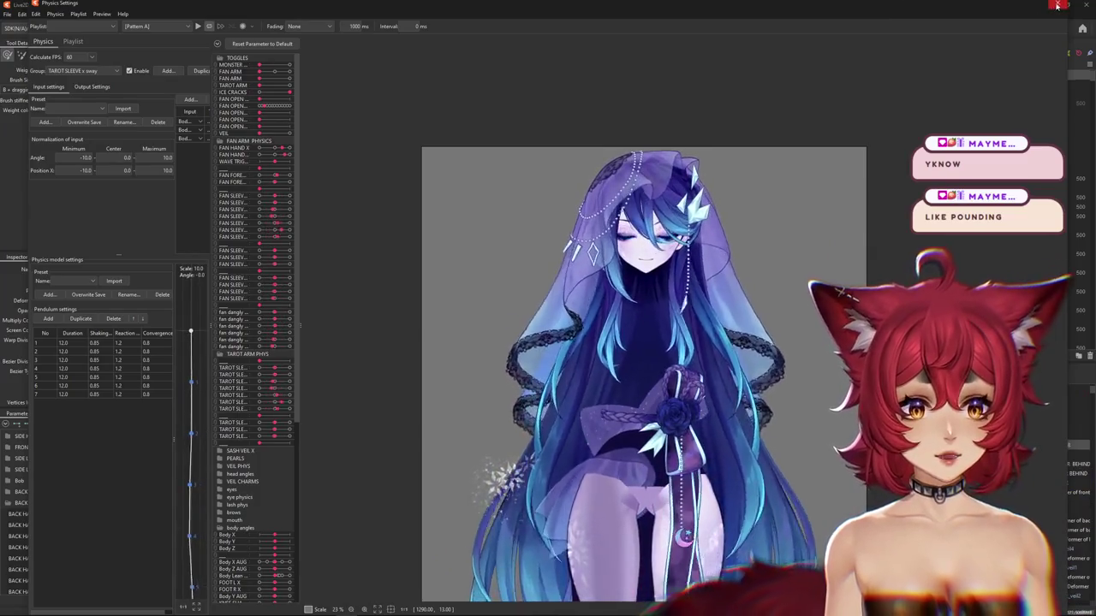
{"action": "left_click", "coordinate": [82, 70]}
{"action": "left_click", "coordinate": [81, 70]}
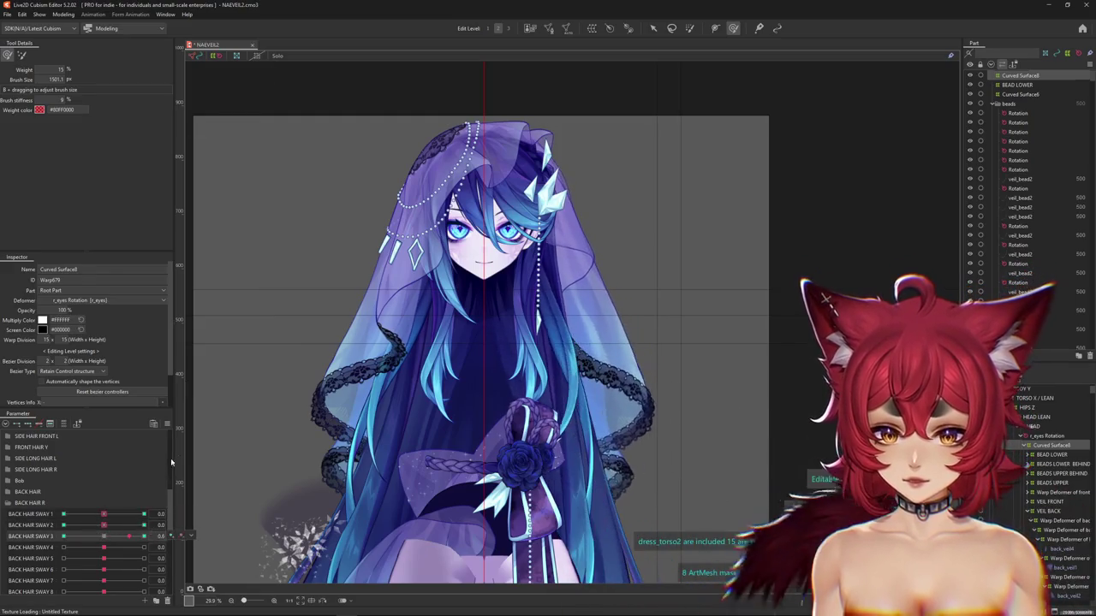
Expand the back hair Y group and set BACK HAIR Y 2 to its maximum key
{"action": "left_click", "coordinate": [168, 424]}
{"action": "left_click", "coordinate": [9, 503]}
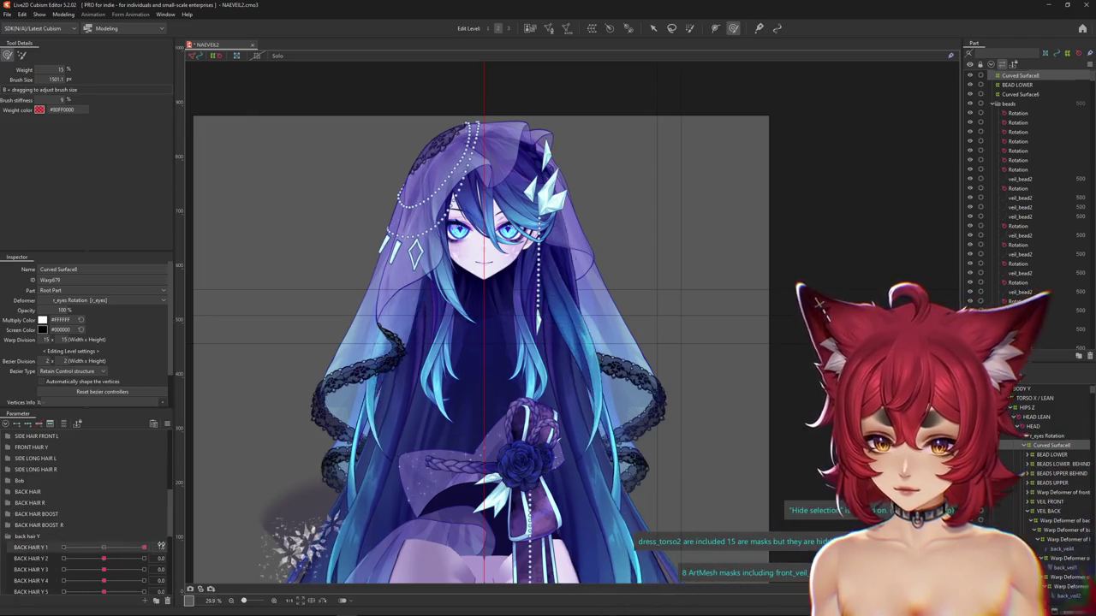
{"action": "mouse_move", "coordinate": [104, 558]}
{"action": "left_mouse_down"}
{"action": "mouse_move", "coordinate": [120, 565]}
{"action": "mouse_move", "coordinate": [109, 561]}
{"action": "left_mouse_up"}
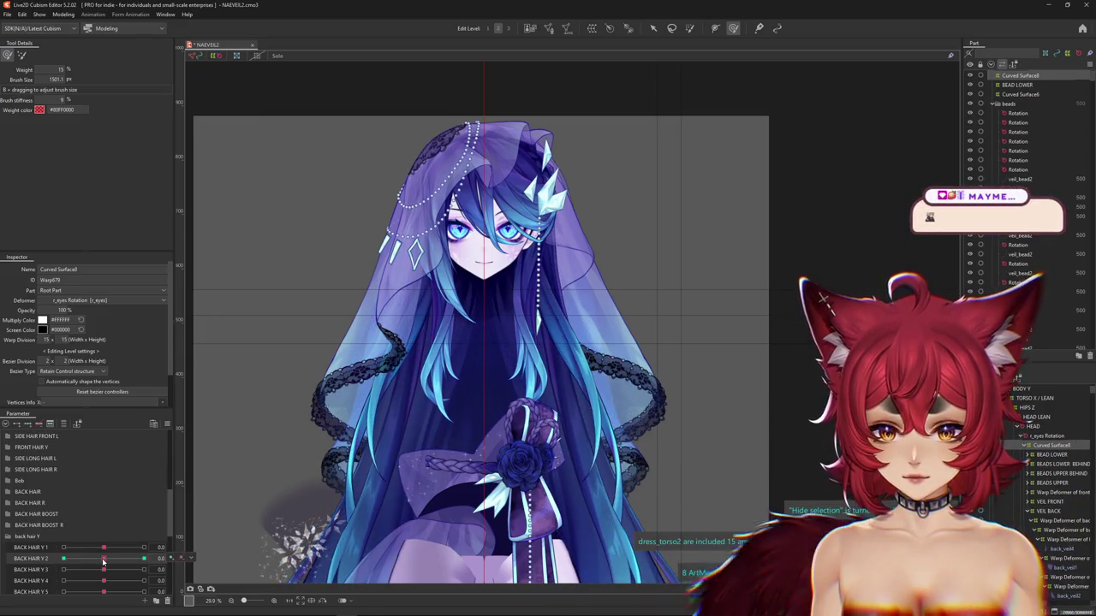
{"action": "left_click", "coordinate": [1033, 445]}
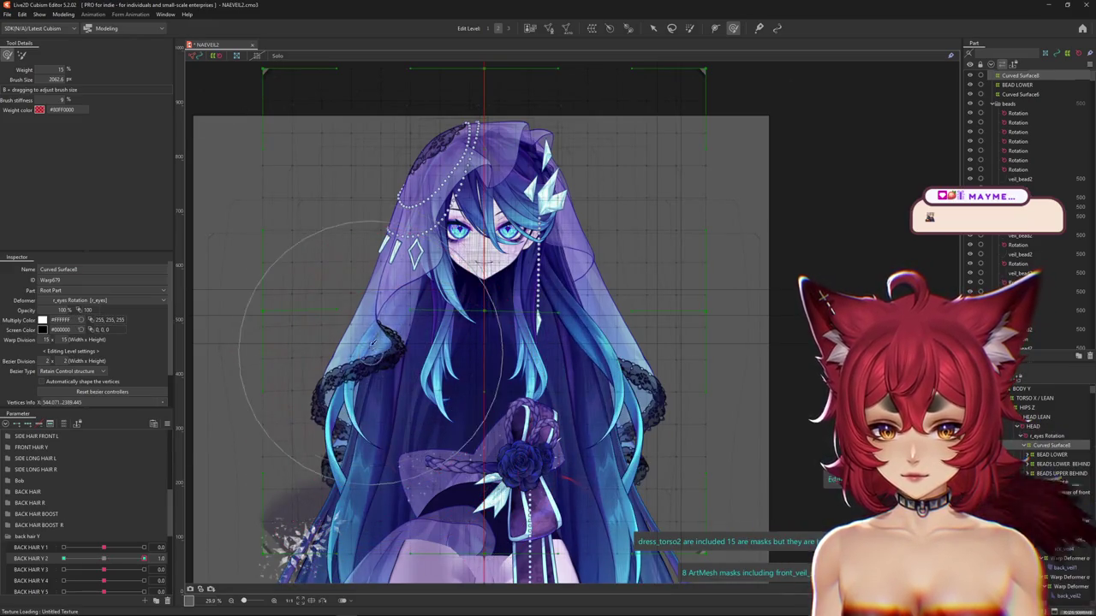
{"action": "left_click_drag", "start_coordinate": [368, 334], "coordinate": [629, 355]}
{"action": "left_click_drag", "start_coordinate": [426, 332], "coordinate": [568, 334]}
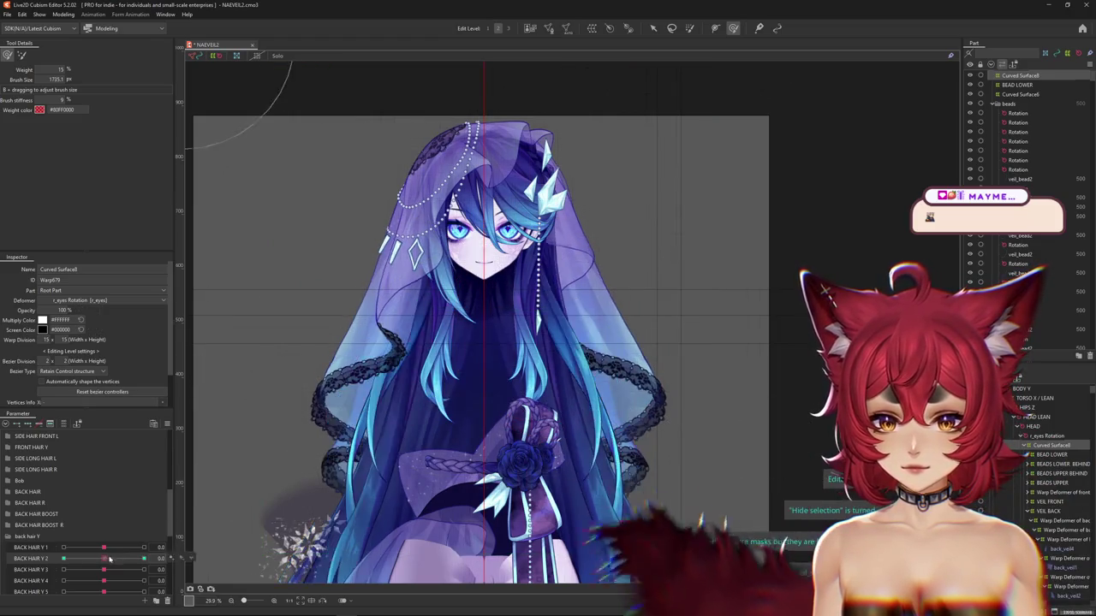
{"action": "key", "text": "ctrl+h"}
{"action": "left_click_drag", "start_coordinate": [342, 329], "coordinate": [374, 339]}
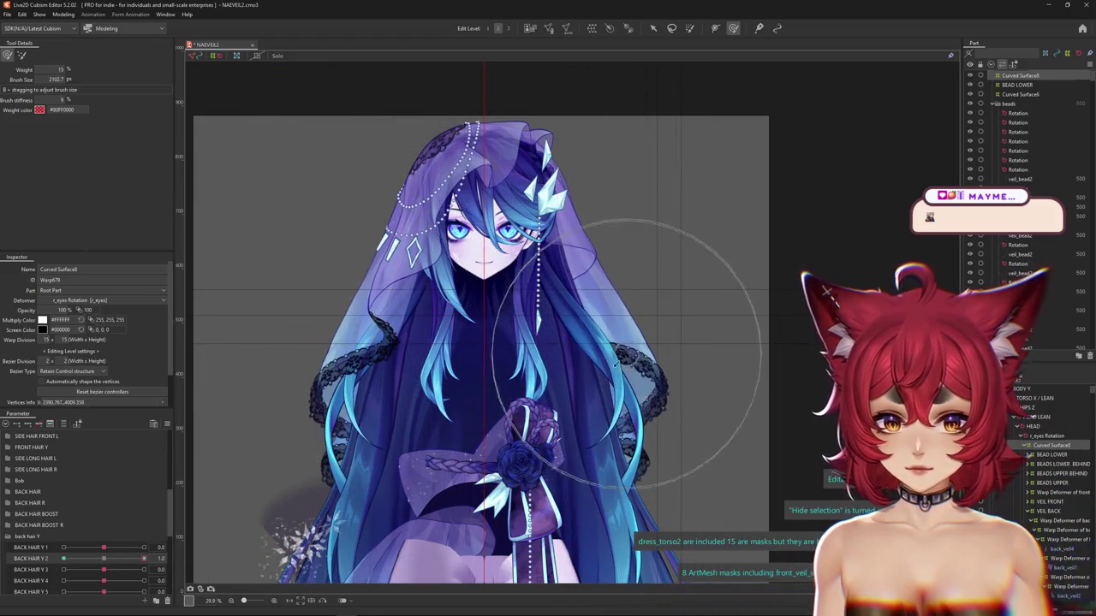
Reshape the left and right veil lace at BACK HAIR Y 2's negative key, then reset it
{"action": "left_click_drag", "start_coordinate": [115, 557], "coordinate": [38, 561]}
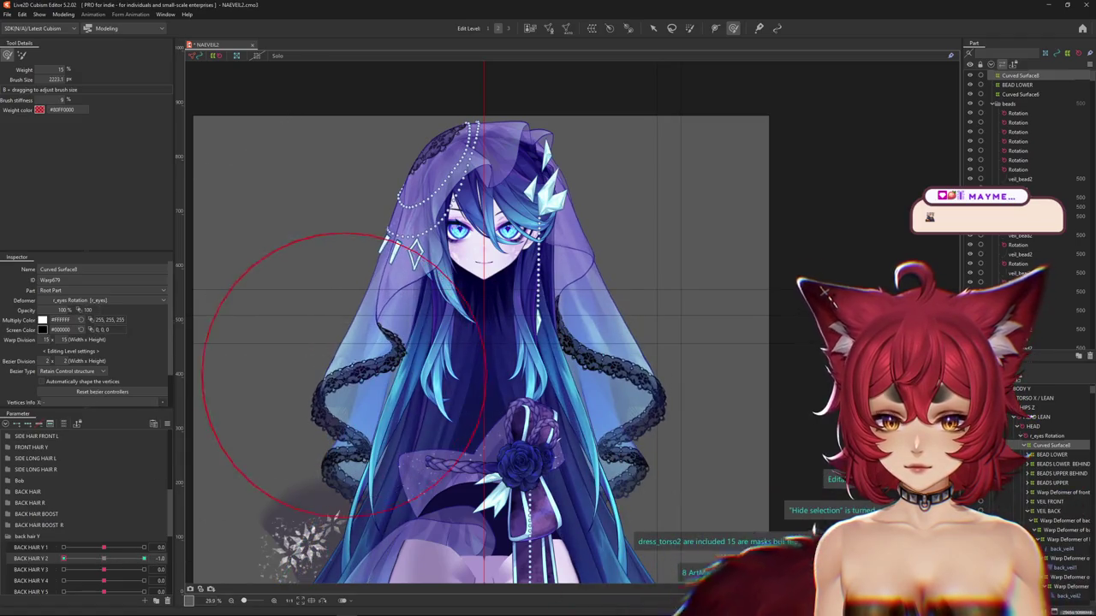
{"action": "left_click_drag", "start_coordinate": [342, 375], "coordinate": [404, 392]}
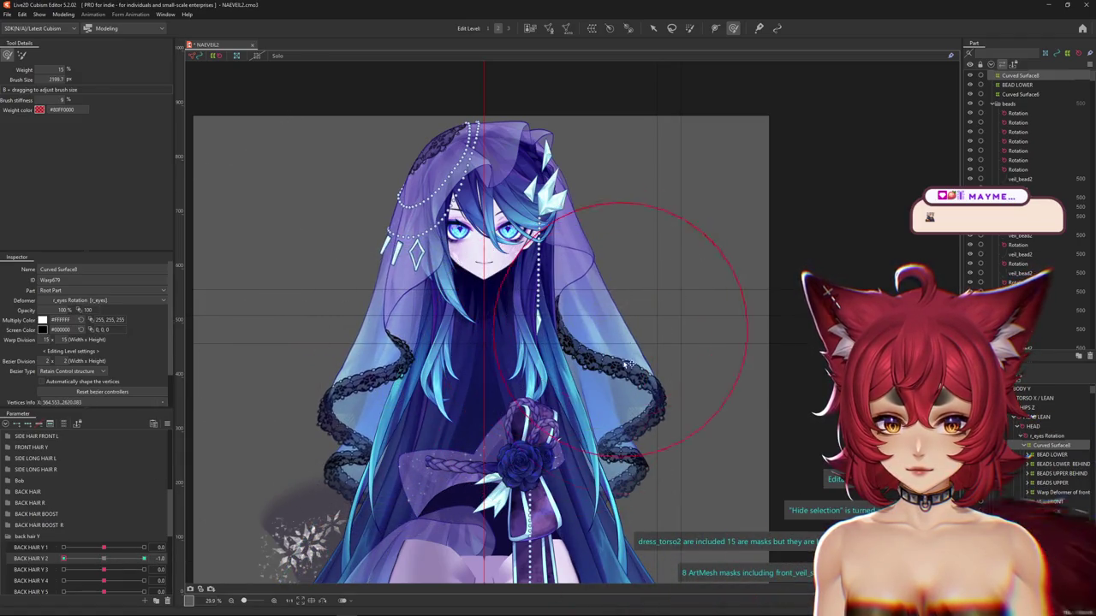
{"action": "left_click_drag", "start_coordinate": [631, 360], "coordinate": [651, 377]}
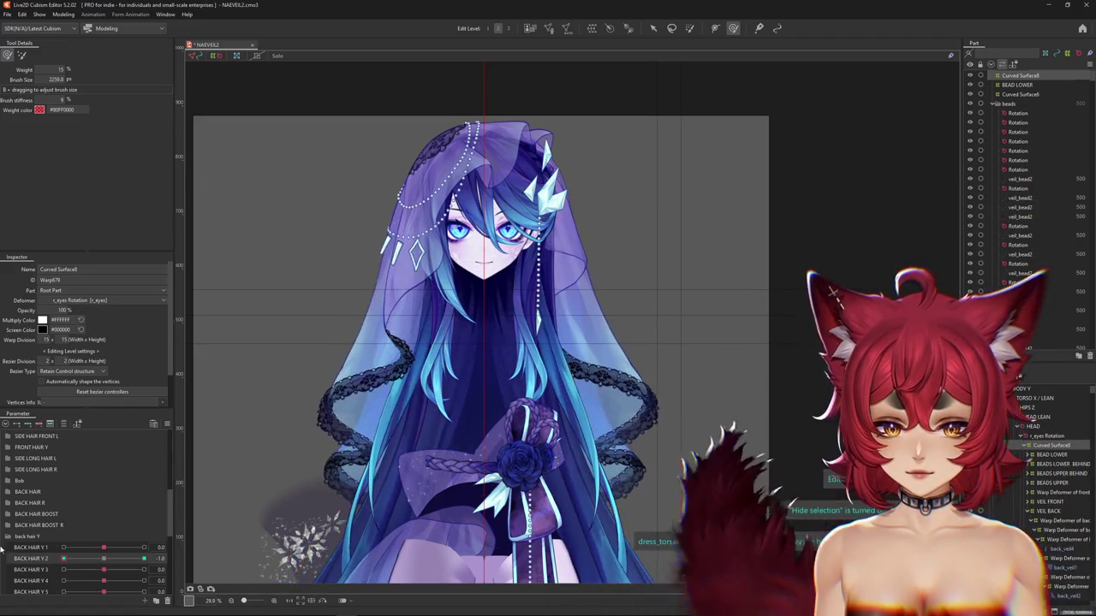
{"action": "left_click", "coordinate": [117, 559]}
{"action": "left_click_drag", "start_coordinate": [110, 576], "coordinate": [103, 553]}
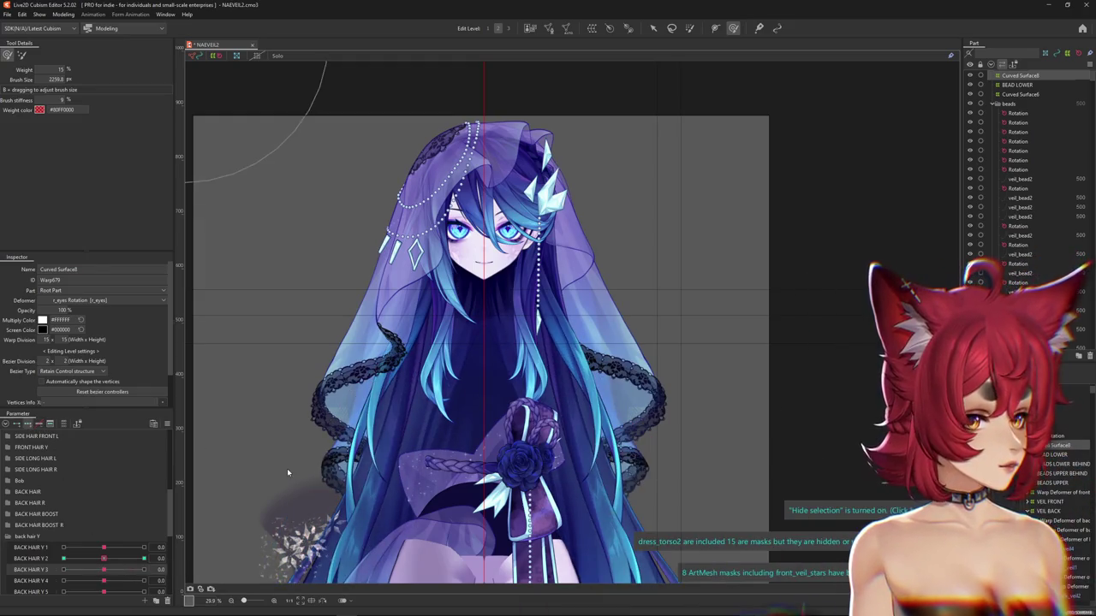
Sculpt the hair and veil at BACK HAIR Y 3's 1.0 key, then reset Y 3 and Y 4
{"action": "left_click", "coordinate": [144, 569]}
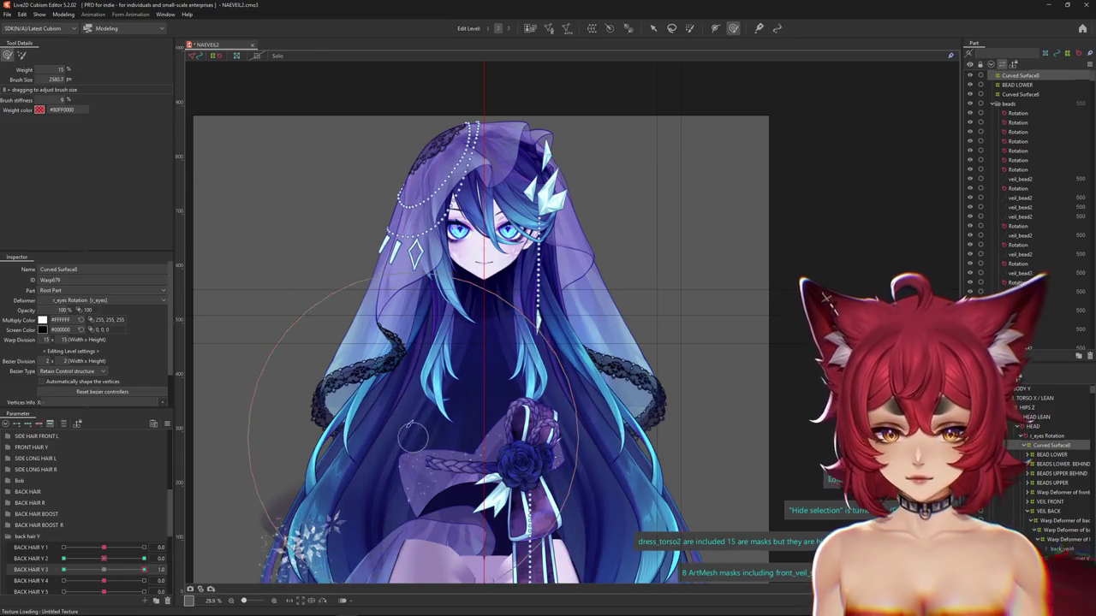
{"action": "left_click_drag", "start_coordinate": [370, 393], "coordinate": [596, 409]}
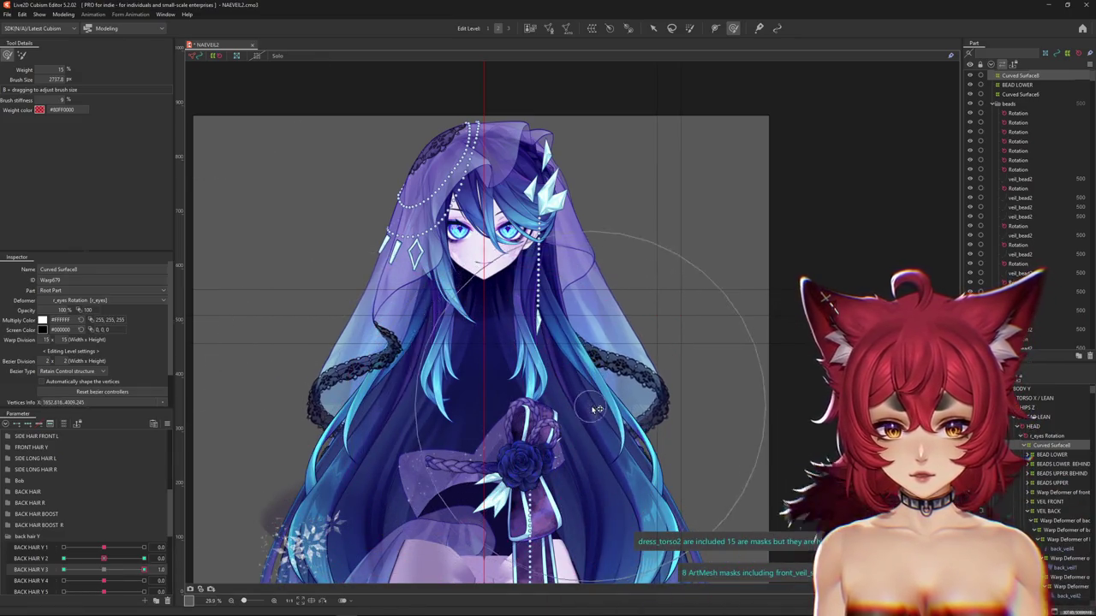
{"action": "left_click", "coordinate": [144, 570]}
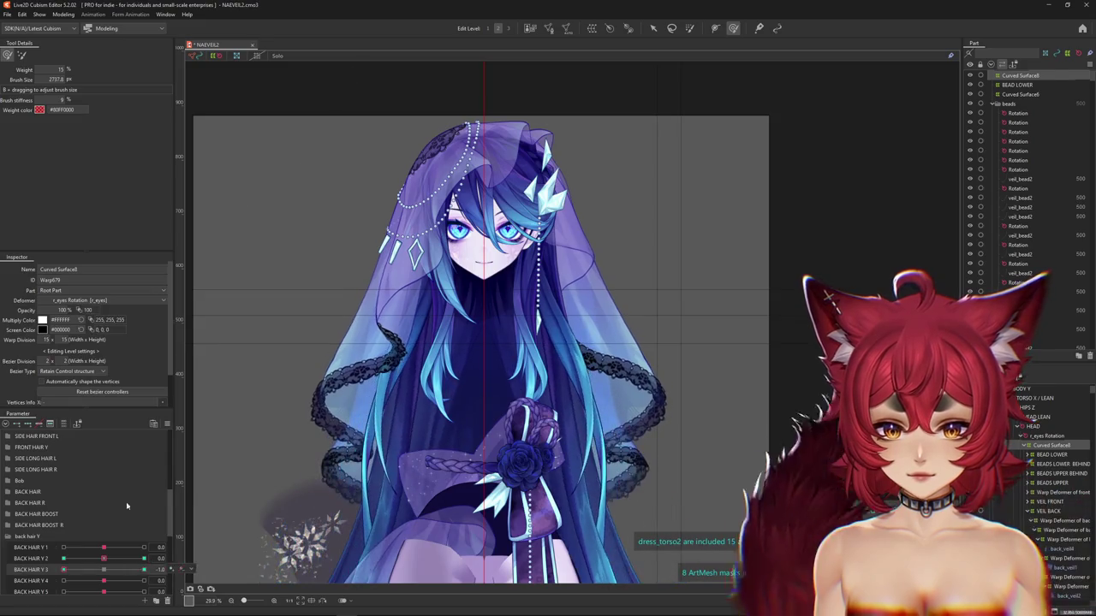
{"action": "left_click_drag", "start_coordinate": [329, 380], "coordinate": [610, 402]}
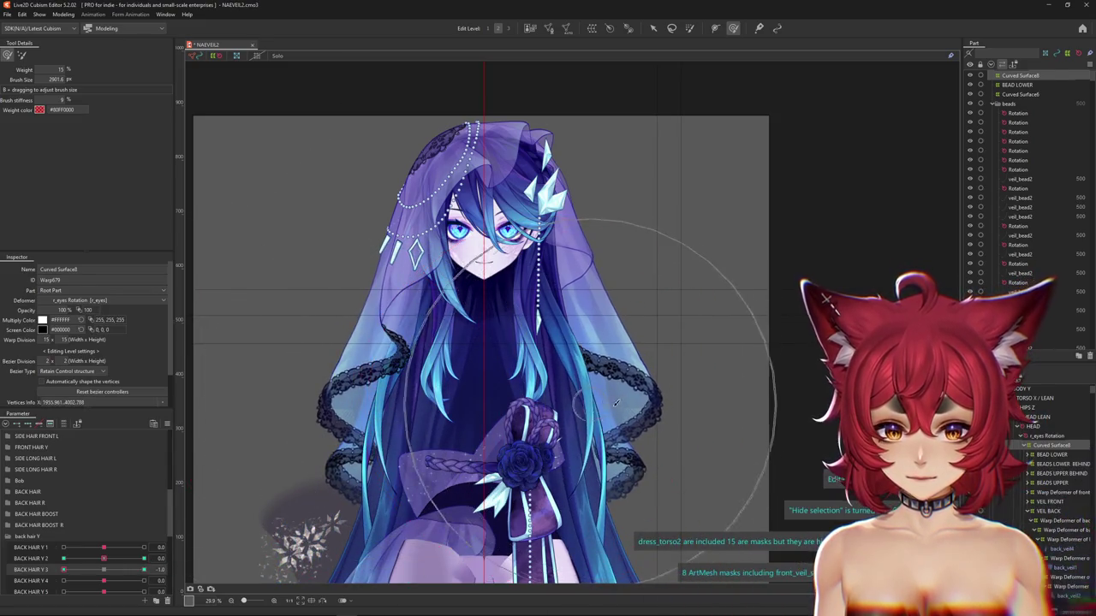
{"action": "left_click", "coordinate": [144, 569]}
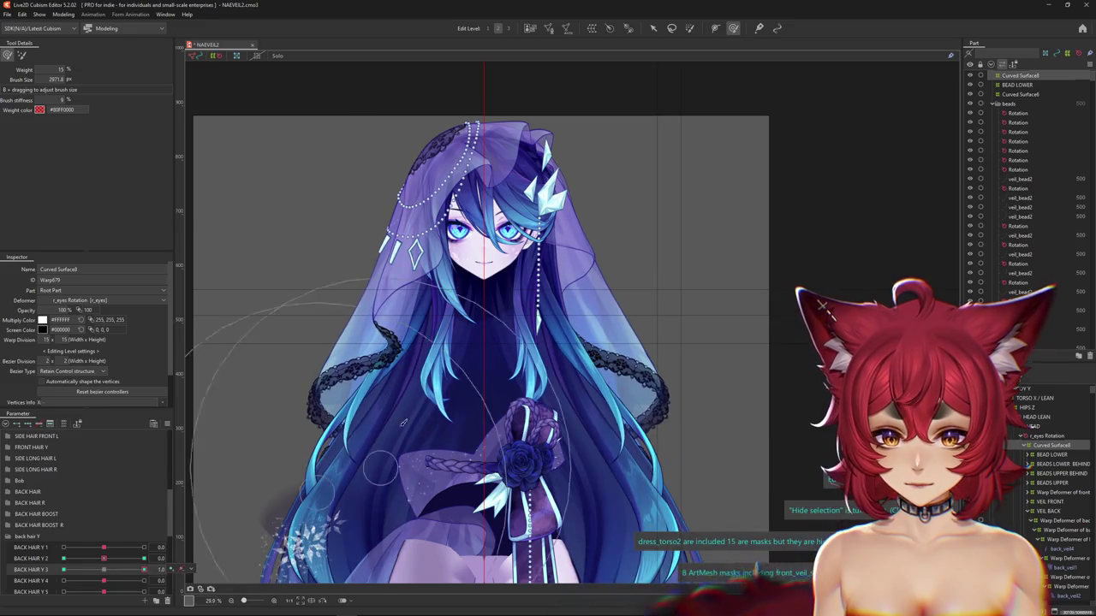
{"action": "left_click_drag", "start_coordinate": [353, 346], "coordinate": [356, 351]}
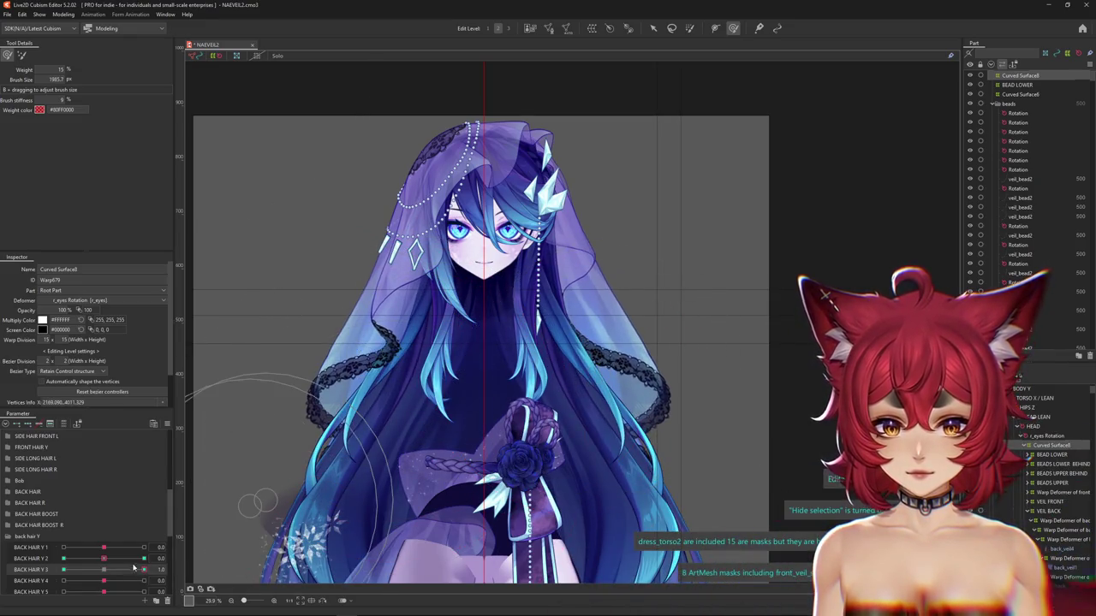
{"action": "left_click", "coordinate": [64, 570]}
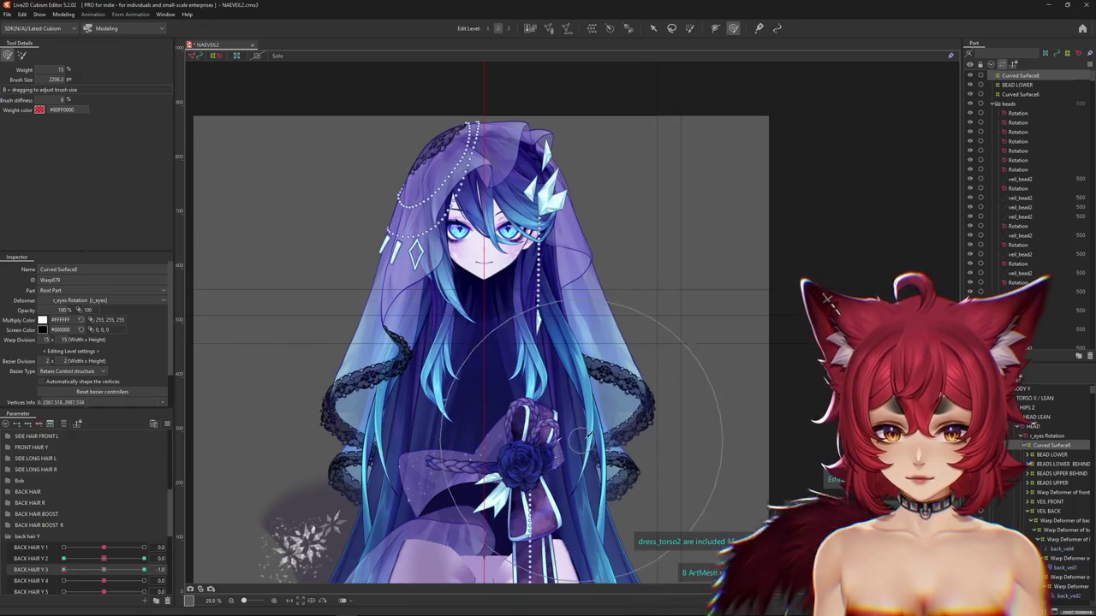
{"action": "left_click", "coordinate": [104, 569]}
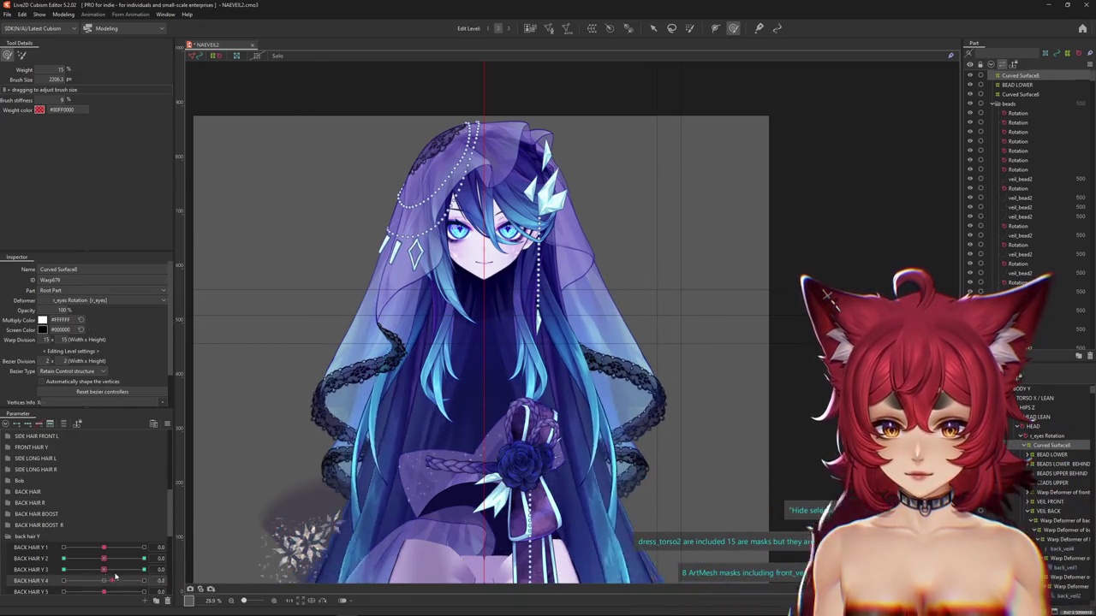
{"action": "left_click", "coordinate": [103, 581]}
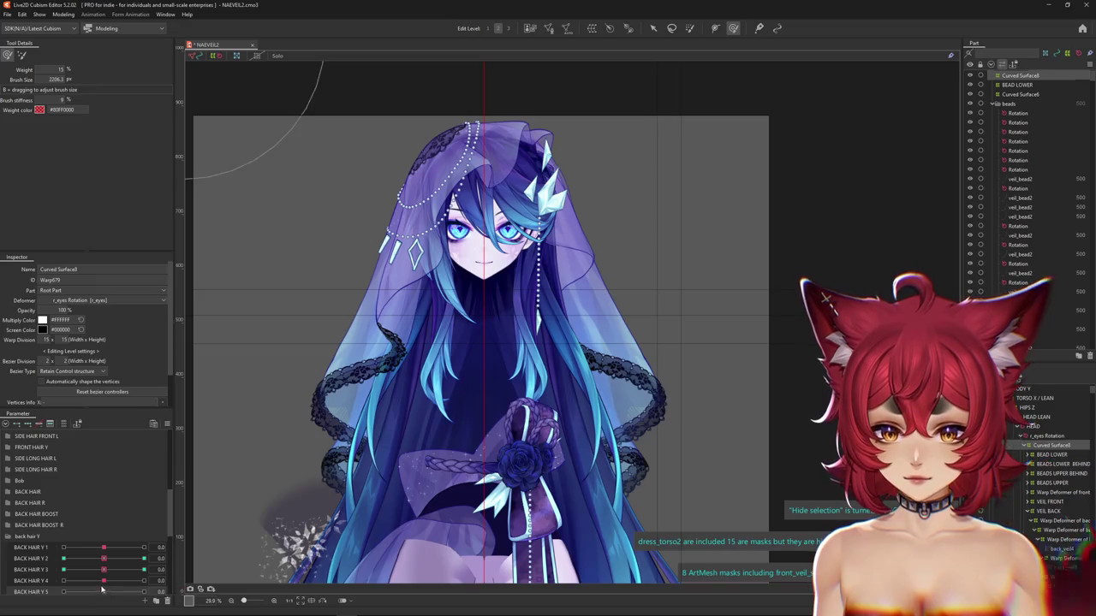
Shape the upper and left veil at BACK HAIR Y 1's positive and negative keys
{"action": "left_click_drag", "start_coordinate": [105, 547], "coordinate": [117, 535]}
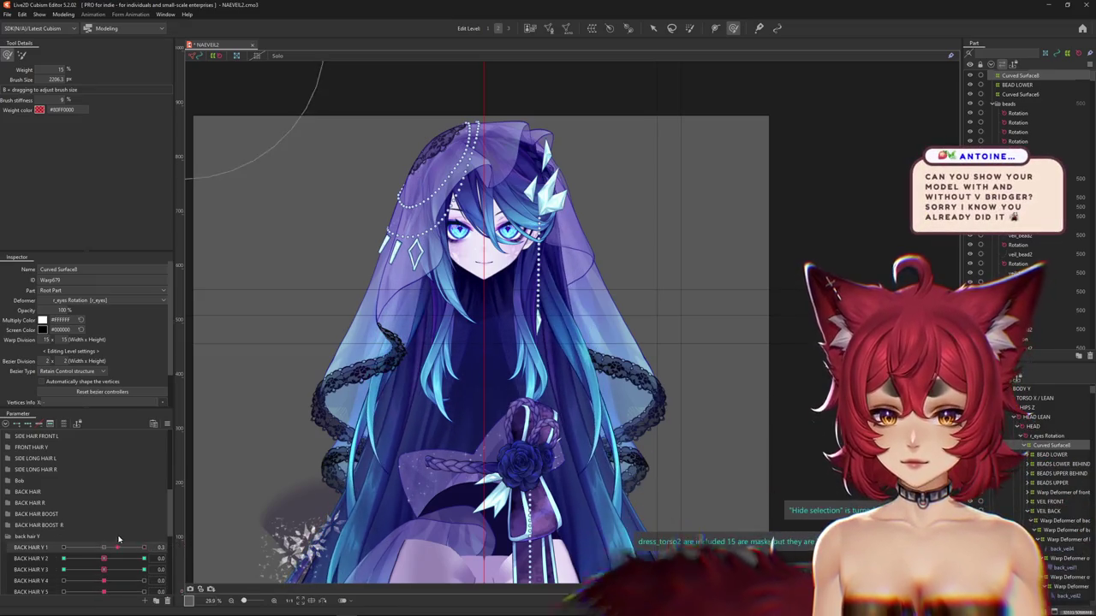
{"action": "key", "text": "Escape"}
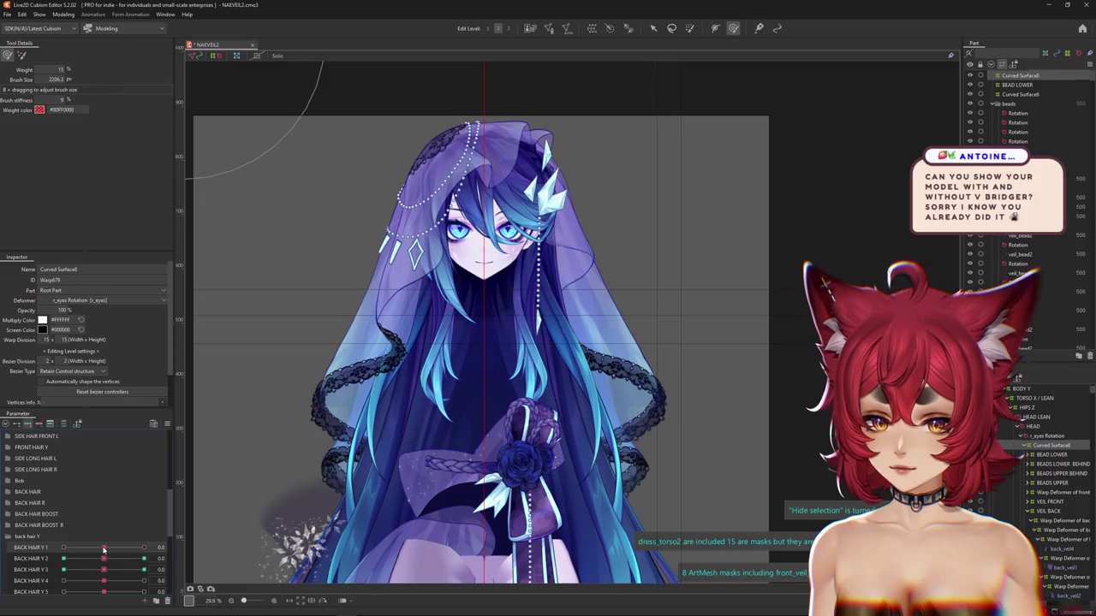
{"action": "left_click", "coordinate": [143, 547]}
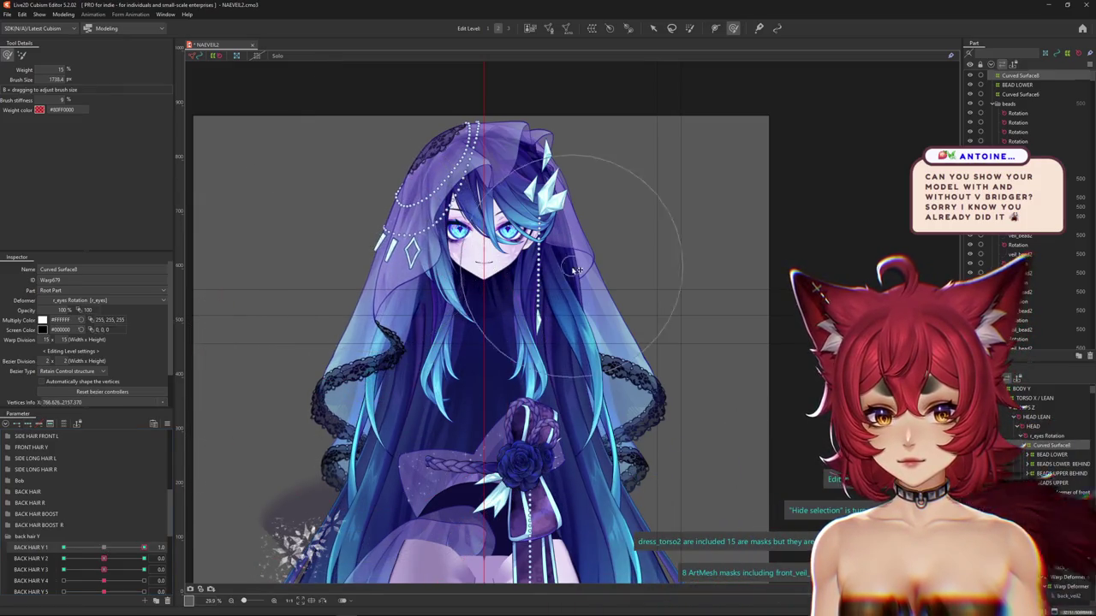
{"action": "left_click_drag", "start_coordinate": [575, 266], "coordinate": [613, 278]}
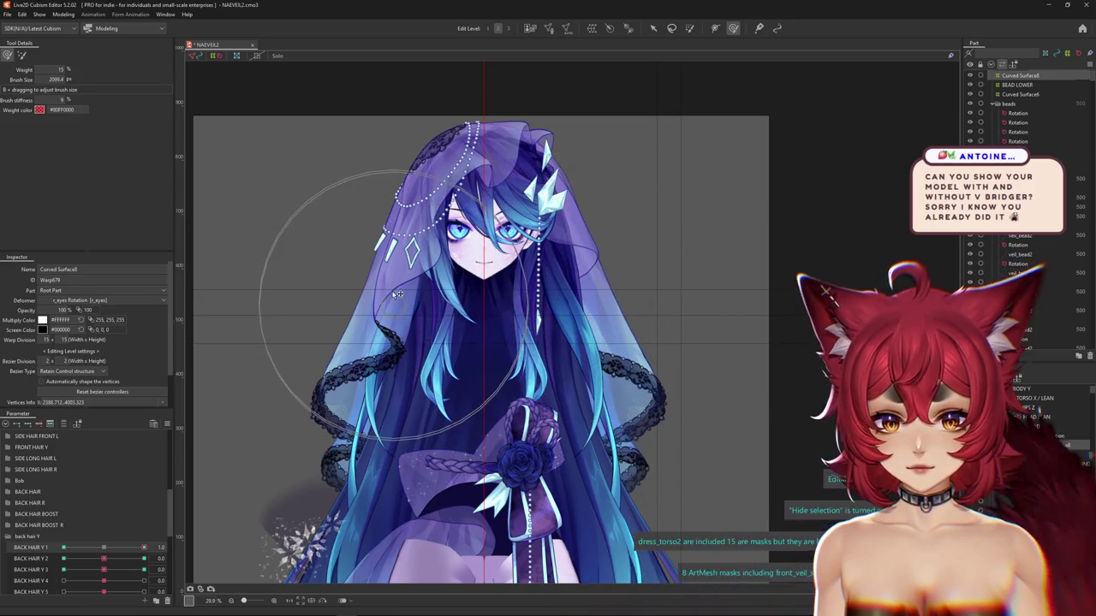
{"action": "left_click", "coordinate": [63, 547]}
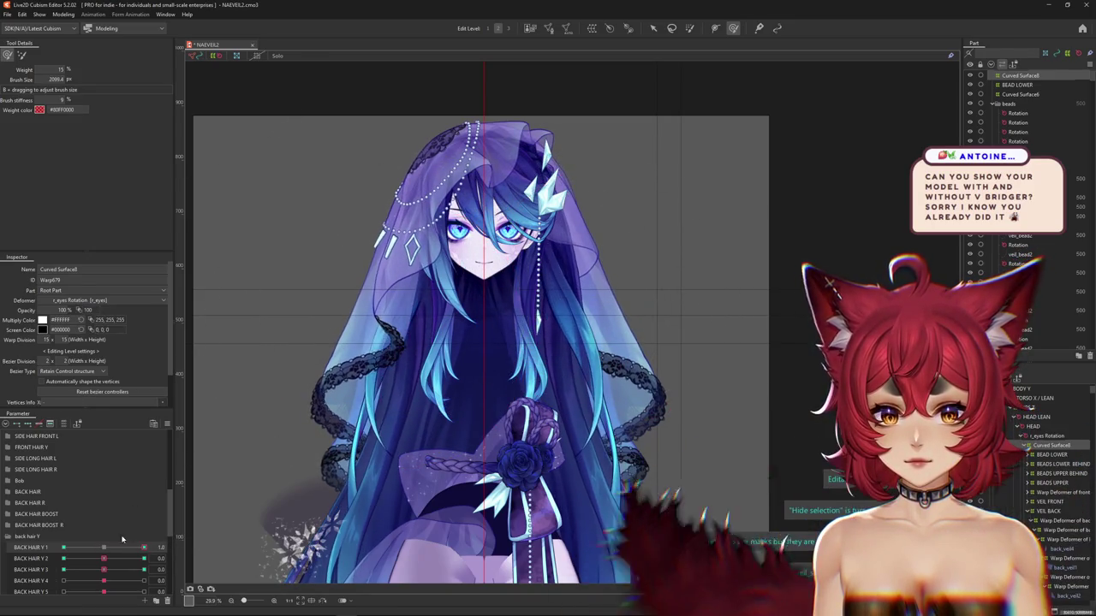
{"action": "left_click_drag", "start_coordinate": [370, 307], "coordinate": [335, 284]}
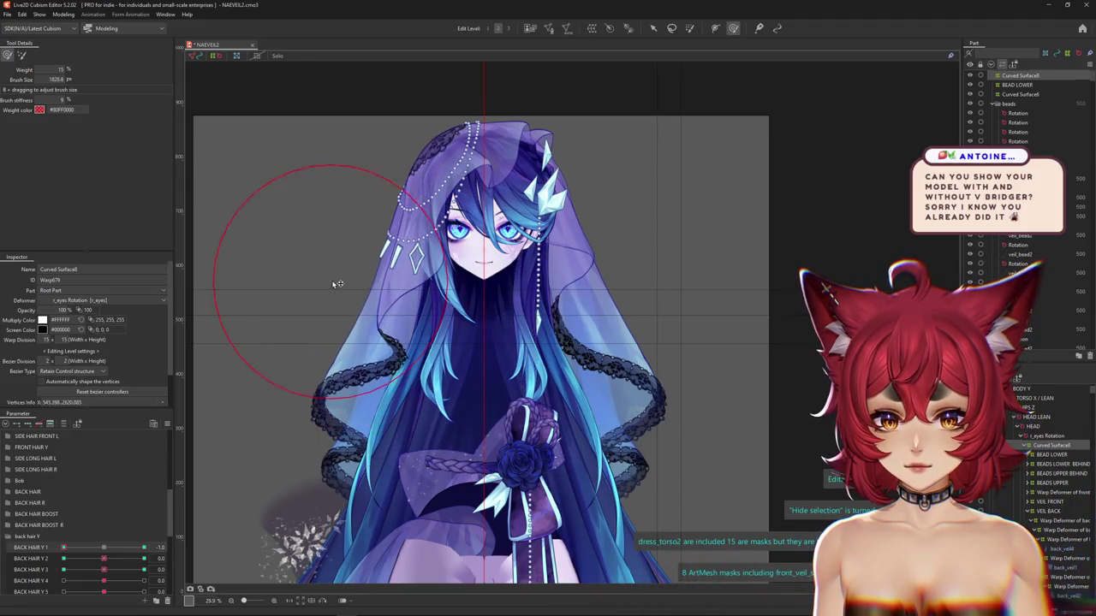
{"action": "left_click_drag", "start_coordinate": [610, 271], "coordinate": [579, 325]}
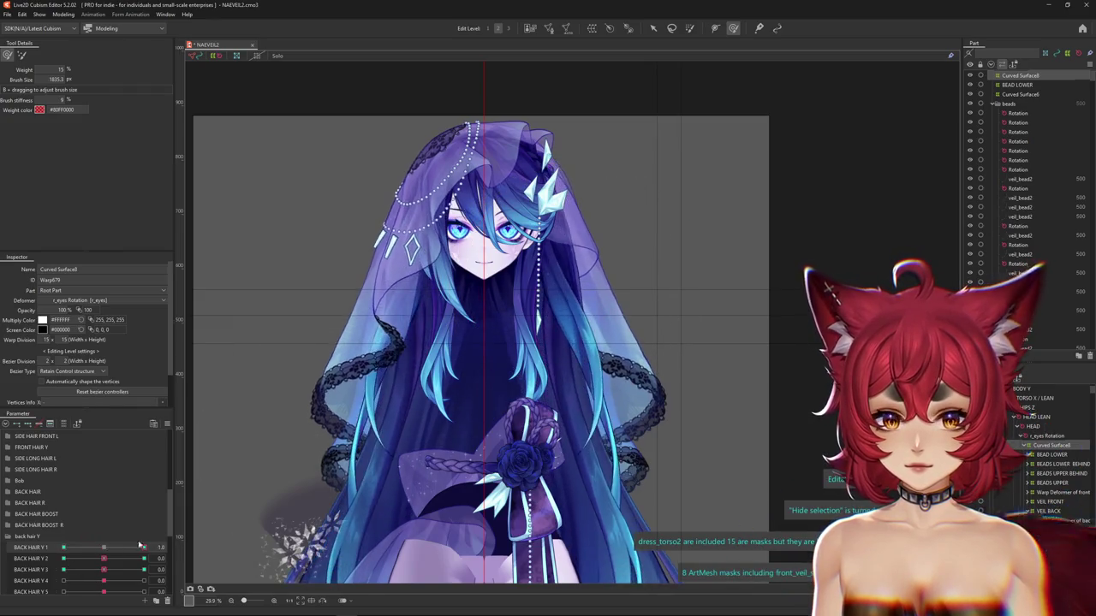
Test BACK HAIR Y 6 at -0.3 and expand the BANG PHYSICS parameter group
{"action": "scroll", "coordinate": [118, 552], "scroll_direction": "down", "scroll_amount": 3}
{"action": "left_click_drag", "start_coordinate": [103, 534], "coordinate": [159, 535]}
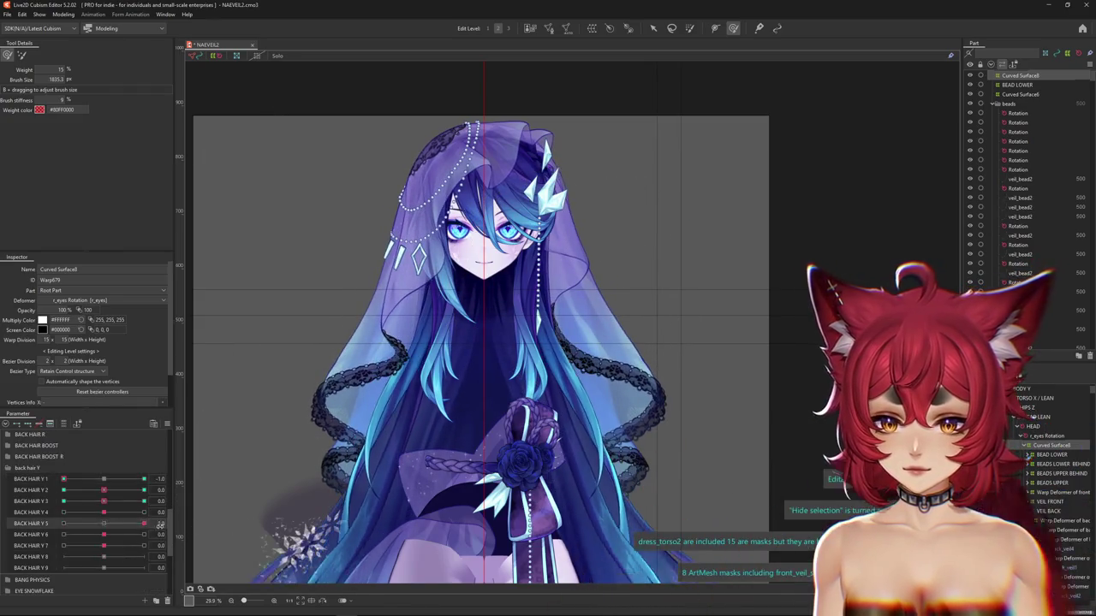
{"action": "scroll", "coordinate": [103, 552], "scroll_direction": "down", "scroll_amount": 3}
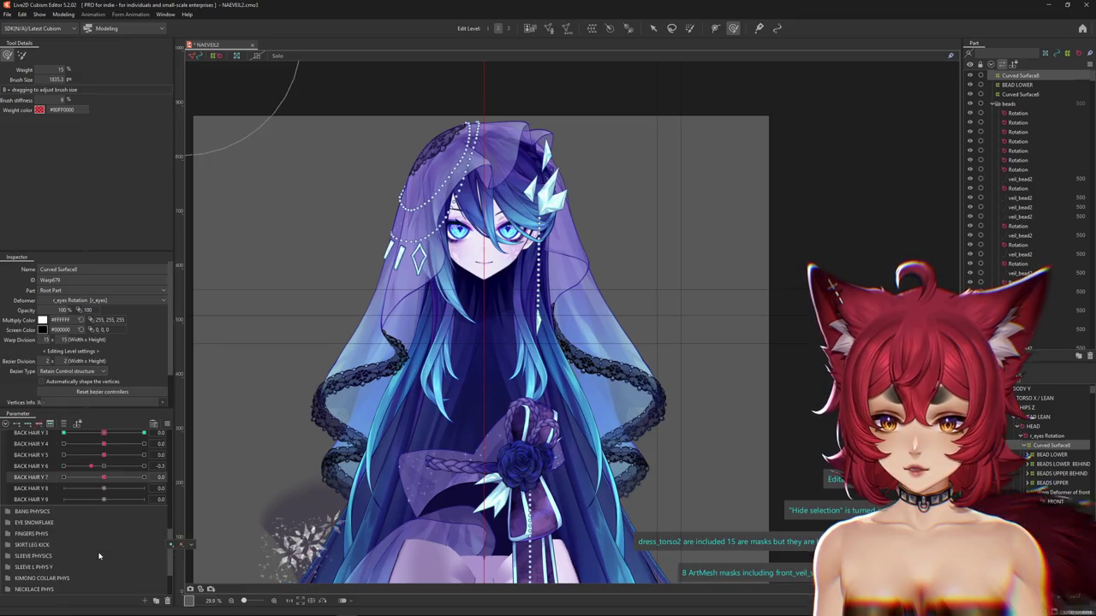
{"action": "left_click", "coordinate": [8, 511]}
{"action": "left_click", "coordinate": [73, 16]}
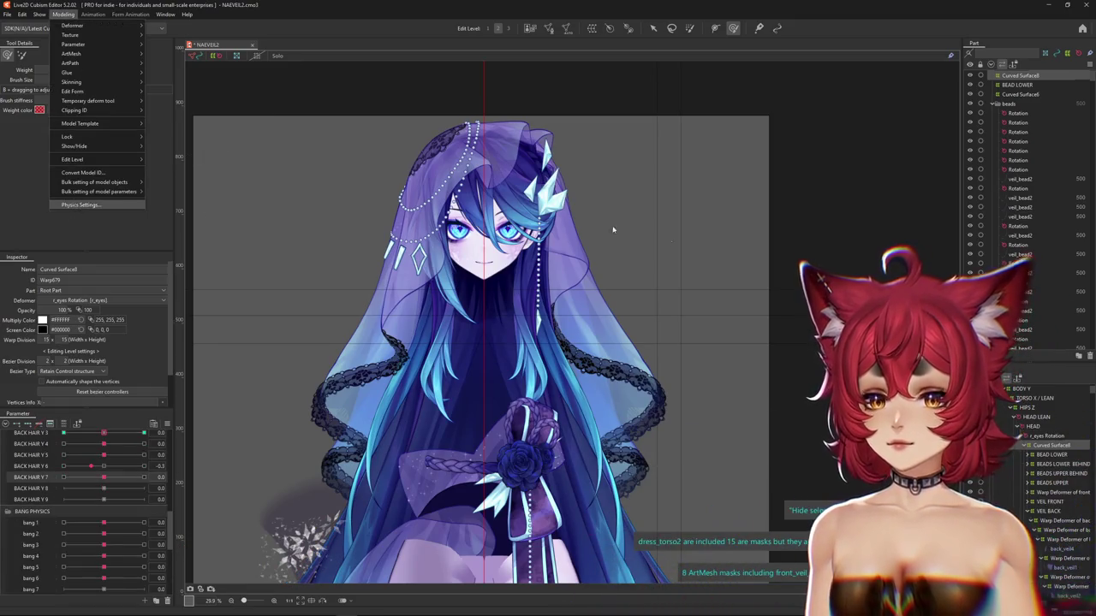
Open Physics Settings, swing the preview model to test sway, and close the window
{"action": "left_click", "coordinate": [82, 205]}
{"action": "scroll", "coordinate": [704, 141], "scroll_direction": "up", "scroll_amount": 2}
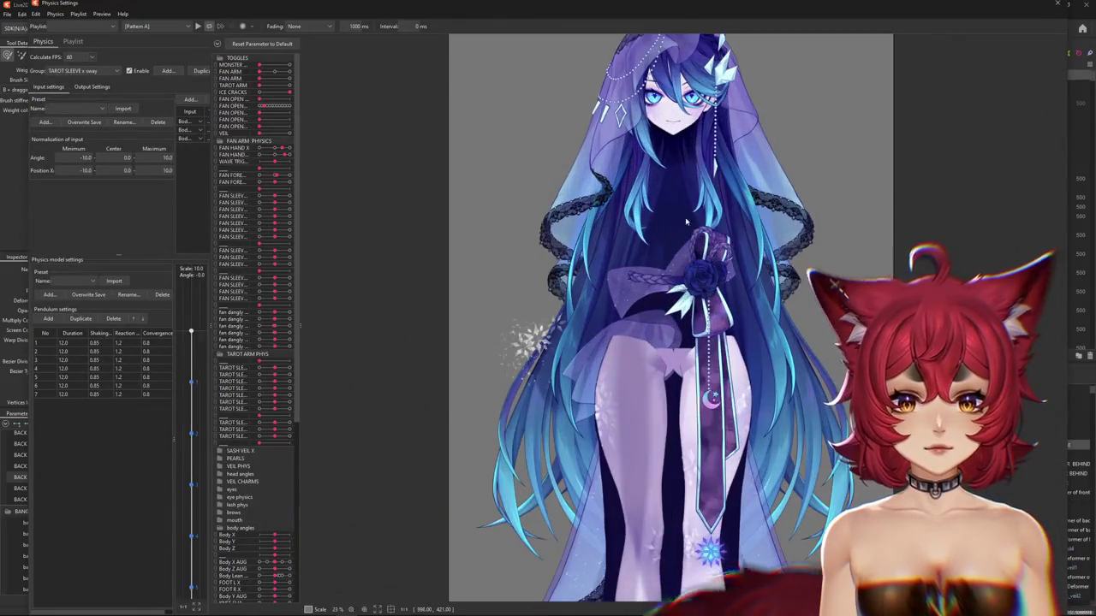
{"action": "scroll", "coordinate": [657, 280], "scroll_direction": "up", "scroll_amount": 3}
{"action": "left_click_drag", "start_coordinate": [658, 280], "coordinate": [721, 264]}
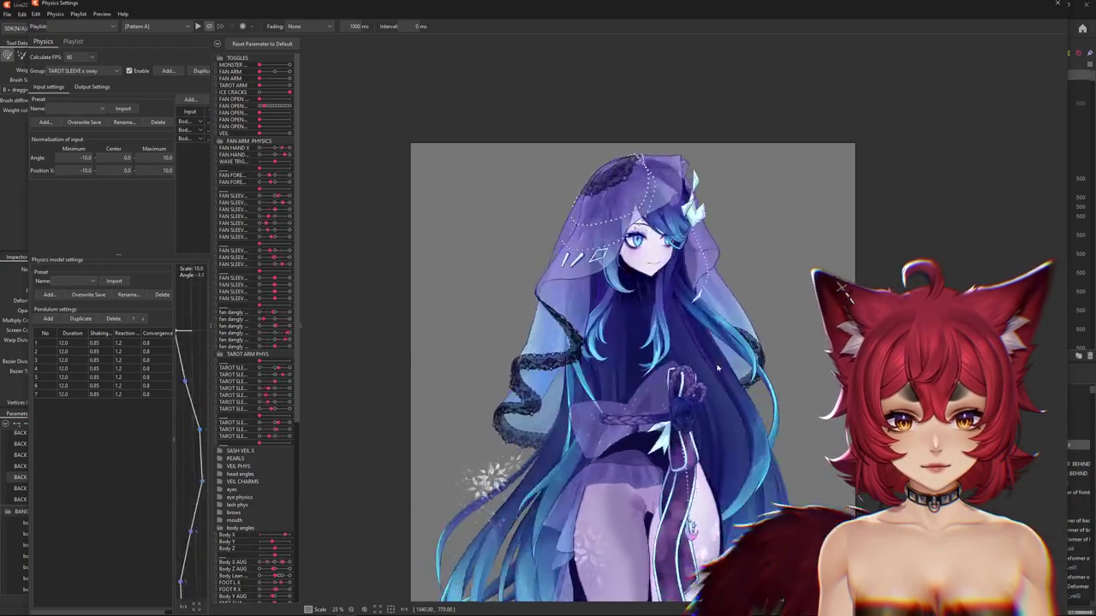
{"action": "scroll", "coordinate": [531, 274], "scroll_direction": "up", "scroll_amount": 3}
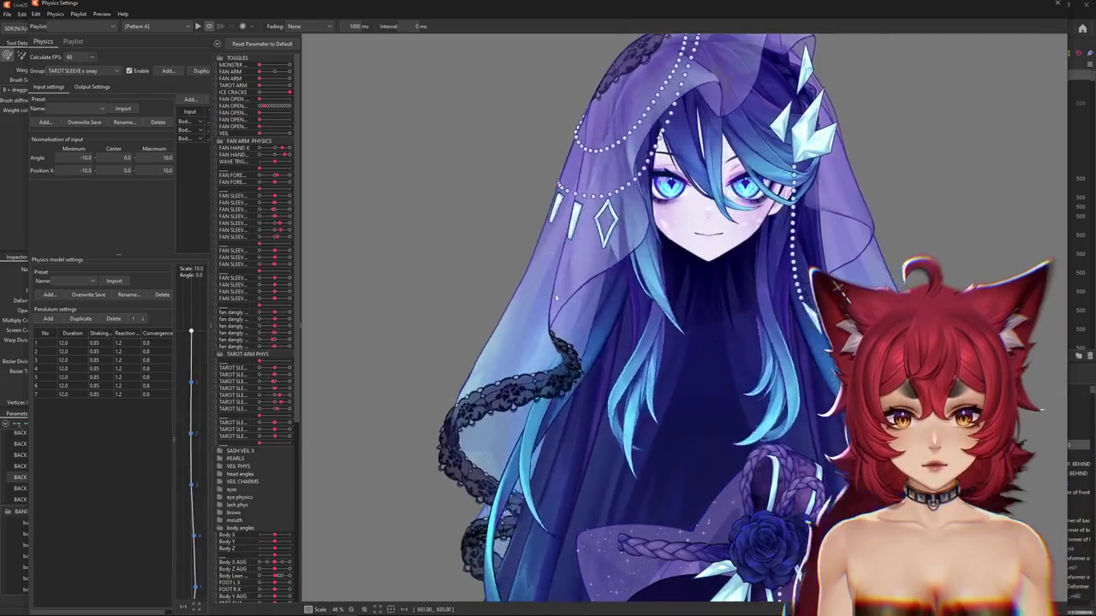
{"action": "left_click", "coordinate": [1057, 3]}
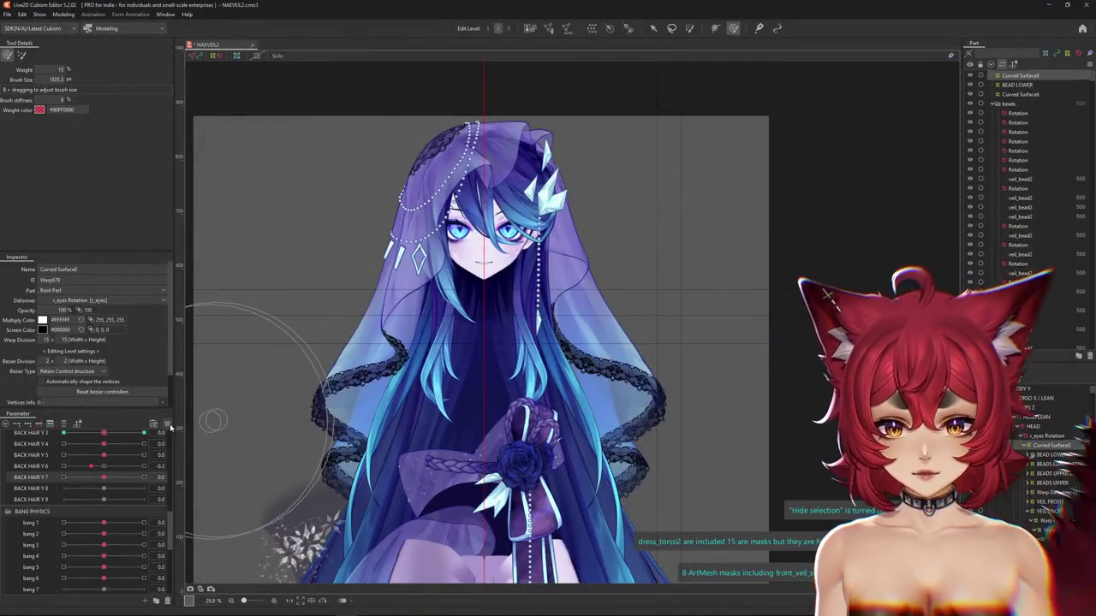
Select the VEIL FRONT part and the front_veil14 and front_veil15 warp deformers
{"action": "left_click", "coordinate": [169, 428]}
{"action": "scroll", "coordinate": [373, 293], "scroll_direction": "up", "scroll_amount": 2}
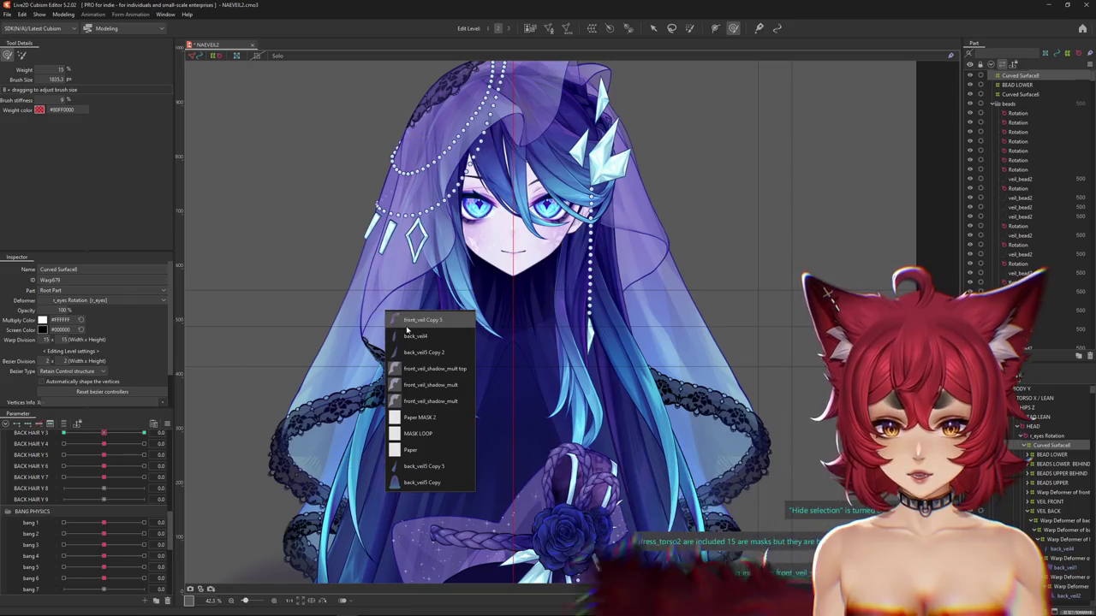
{"action": "left_click", "coordinate": [421, 319]}
{"action": "left_click", "coordinate": [178, 319]}
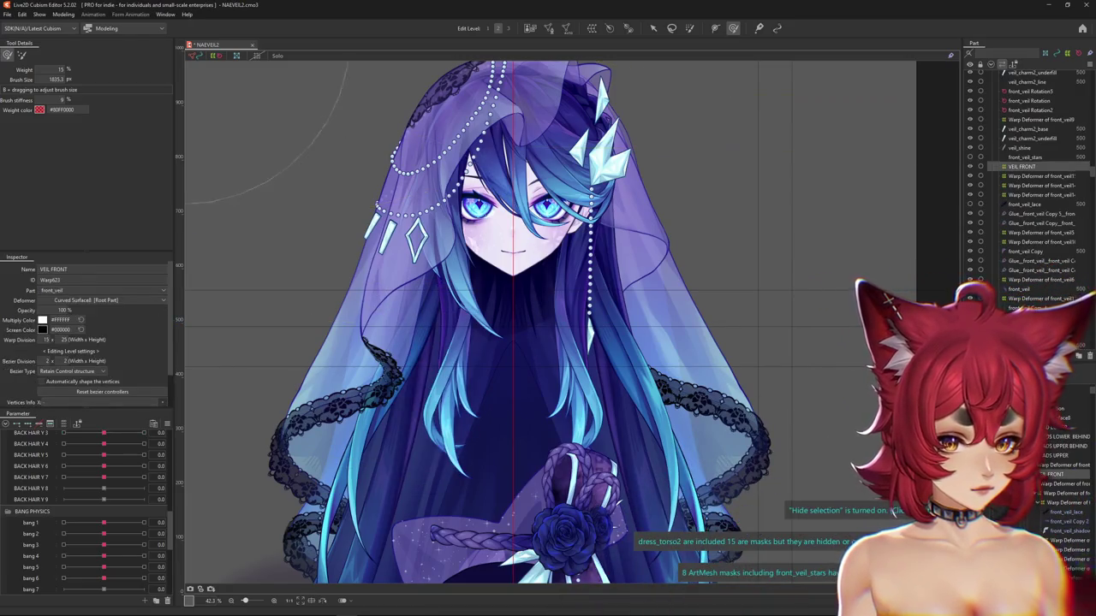
{"action": "mouse_move", "coordinate": [104, 436]}
{"action": "left_mouse_down"}
{"action": "mouse_move", "coordinate": [114, 439]}
{"action": "mouse_move", "coordinate": [104, 437]}
{"action": "left_mouse_up"}
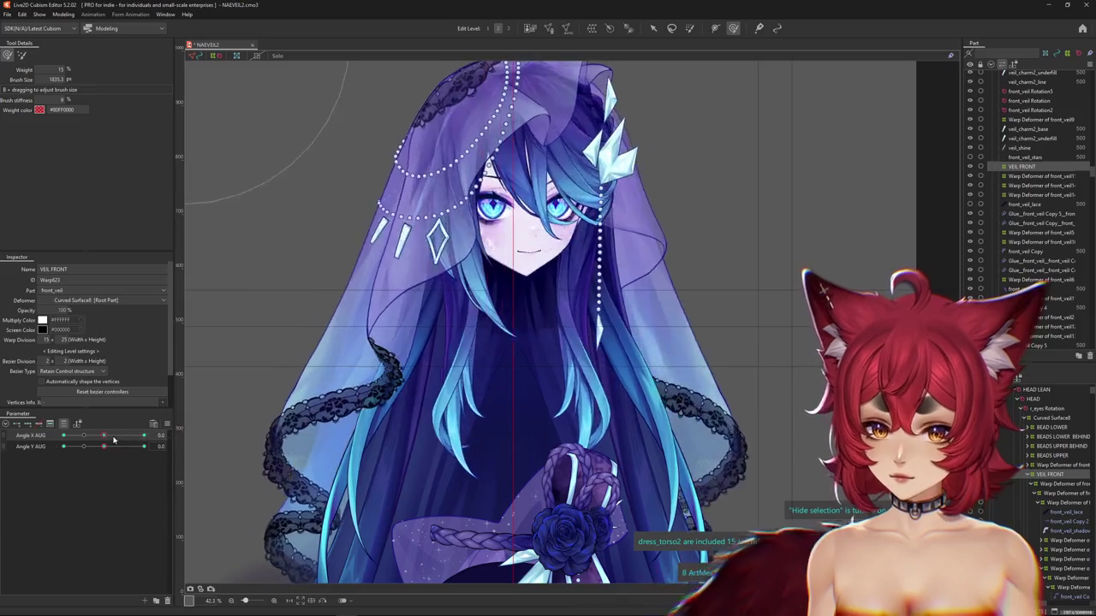
{"action": "left_click", "coordinate": [1044, 485]}
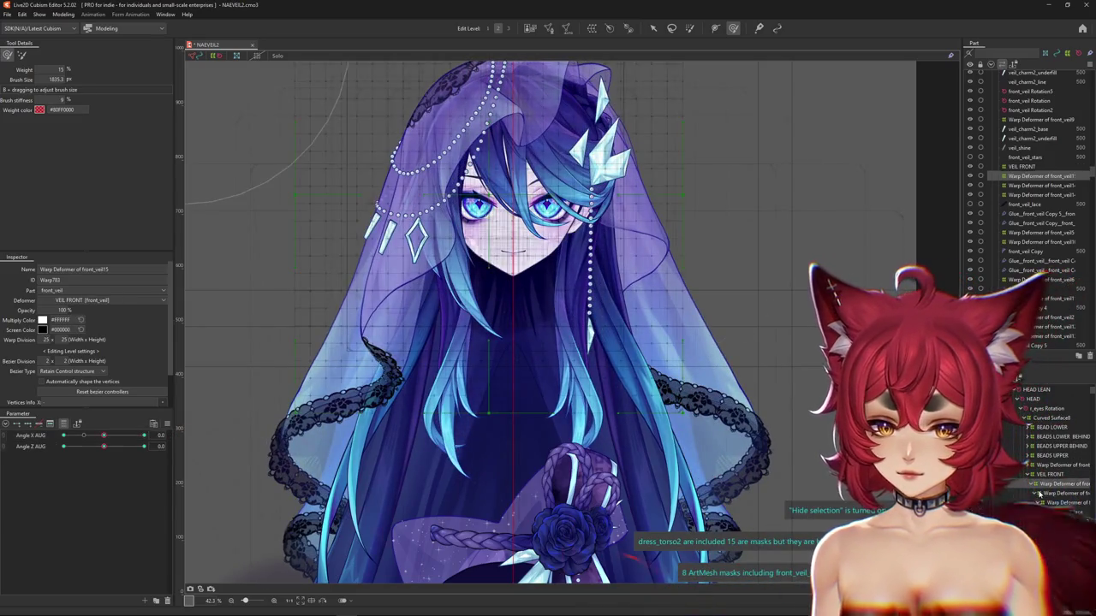
{"action": "left_click", "coordinate": [1055, 493]}
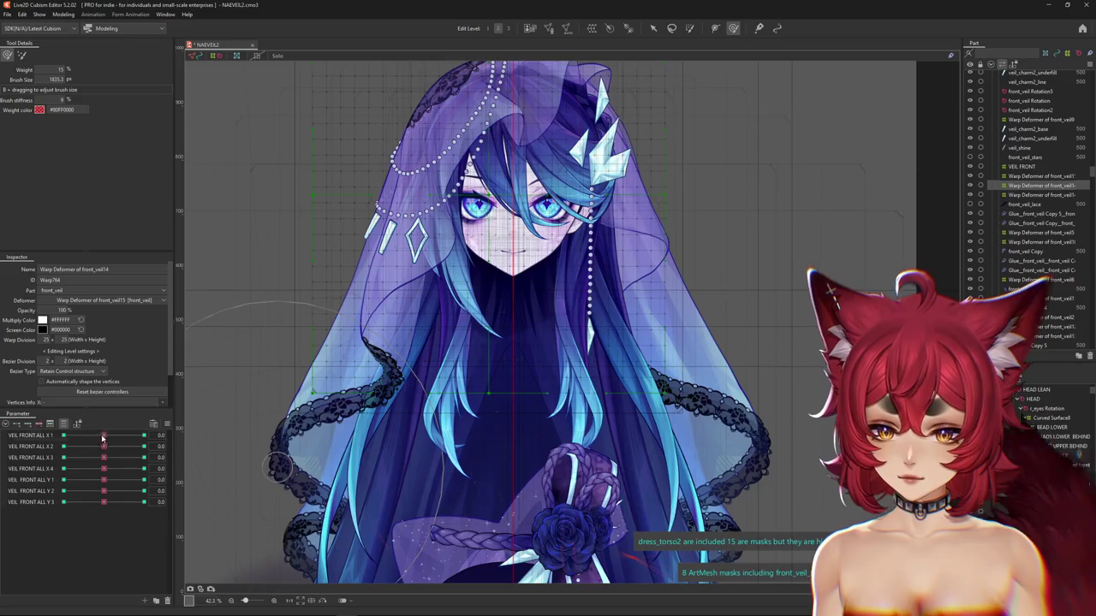
Test VEIL FRONT ALL X 1 at maximum and VEIL FRONT ALL Y 3 at both ends
{"action": "left_click_drag", "start_coordinate": [104, 436], "coordinate": [143, 436]}
{"action": "mouse_move", "coordinate": [103, 502]}
{"action": "left_mouse_down"}
{"action": "mouse_move", "coordinate": [143, 502]}
{"action": "mouse_move", "coordinate": [104, 491]}
{"action": "left_mouse_up"}
{"action": "left_click", "coordinate": [104, 501]}
{"action": "left_click", "coordinate": [103, 501]}
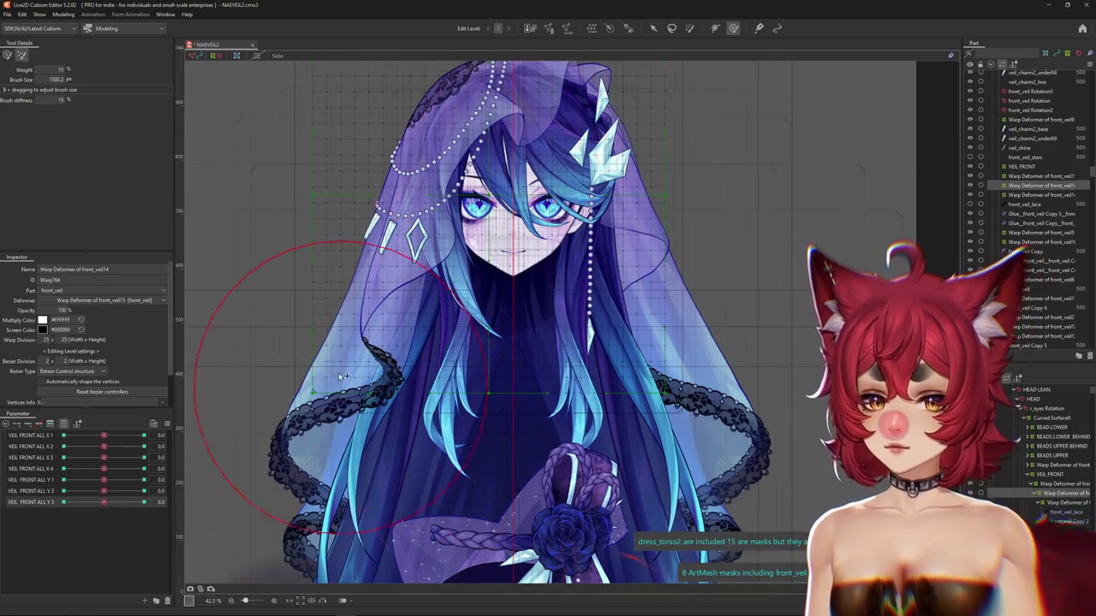
{"action": "left_click", "coordinate": [143, 501]}
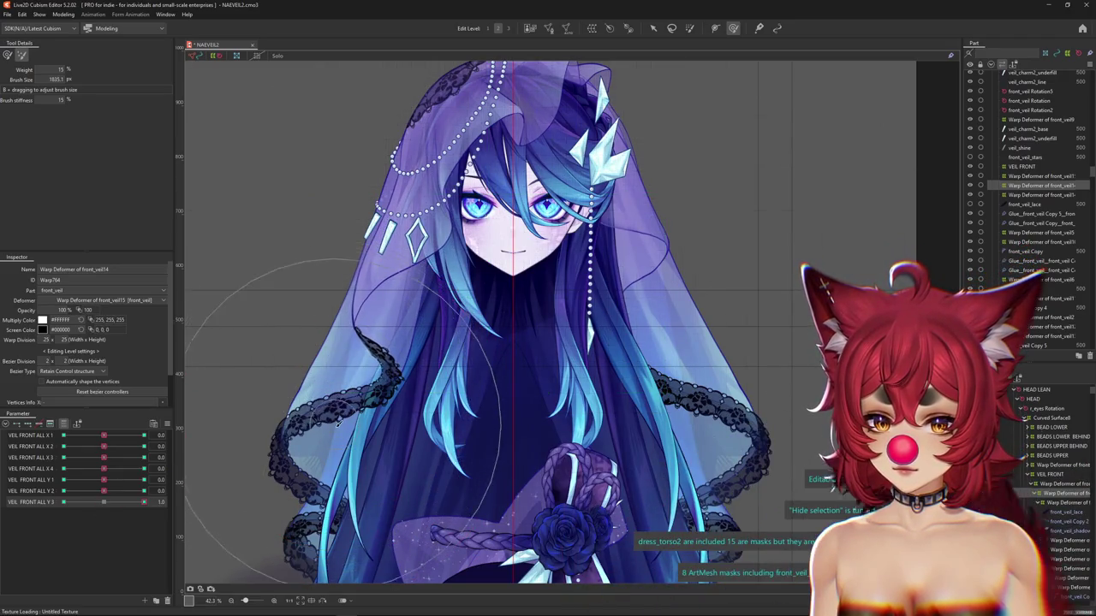
{"action": "left_click", "coordinate": [122, 502]}
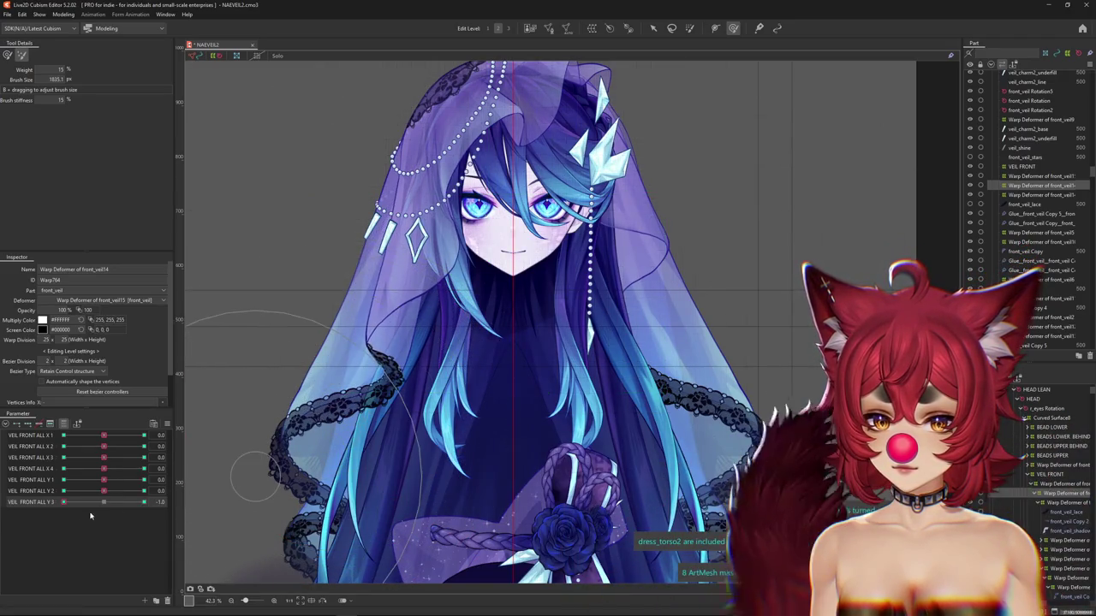
{"action": "left_click", "coordinate": [104, 502]}
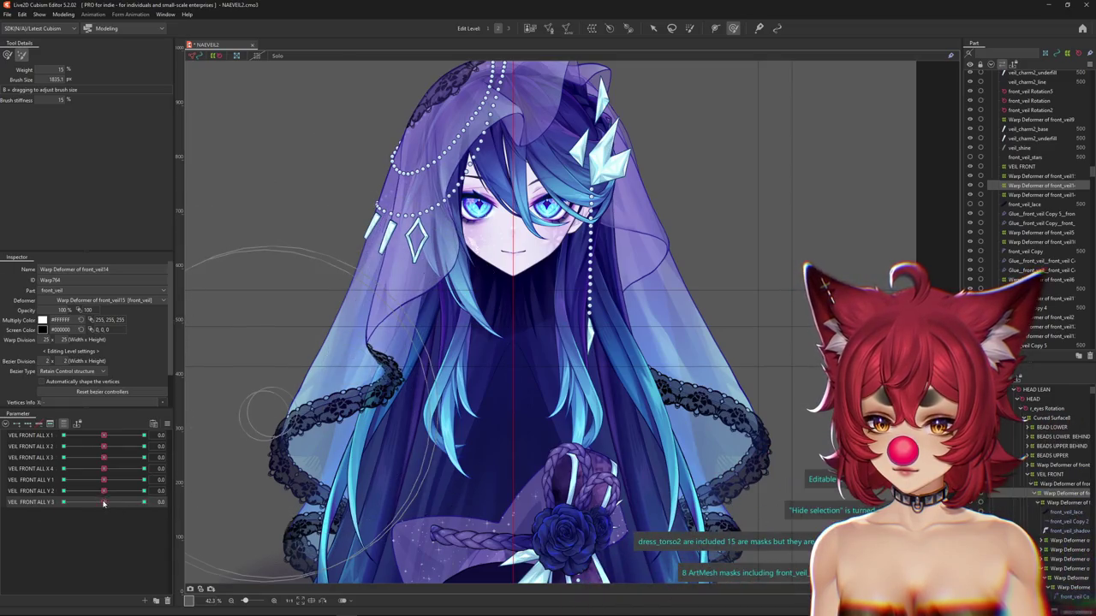
Check VEIL FRONT ALL X 2–4 at their extremes, including X 4 at -1.0
{"action": "left_click", "coordinate": [104, 435]}
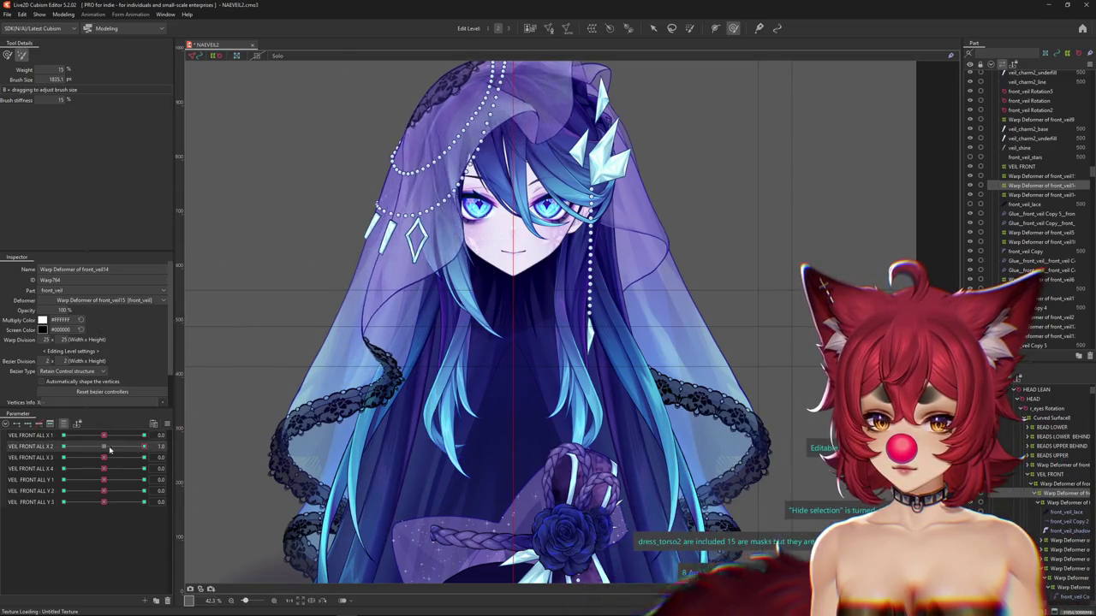
{"action": "left_click", "coordinate": [144, 457]}
{"action": "left_click", "coordinate": [63, 457]}
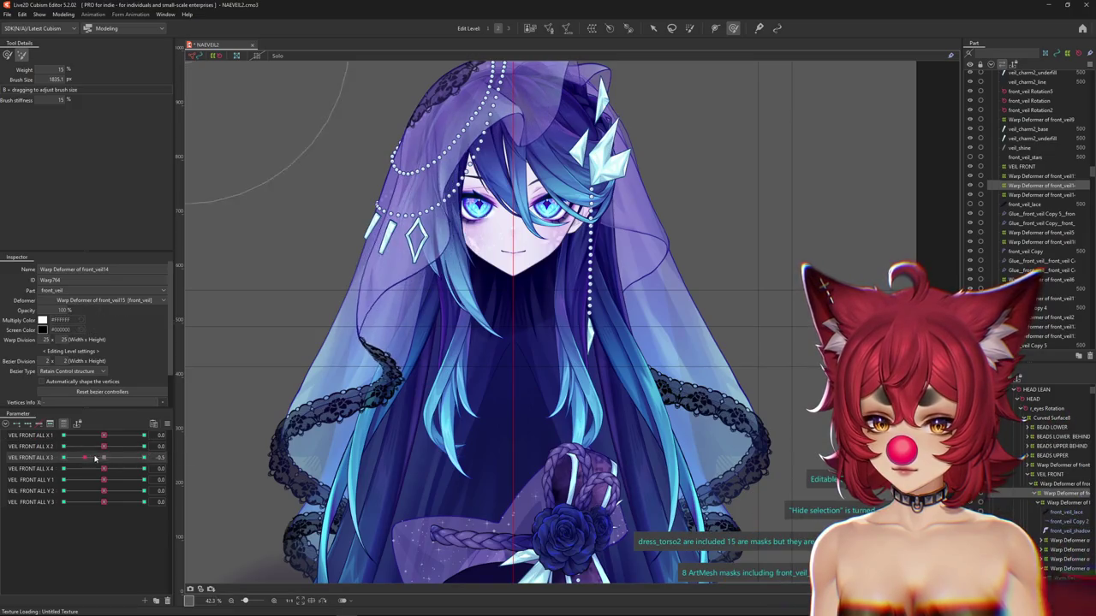
{"action": "left_click", "coordinate": [103, 470]}
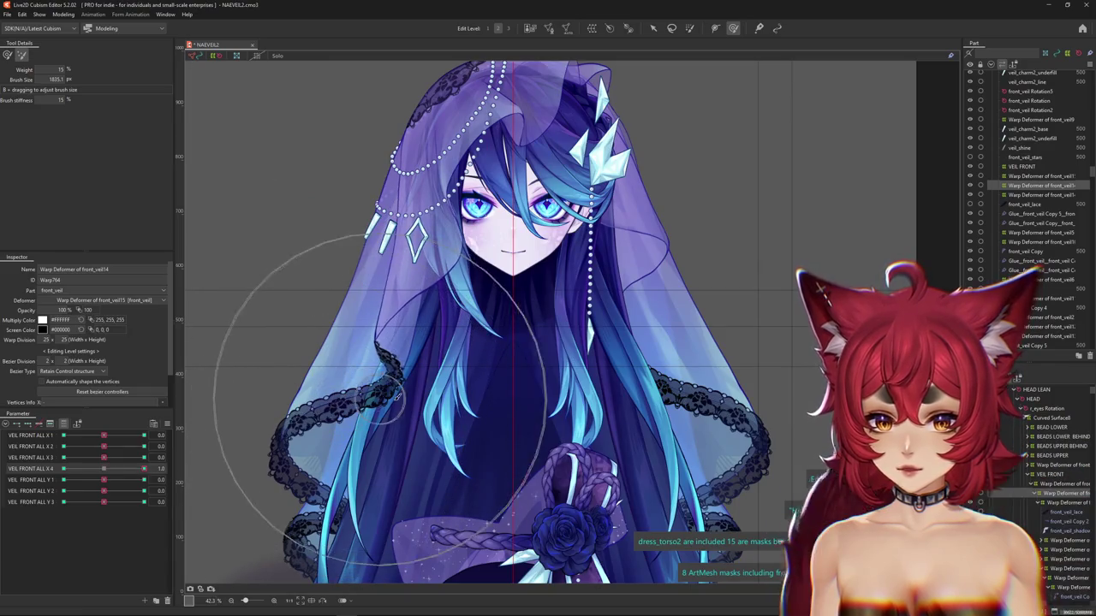
{"action": "left_click", "coordinate": [103, 469]}
{"action": "left_click_drag", "start_coordinate": [85, 469], "coordinate": [63, 469]}
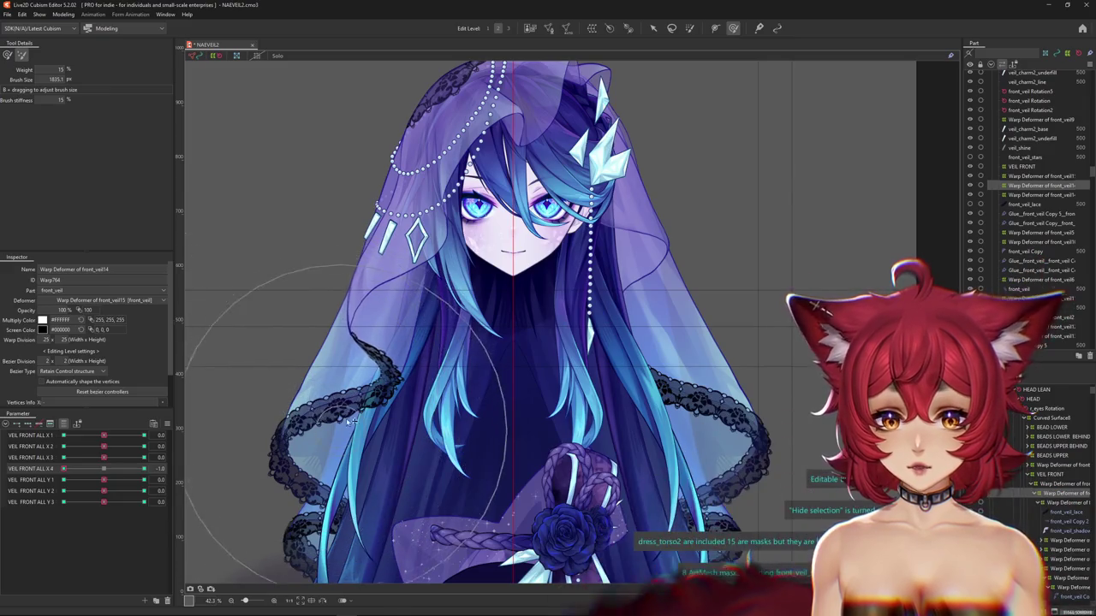
{"action": "mouse_move", "coordinate": [67, 473]}
{"action": "left_mouse_down"}
{"action": "mouse_move", "coordinate": [75, 464]}
{"action": "mouse_move", "coordinate": [64, 494]}
{"action": "mouse_move", "coordinate": [108, 492]}
{"action": "left_mouse_up"}
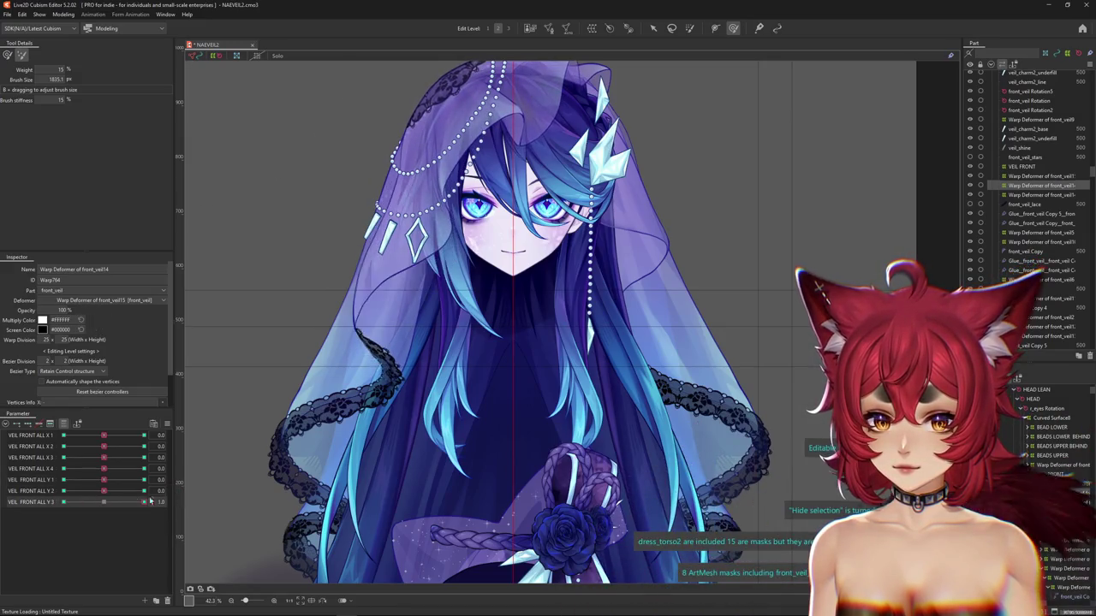
{"action": "left_click", "coordinate": [58, 15]}
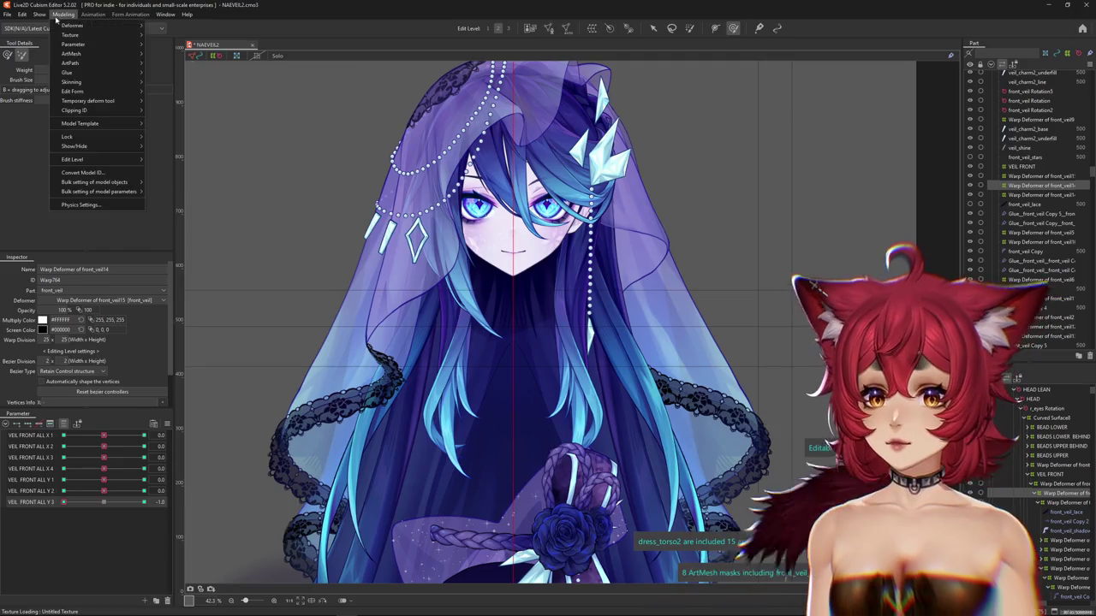
Open Physics Settings and select the FRONT VEIL ALL X group from the Group list
{"action": "left_click", "coordinate": [80, 204]}
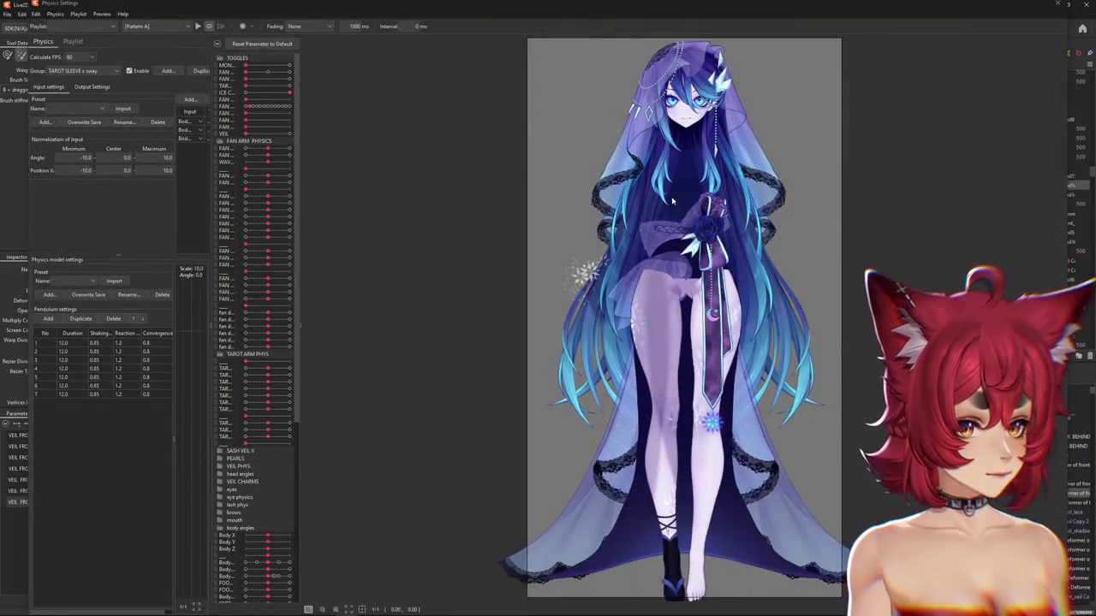
{"action": "scroll", "coordinate": [634, 293], "scroll_direction": "up", "scroll_amount": 2}
{"action": "scroll", "coordinate": [633, 294], "scroll_direction": "up", "scroll_amount": 2}
{"action": "scroll", "coordinate": [633, 293], "scroll_direction": "up", "scroll_amount": 2}
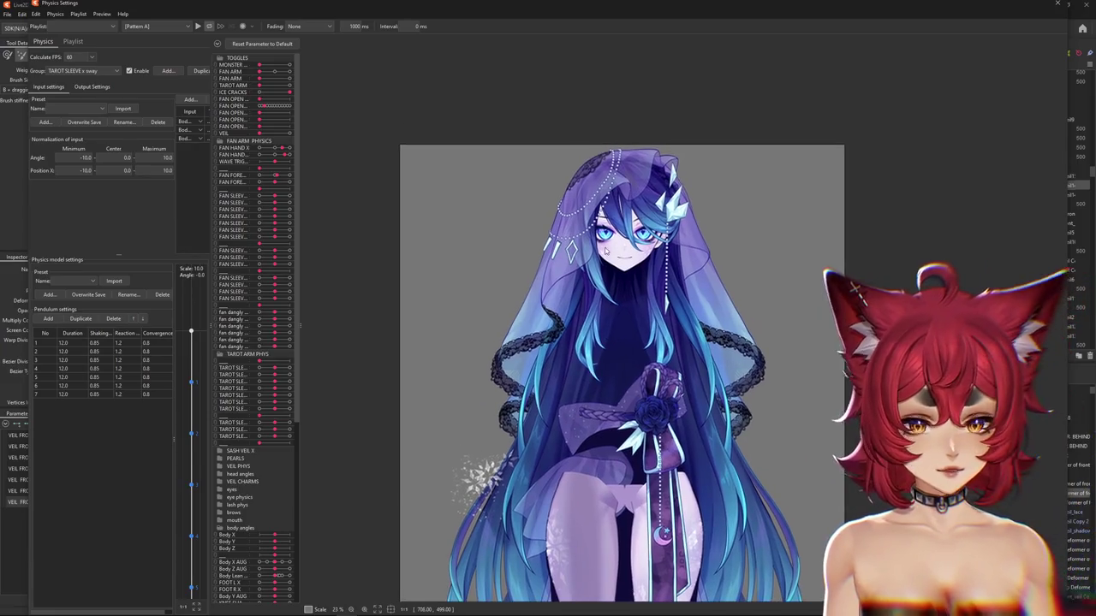
{"action": "scroll", "coordinate": [633, 293], "scroll_direction": "up", "scroll_amount": 2}
{"action": "scroll", "coordinate": [582, 289], "scroll_direction": "up", "scroll_amount": 1}
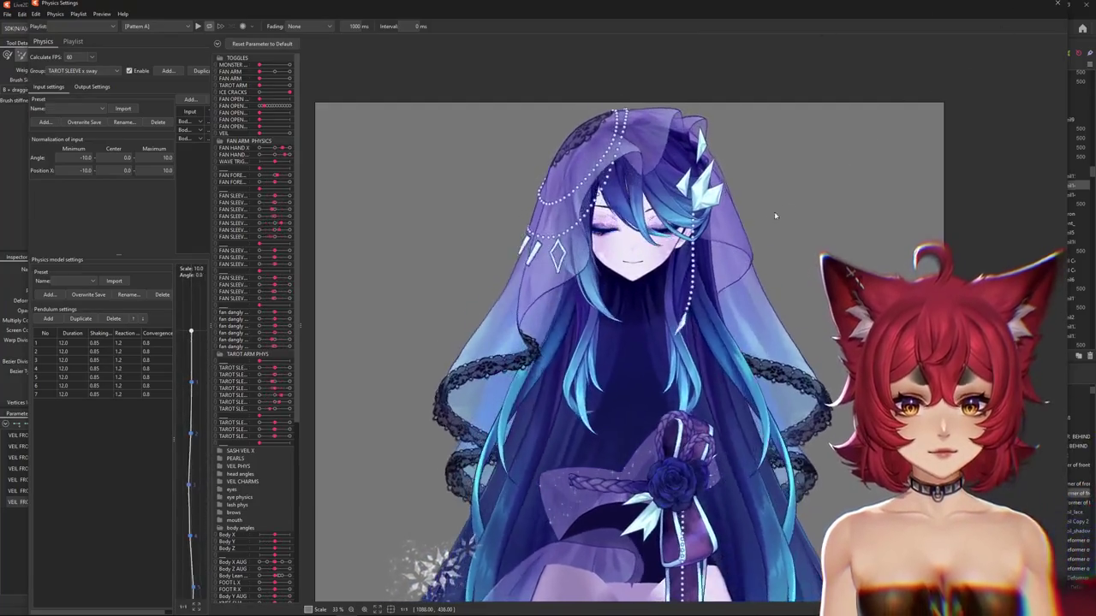
{"action": "left_click", "coordinate": [75, 72]}
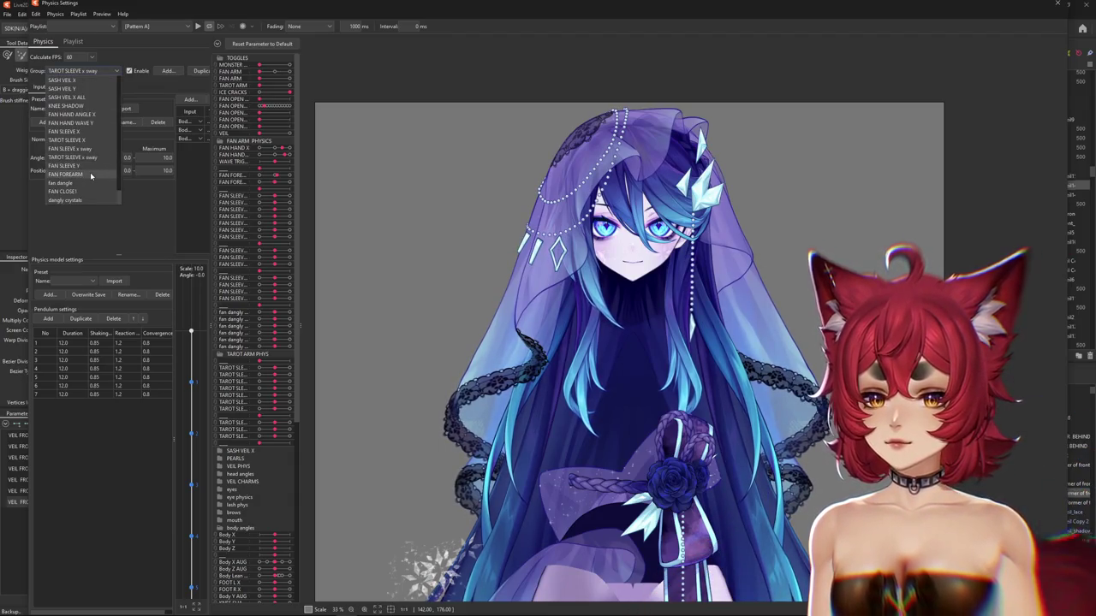
{"action": "scroll", "coordinate": [91, 175], "scroll_direction": "up", "scroll_amount": 1}
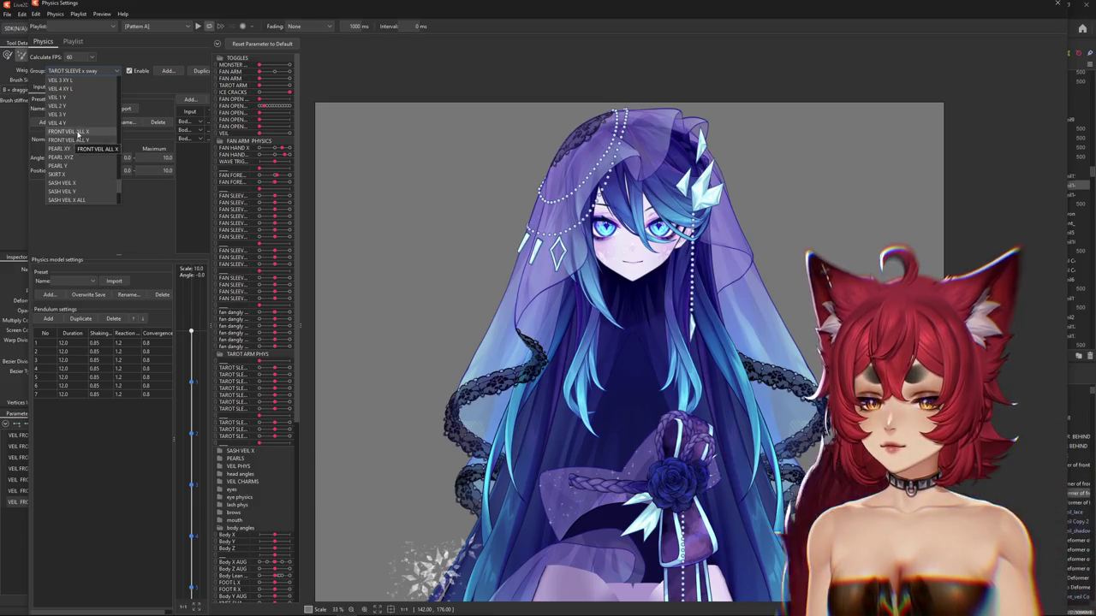
{"action": "left_click", "coordinate": [78, 133]}
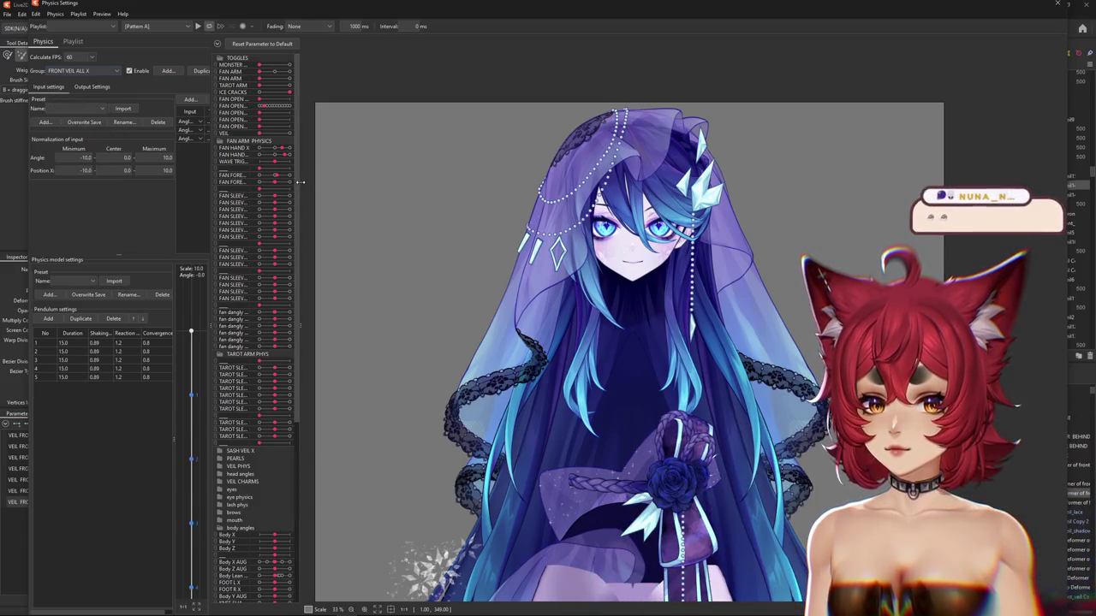
{"action": "left_click_drag", "start_coordinate": [299, 184], "coordinate": [447, 182]}
{"action": "left_click", "coordinate": [90, 71]}
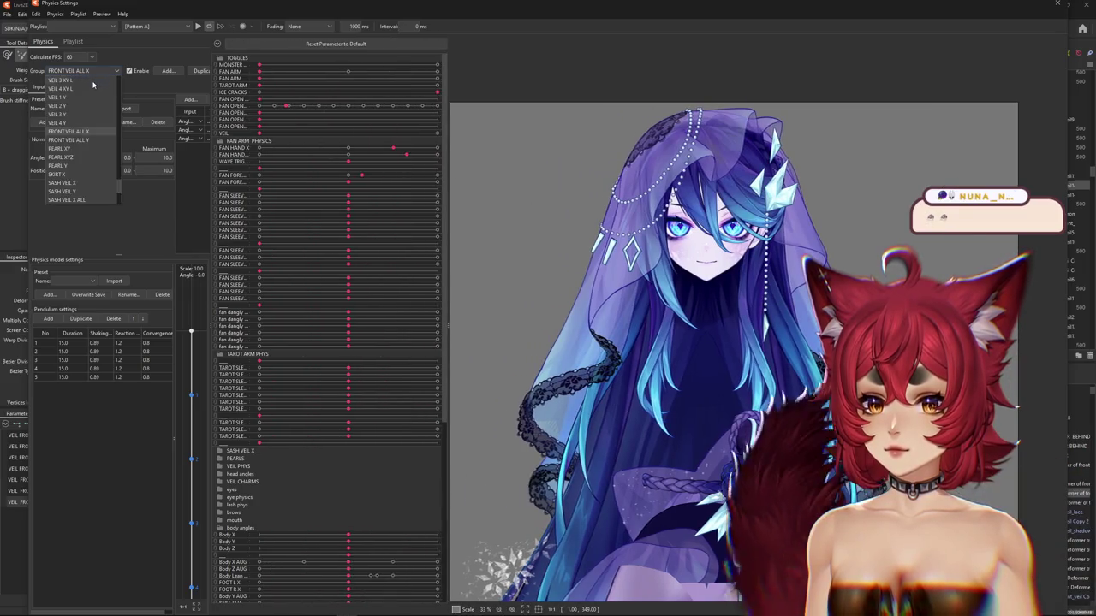
{"action": "left_click", "coordinate": [68, 140]}
{"action": "left_click", "coordinate": [89, 86]}
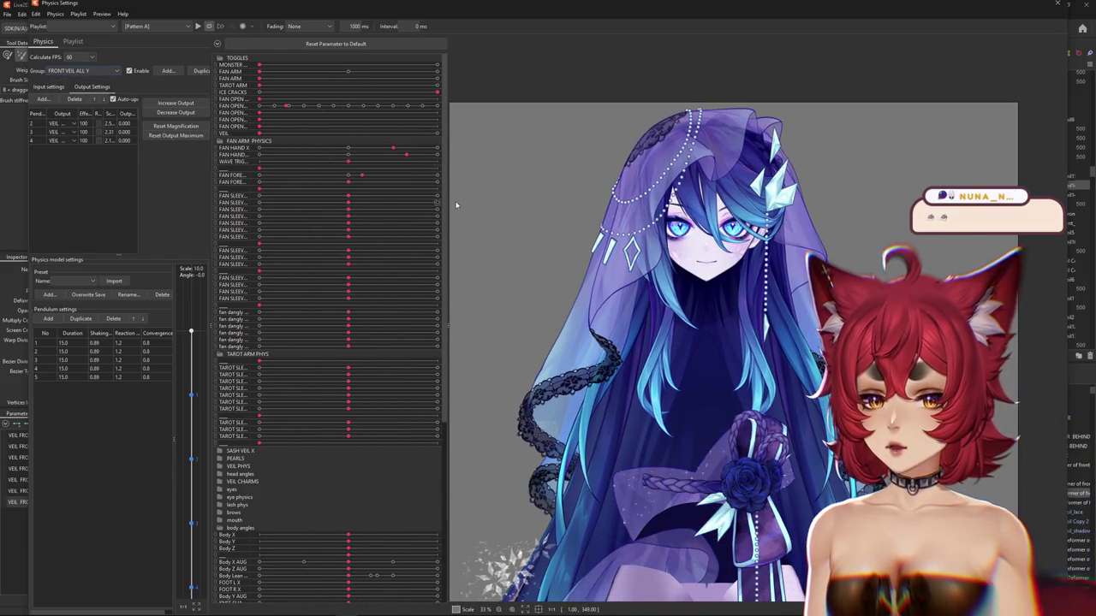
{"action": "left_click_drag", "start_coordinate": [256, 103], "coordinate": [313, 103]}
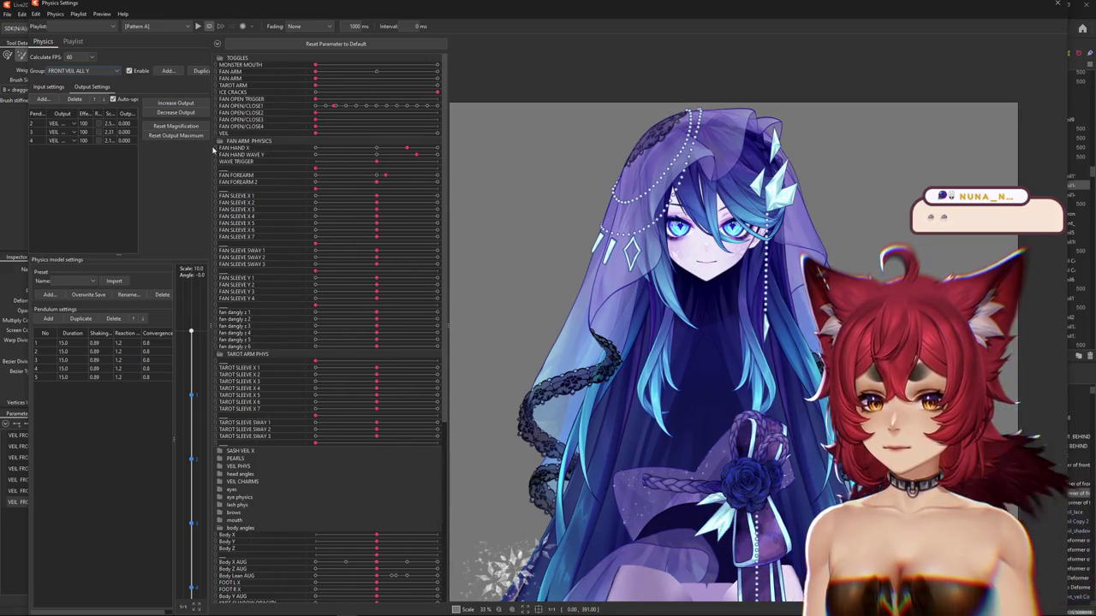
{"action": "left_click_drag", "start_coordinate": [213, 151], "coordinate": [268, 151]}
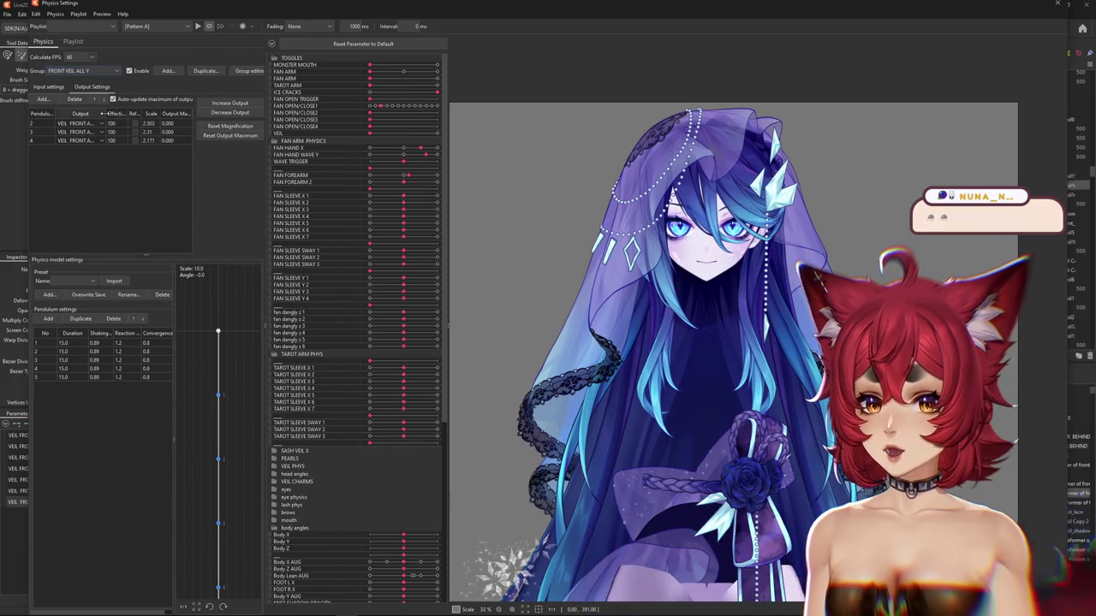
{"action": "scroll", "coordinate": [394, 268], "scroll_direction": "down", "scroll_amount": 3}
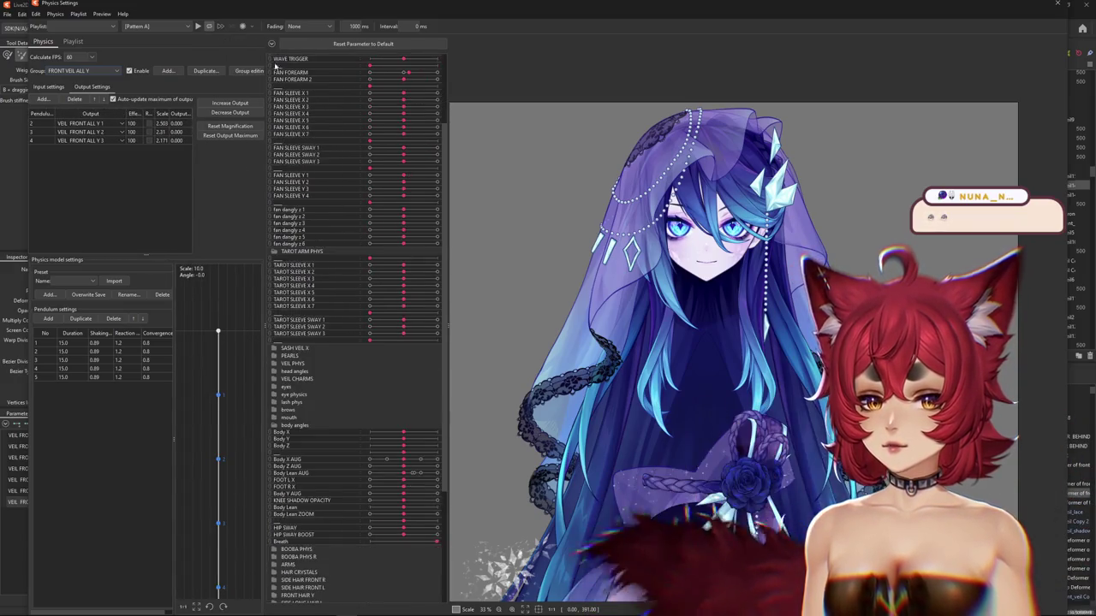
{"action": "left_click", "coordinate": [271, 42]}
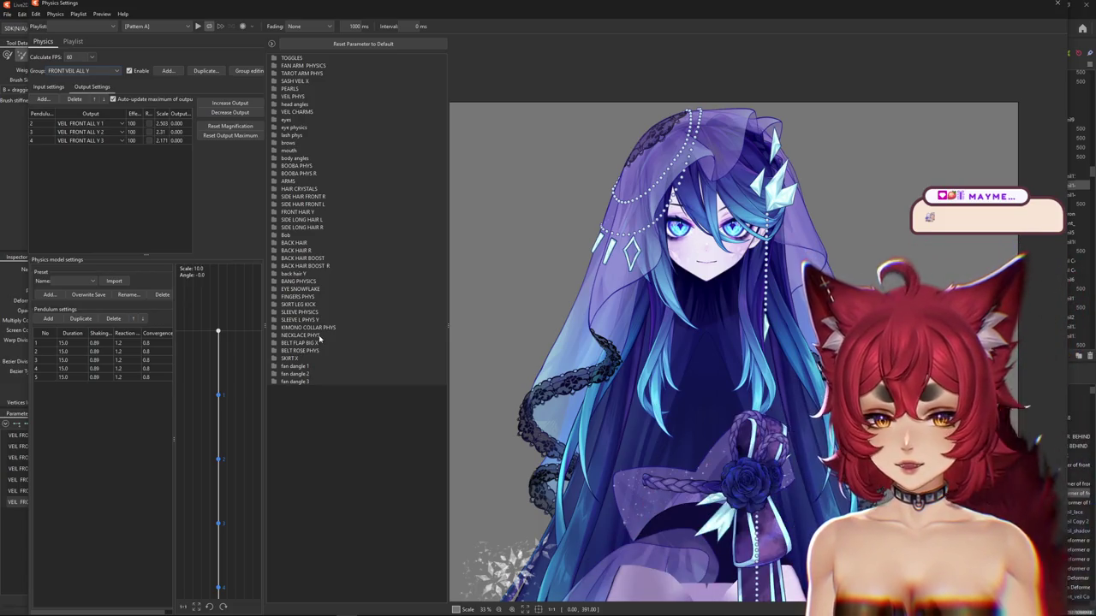
{"action": "left_click", "coordinate": [274, 275]}
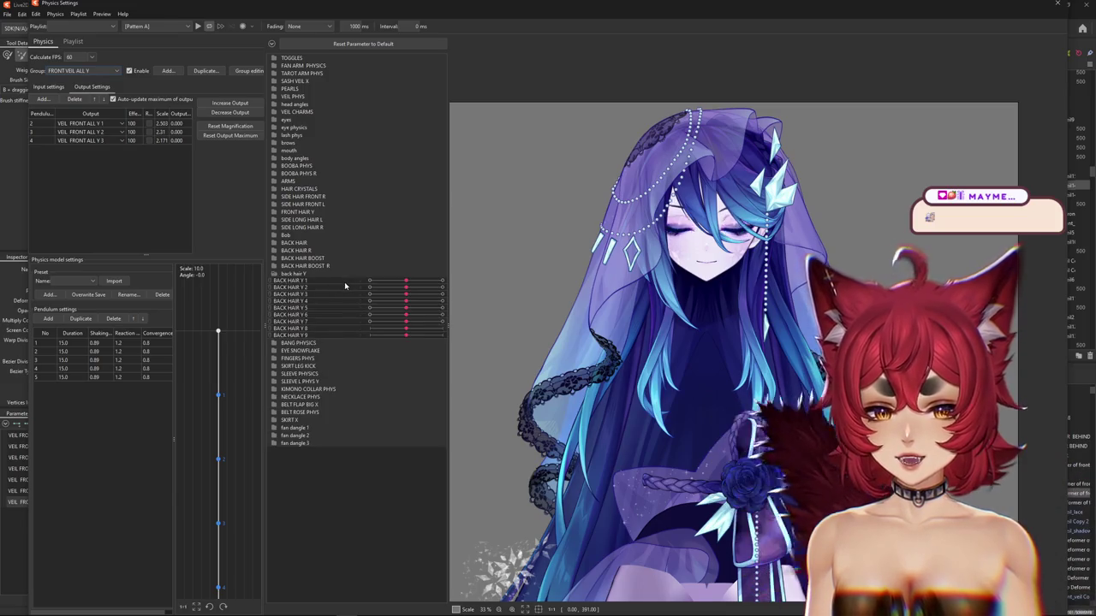
{"action": "left_click", "coordinate": [274, 275]}
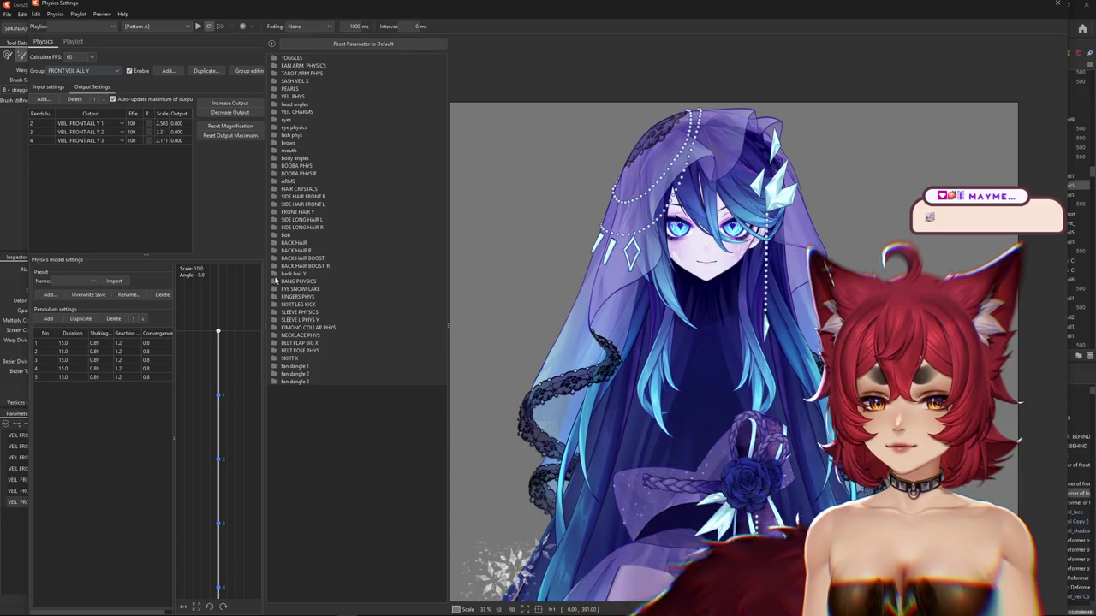
{"action": "left_click", "coordinate": [275, 282]}
{"action": "left_click", "coordinate": [275, 281]}
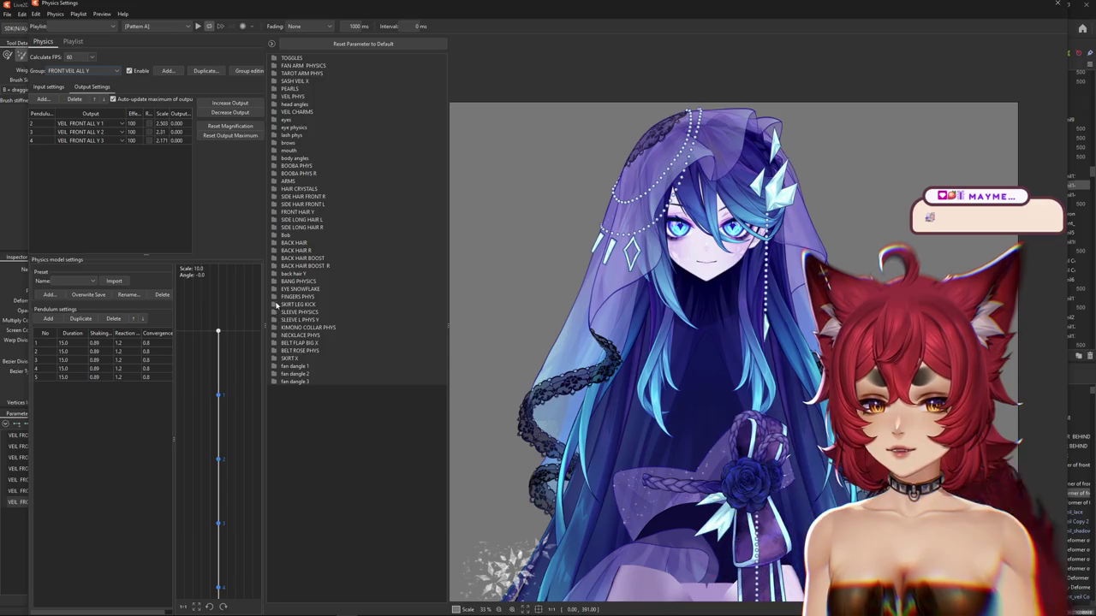
{"action": "left_click", "coordinate": [274, 278]}
{"action": "left_click", "coordinate": [274, 278]}
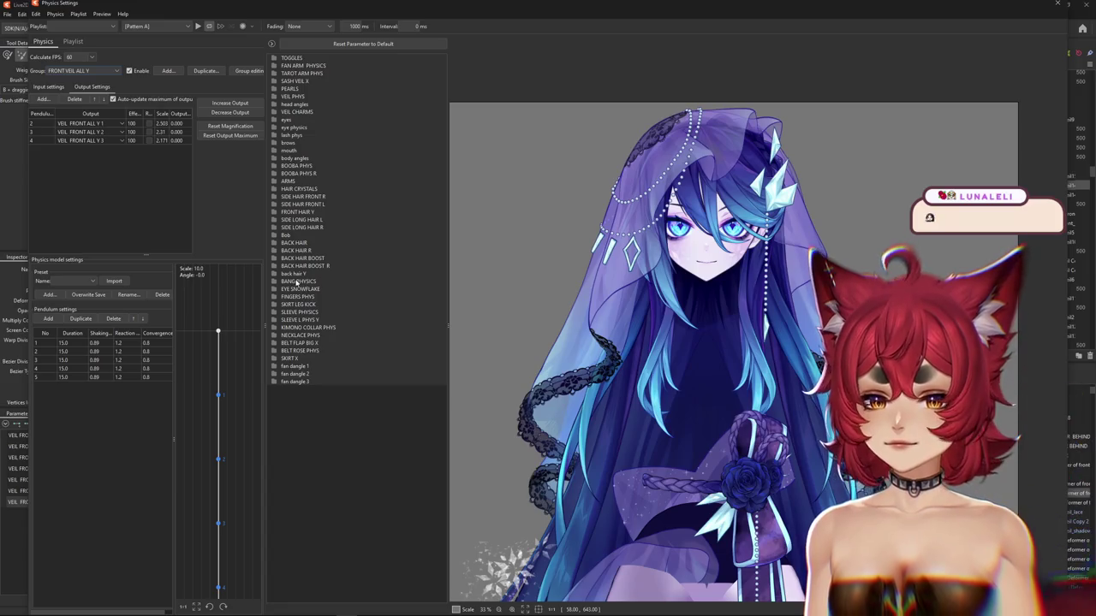
{"action": "left_click", "coordinate": [274, 96]}
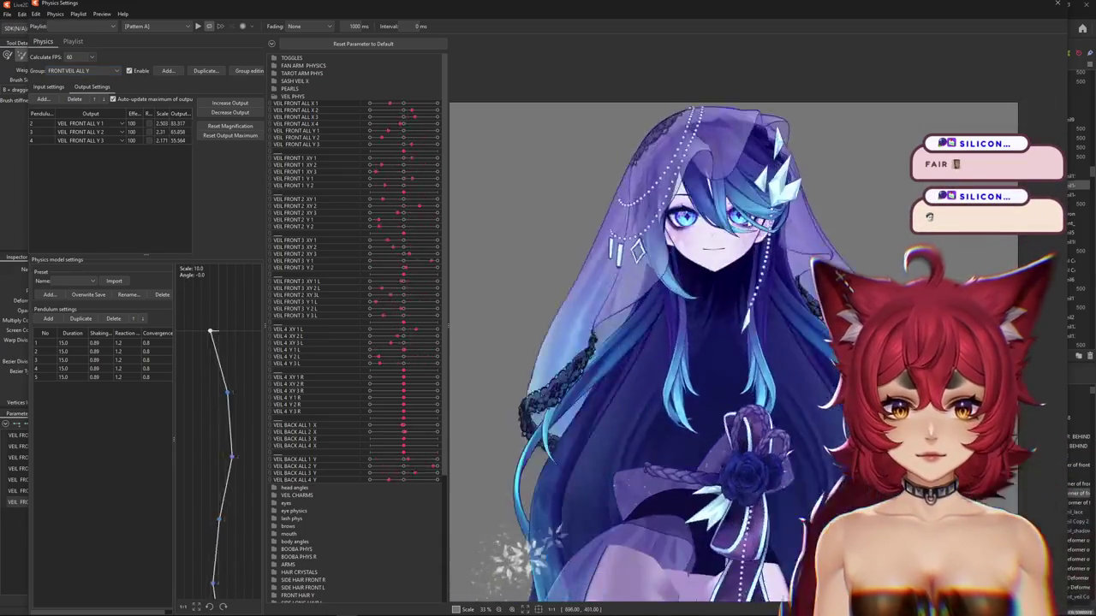
Tick Reflect on the FRONT VEIL ALL Y group's input, then close Physics Settings
{"action": "left_click", "coordinate": [48, 86]}
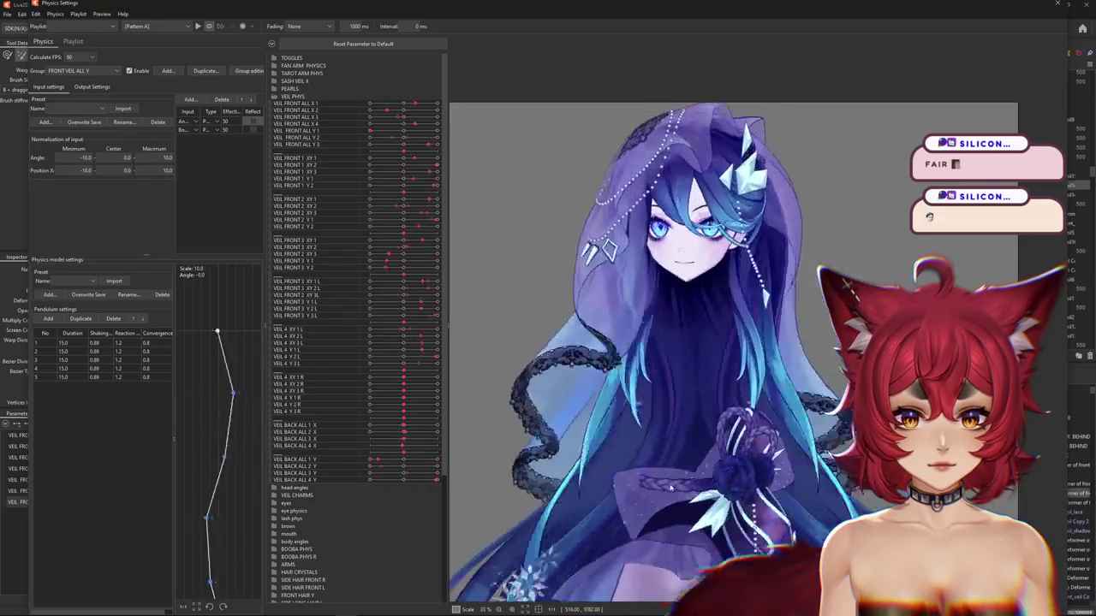
{"action": "left_click", "coordinate": [252, 120]}
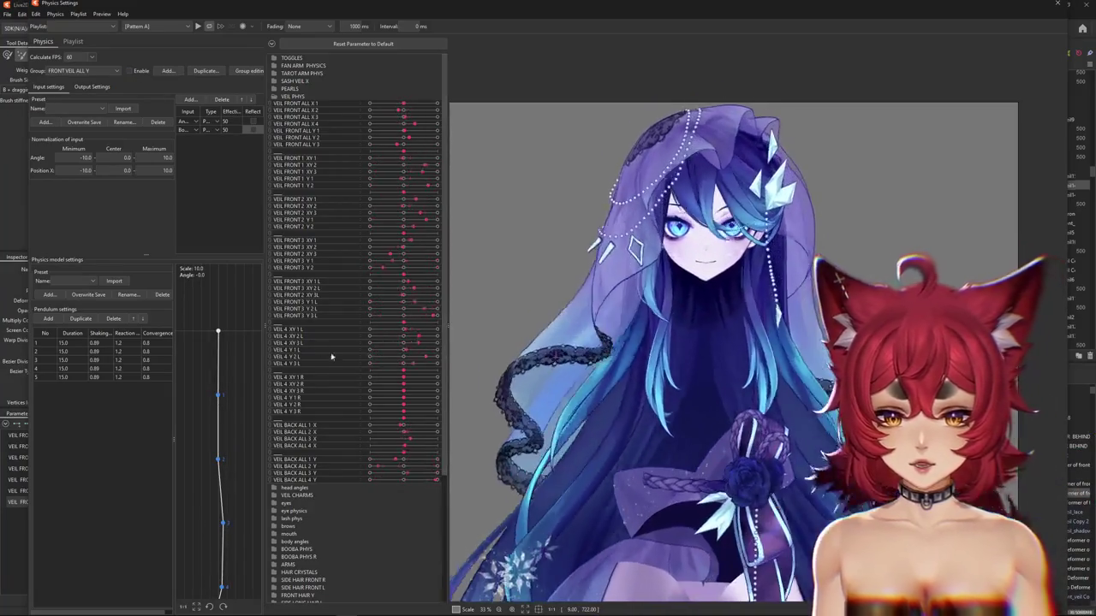
{"action": "left_click", "coordinate": [1057, 4]}
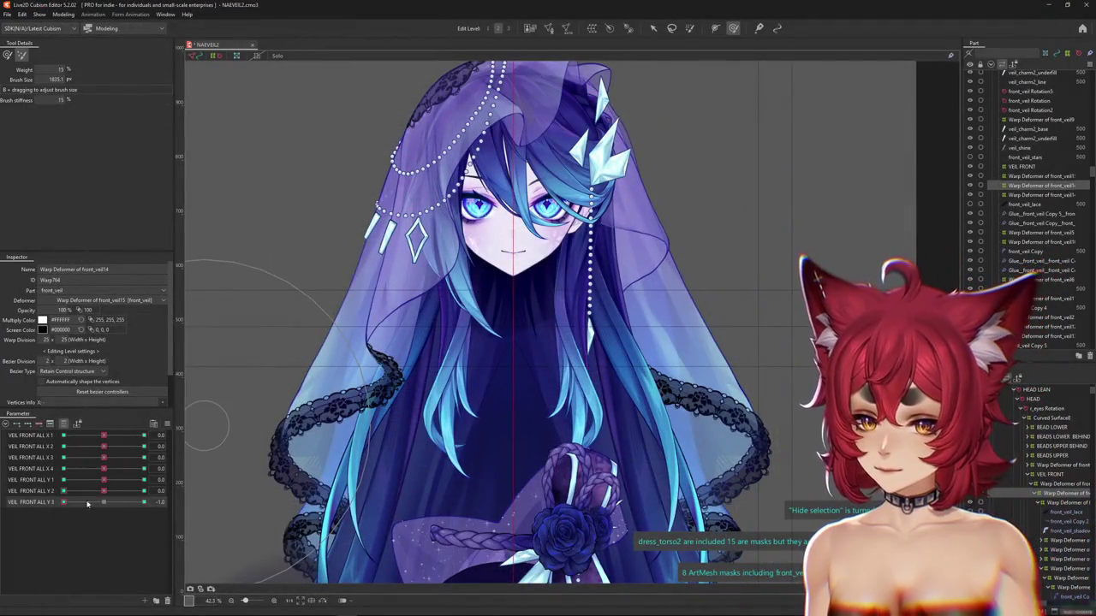
{"action": "key", "text": "ctrl+h"}
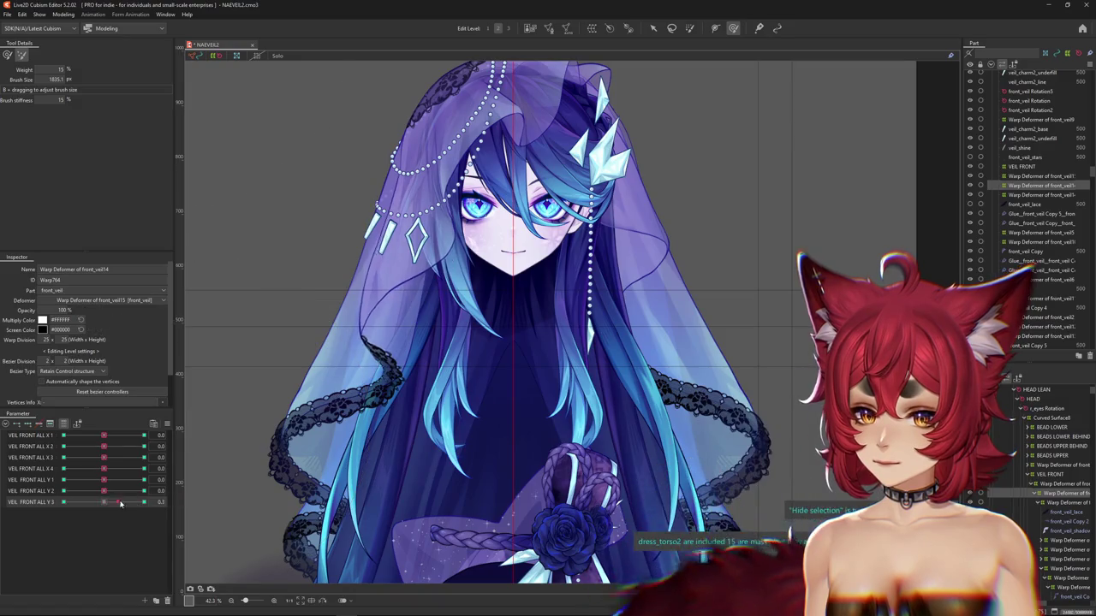
{"action": "left_click", "coordinate": [74, 493]}
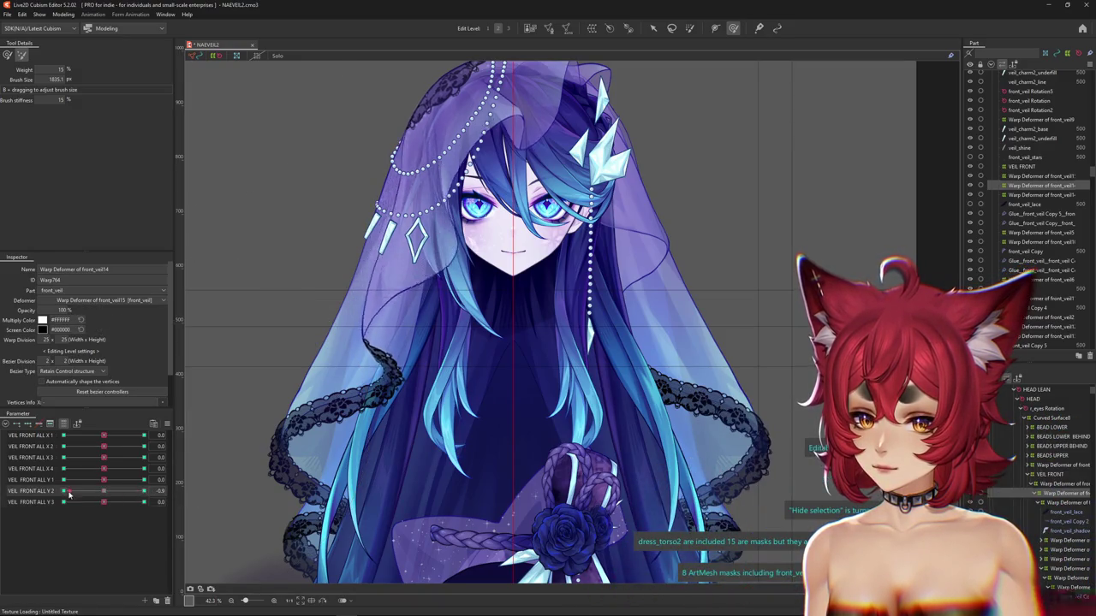
{"action": "left_click", "coordinate": [67, 15]}
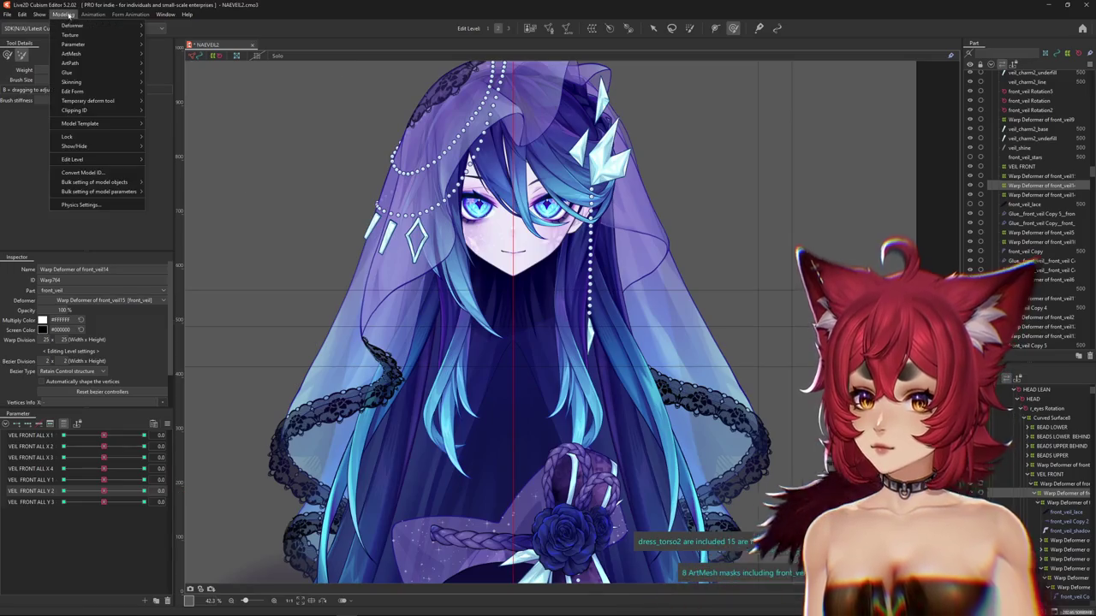
{"action": "left_click", "coordinate": [78, 207]}
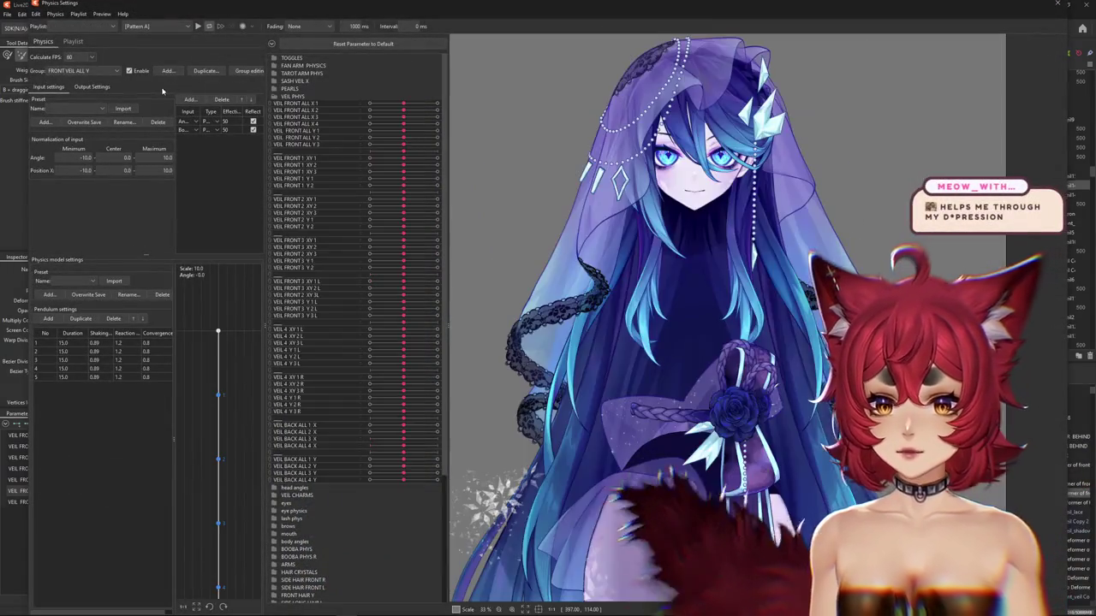
{"action": "left_click", "coordinate": [93, 88]}
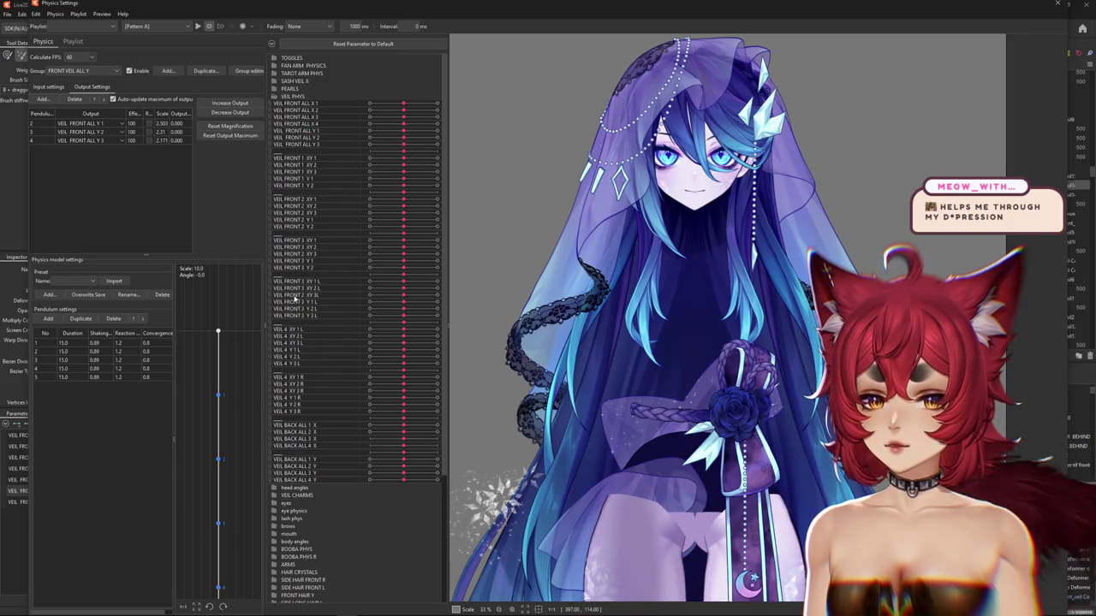
{"action": "left_click", "coordinate": [275, 97]}
{"action": "left_click", "coordinate": [274, 97]}
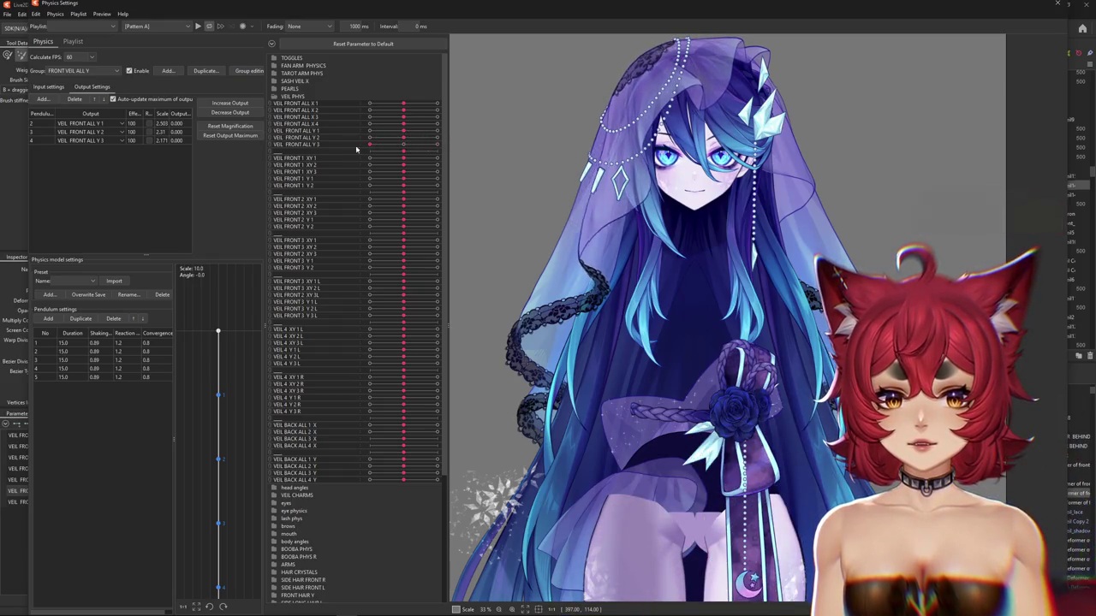
{"action": "left_click", "coordinate": [82, 71]}
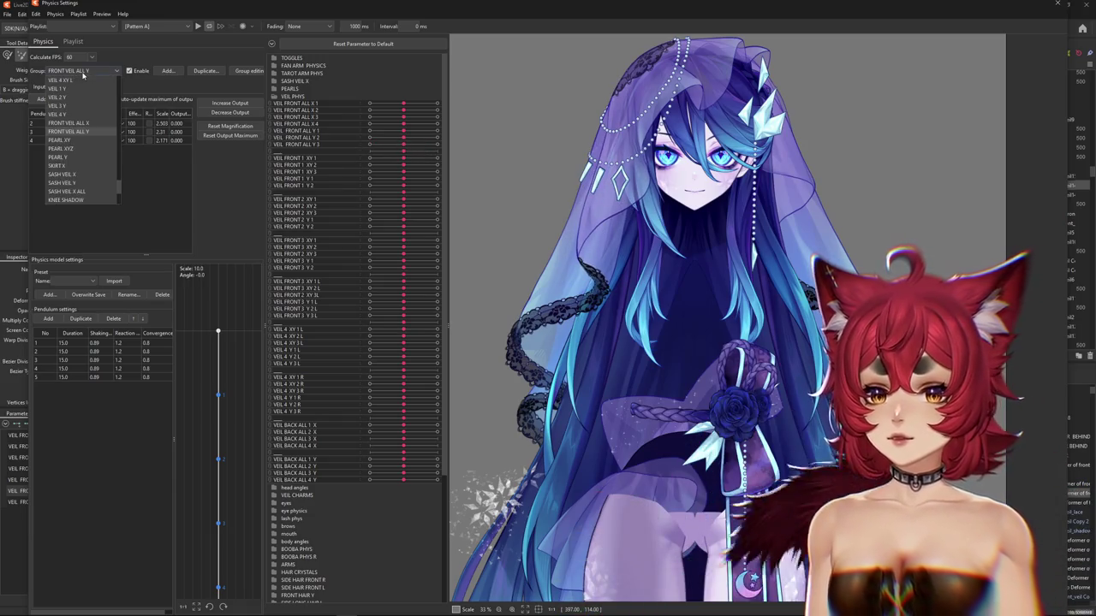
{"action": "left_click", "coordinate": [77, 123]}
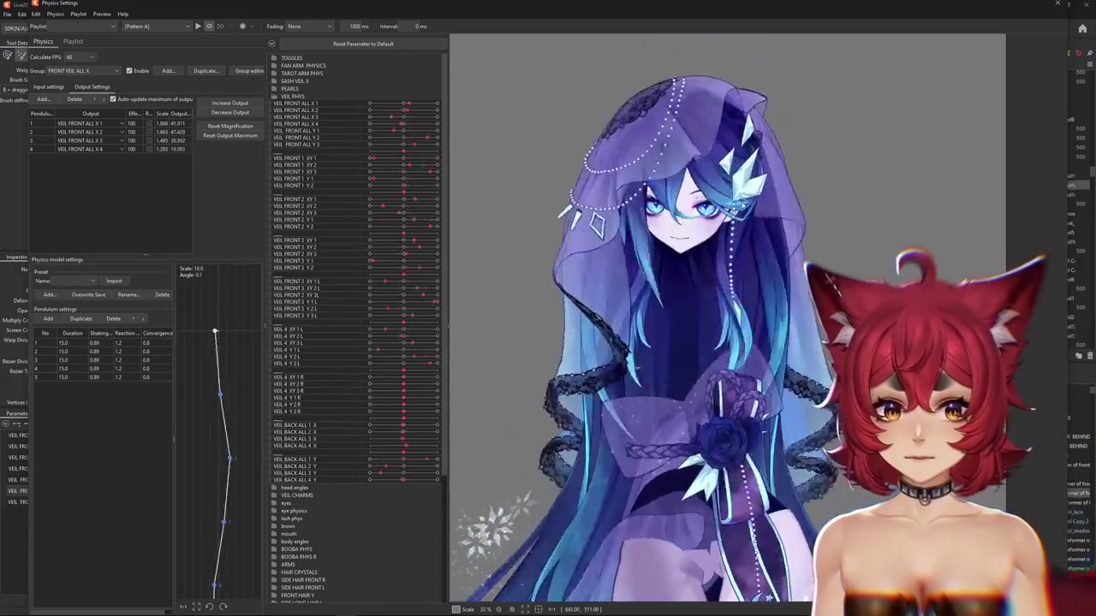
{"action": "left_click", "coordinate": [1060, 6]}
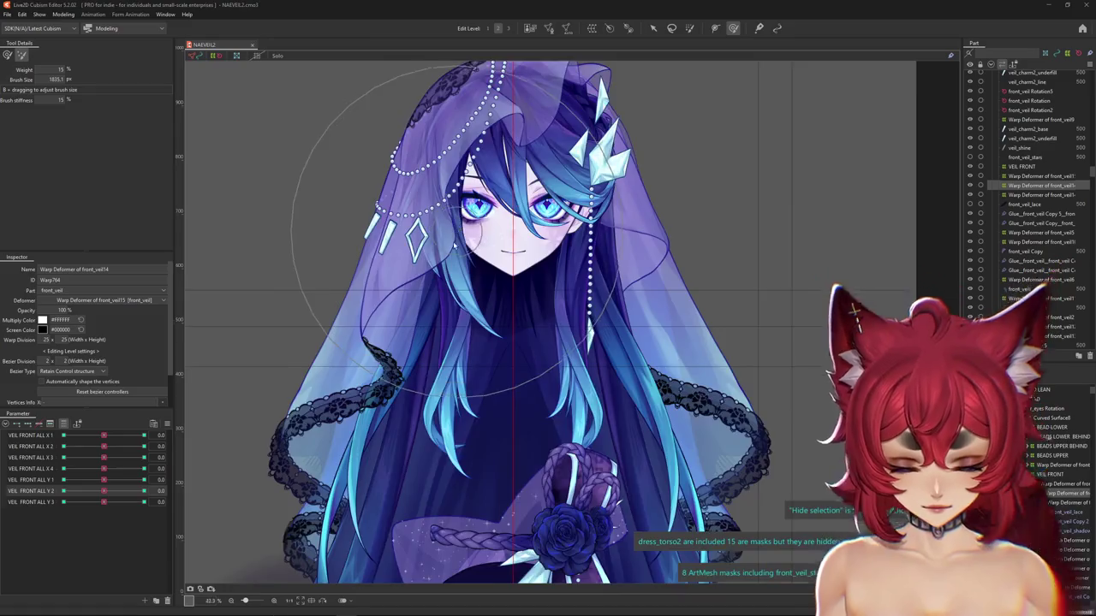
Test VEIL FRONT ALL Y 1 and X 2 on the veil, resetting VEIL FRONT ALL X 1 to zero
{"action": "scroll", "coordinate": [451, 241], "scroll_direction": "down", "scroll_amount": 2}
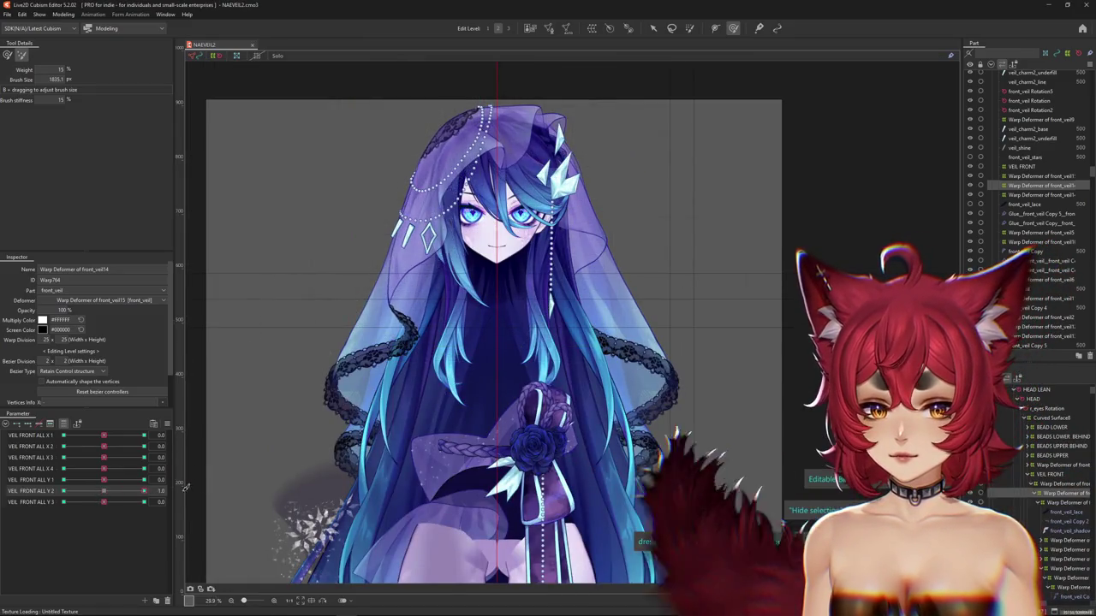
{"action": "left_click_drag", "start_coordinate": [157, 478], "coordinate": [77, 484]}
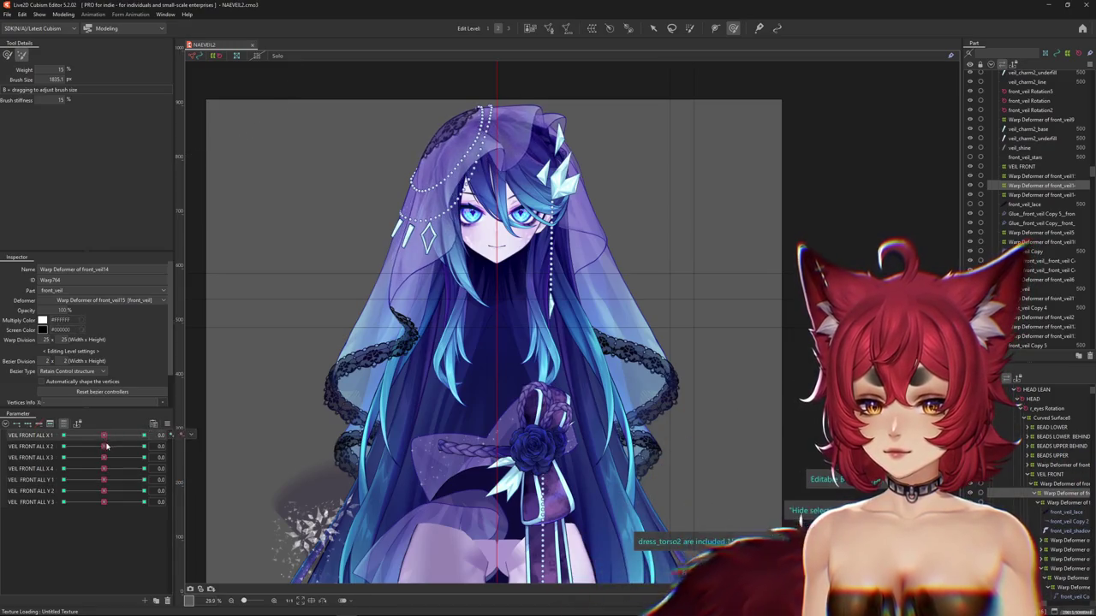
{"action": "left_click_drag", "start_coordinate": [102, 435], "coordinate": [104, 435]}
{"action": "left_click_drag", "start_coordinate": [104, 446], "coordinate": [110, 450]}
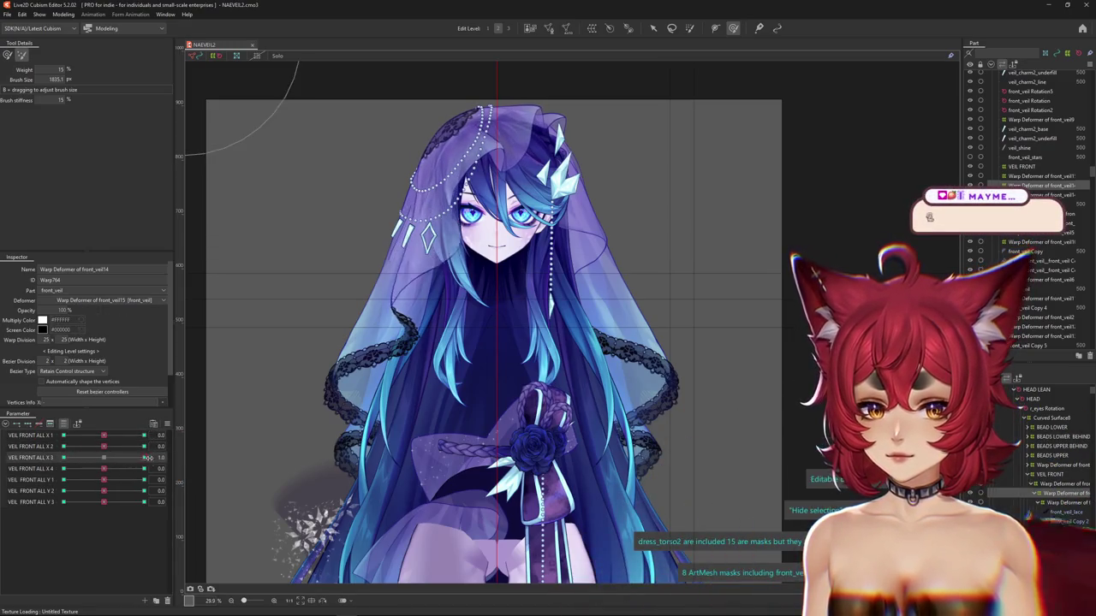
Collapse the back hair Y parameter group and expand the VEIL PHYS group
{"action": "scroll", "coordinate": [94, 480], "scroll_direction": "down", "scroll_amount": 5}
{"action": "scroll", "coordinate": [68, 505], "scroll_direction": "down", "scroll_amount": 3}
{"action": "scroll", "coordinate": [68, 511], "scroll_direction": "up", "scroll_amount": 5}
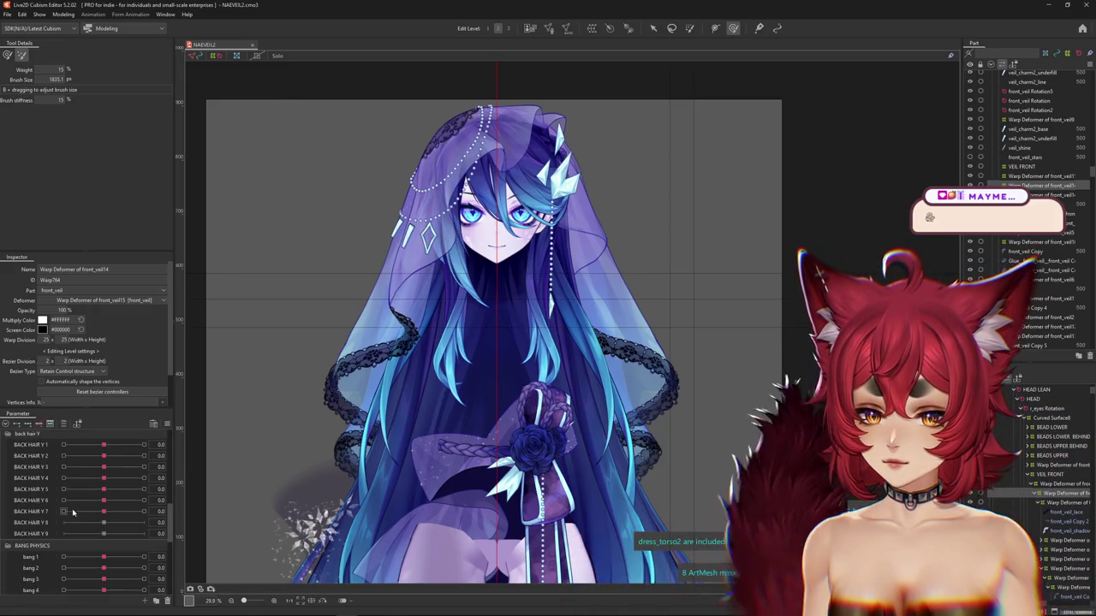
{"action": "scroll", "coordinate": [52, 493], "scroll_direction": "up", "scroll_amount": 3}
{"action": "left_click", "coordinate": [6, 424]}
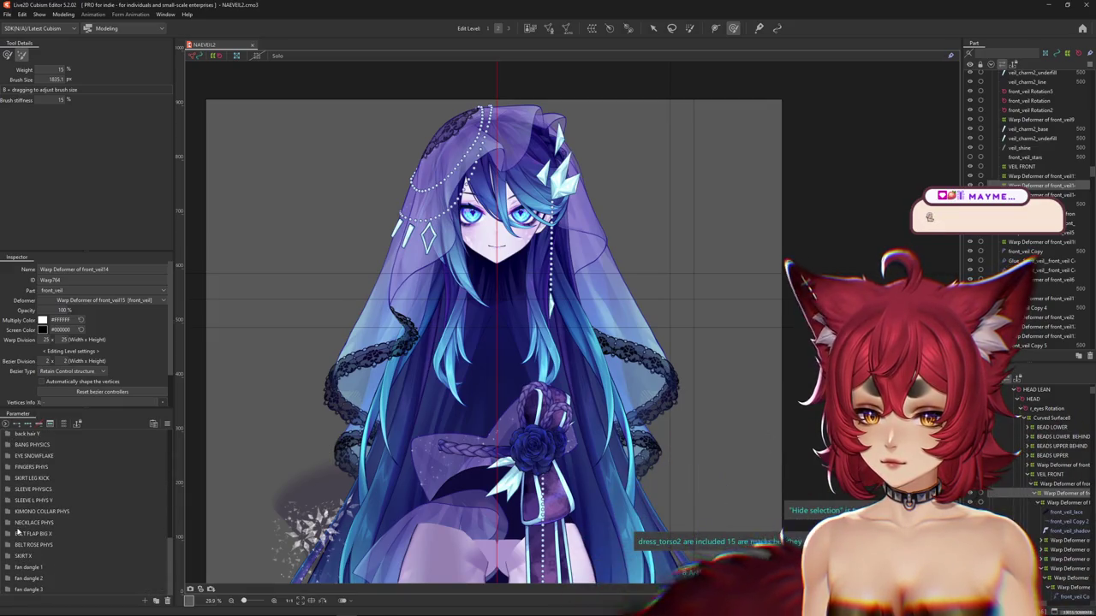
{"action": "scroll", "coordinate": [22, 518], "scroll_direction": "up", "scroll_amount": 2}
{"action": "scroll", "coordinate": [17, 507], "scroll_direction": "up", "scroll_amount": 3}
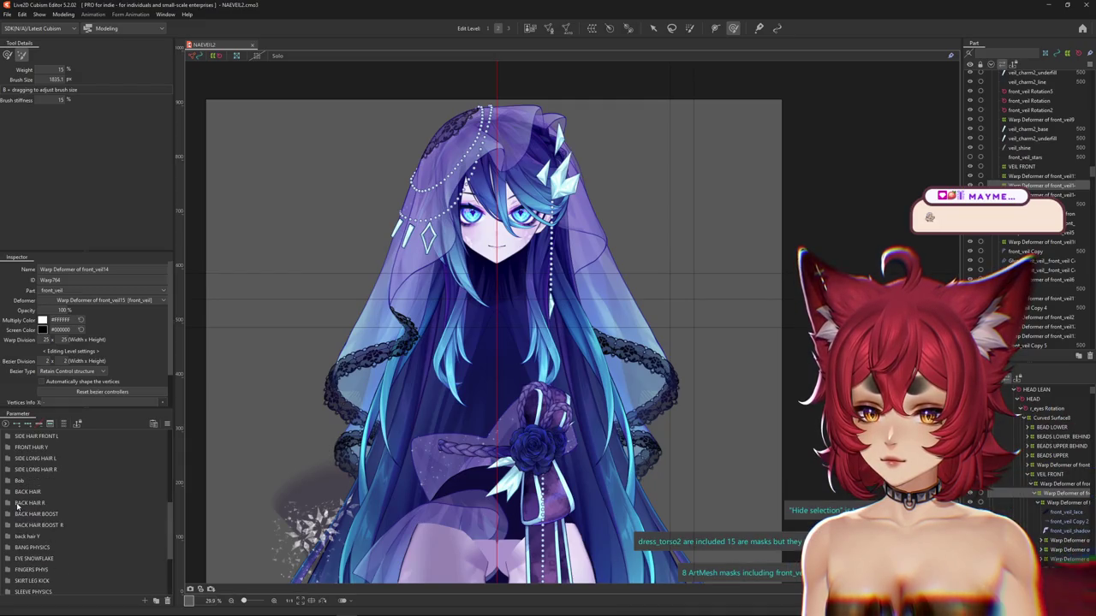
{"action": "scroll", "coordinate": [13, 496], "scroll_direction": "up", "scroll_amount": 2}
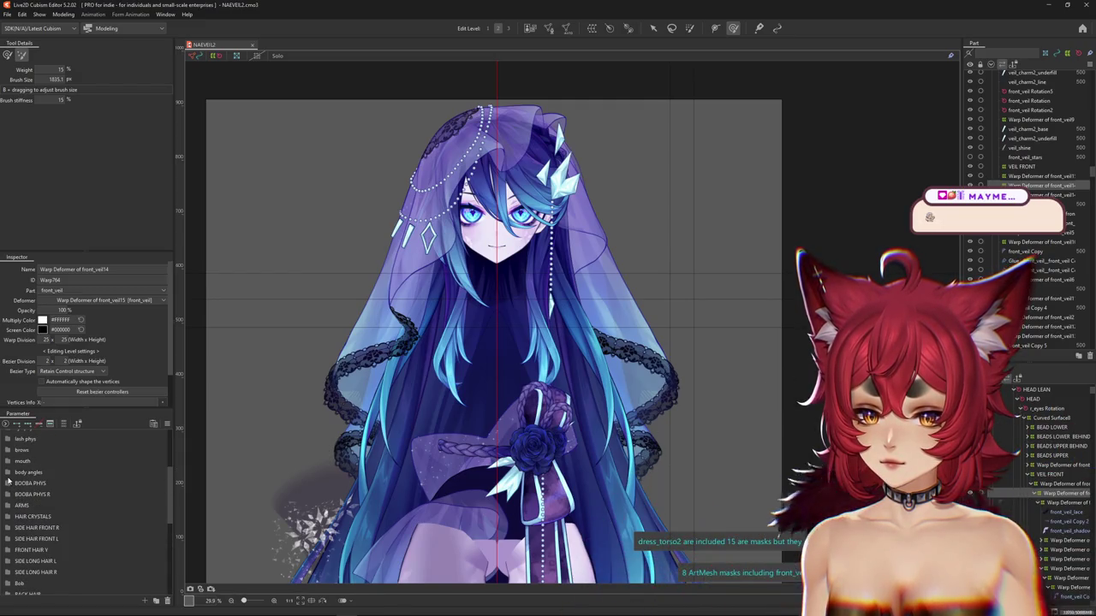
{"action": "scroll", "coordinate": [8, 482], "scroll_direction": "up", "scroll_amount": 4}
{"action": "left_click", "coordinate": [8, 492]}
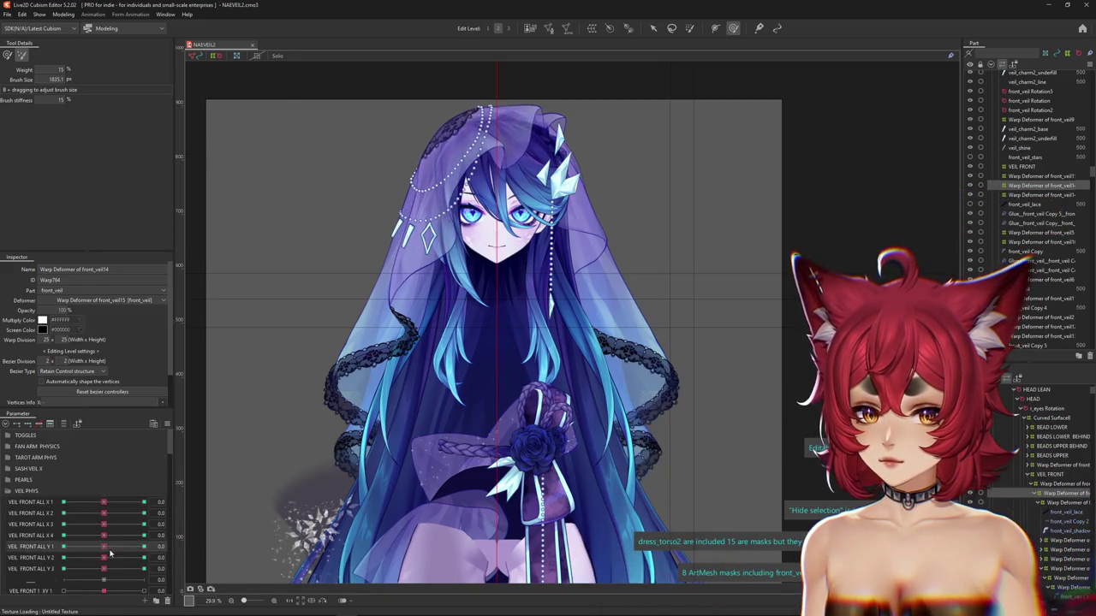
Test the VEIL 4 XY L parameters on the veil lace
{"action": "scroll", "coordinate": [106, 552], "scroll_direction": "down", "scroll_amount": 3}
{"action": "scroll", "coordinate": [107, 529], "scroll_direction": "down", "scroll_amount": 5}
{"action": "scroll", "coordinate": [108, 526], "scroll_direction": "down", "scroll_amount": 3}
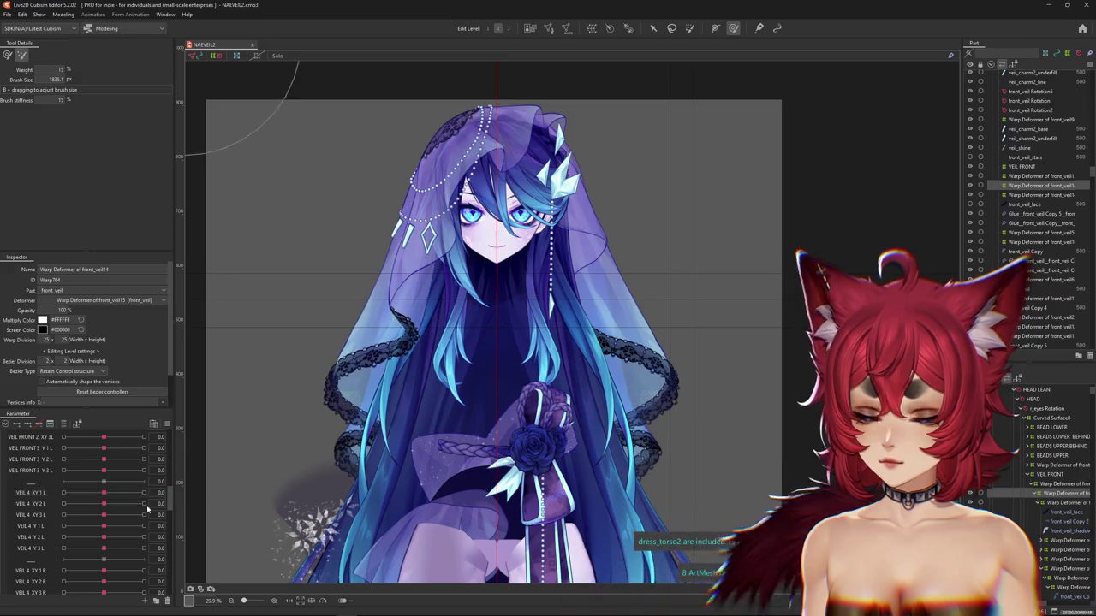
{"action": "left_click", "coordinate": [105, 505]}
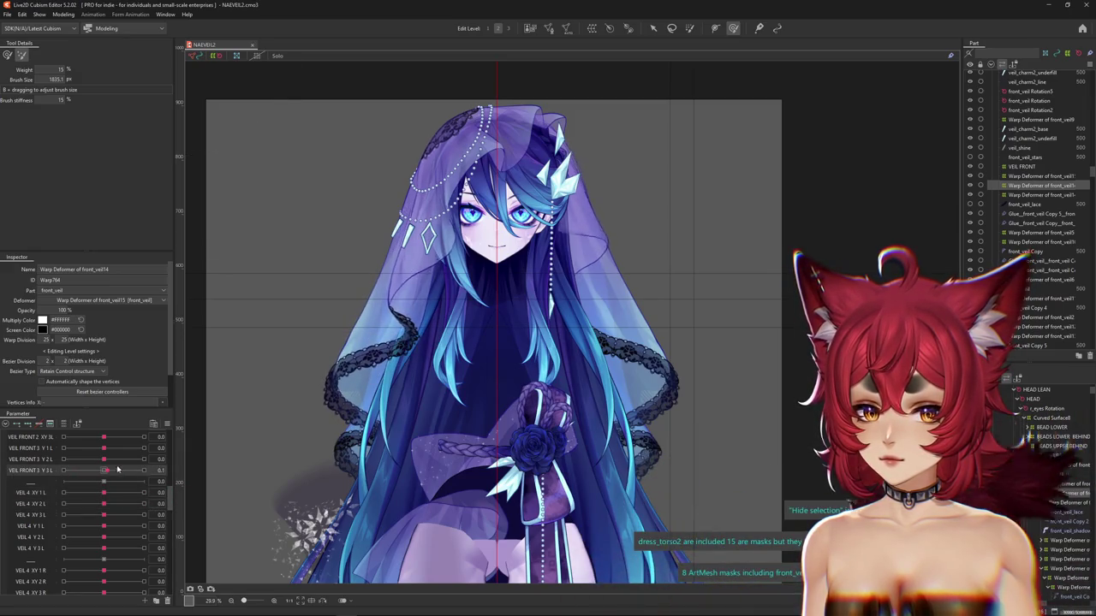
{"action": "mouse_move", "coordinate": [103, 516]}
{"action": "left_mouse_down"}
{"action": "mouse_move", "coordinate": [77, 517]}
{"action": "mouse_move", "coordinate": [100, 527]}
{"action": "mouse_move", "coordinate": [55, 511]}
{"action": "left_mouse_up"}
Reset VEIL BACK ALL 1 X to zero and test VEIL BACK ALL 2 X at -1.0
{"action": "scroll", "coordinate": [102, 524], "scroll_direction": "down", "scroll_amount": 3}
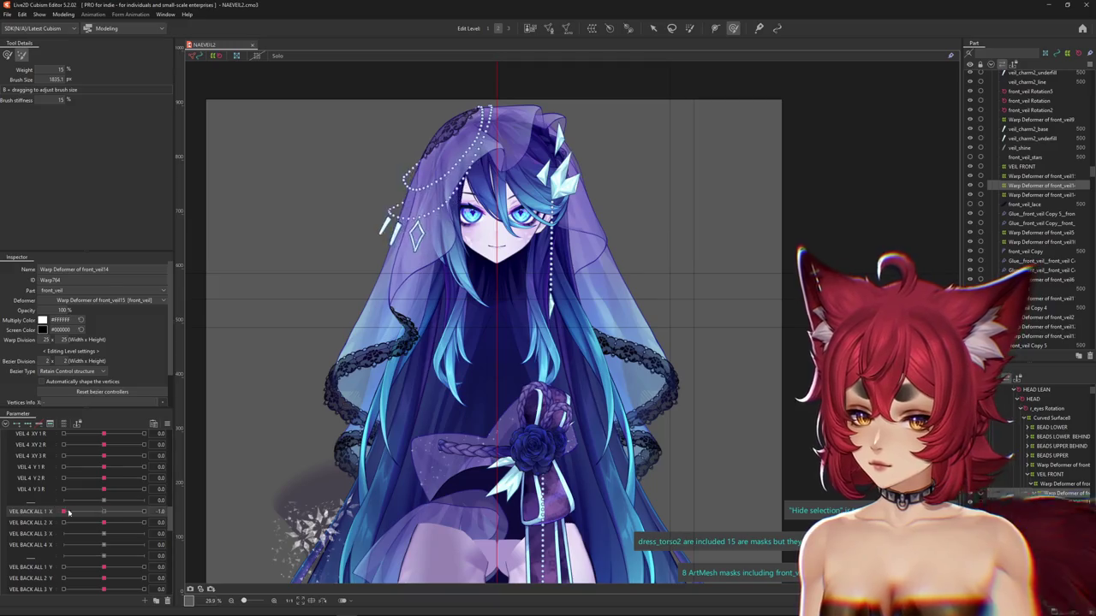
{"action": "left_click_drag", "start_coordinate": [62, 511], "coordinate": [104, 511]}
{"action": "mouse_move", "coordinate": [104, 523]}
{"action": "left_mouse_down"}
{"action": "mouse_move", "coordinate": [38, 524]}
{"action": "mouse_move", "coordinate": [103, 522]}
{"action": "mouse_move", "coordinate": [60, 532]}
{"action": "mouse_move", "coordinate": [103, 532]}
{"action": "mouse_move", "coordinate": [35, 543]}
{"action": "mouse_move", "coordinate": [105, 544]}
{"action": "mouse_move", "coordinate": [102, 561]}
{"action": "mouse_move", "coordinate": [133, 567]}
{"action": "mouse_move", "coordinate": [103, 568]}
{"action": "left_mouse_up"}
{"action": "scroll", "coordinate": [86, 513], "scroll_direction": "down", "scroll_amount": 2}
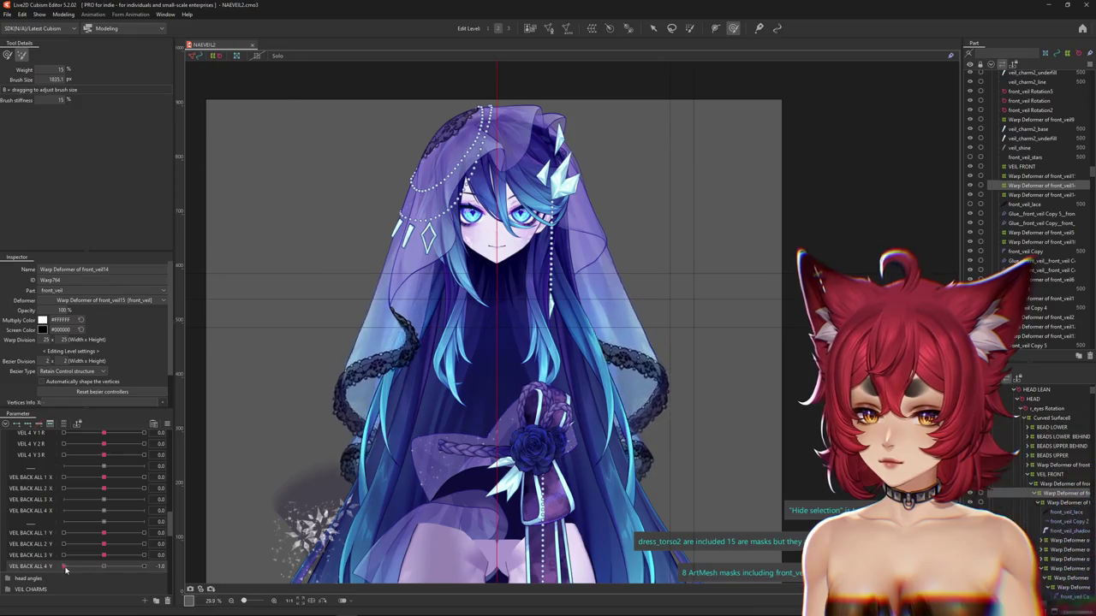
Select the VEIL FRONT deformer and scrub VEIL BACK ALL 2 Y from -1.0 to 1.0
{"action": "right_click", "coordinate": [412, 266]}
{"action": "left_click", "coordinate": [463, 342]}
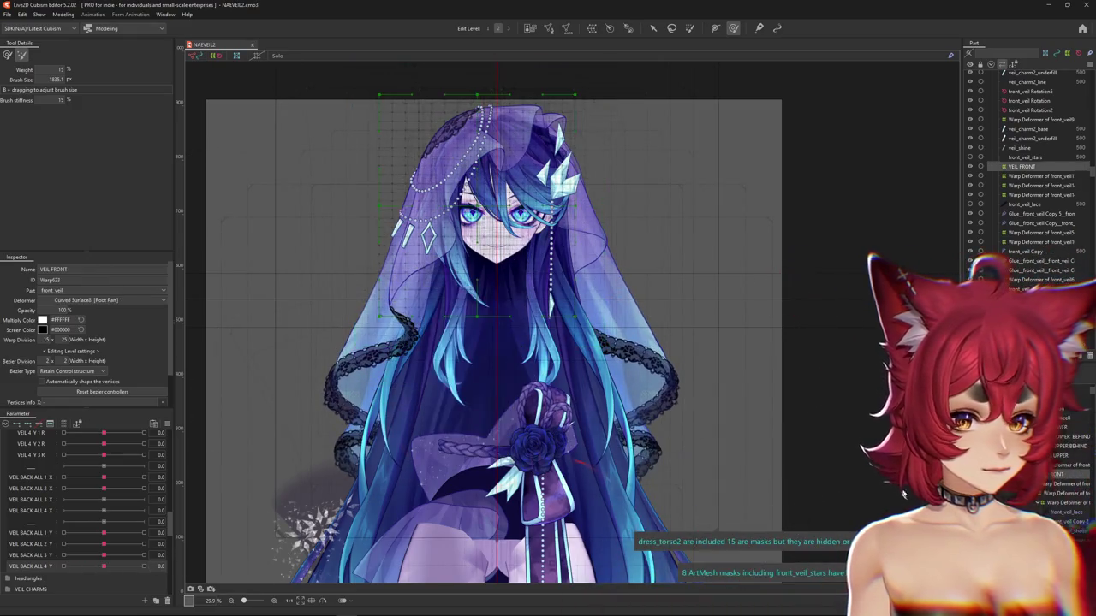
{"action": "left_click_drag", "start_coordinate": [104, 545], "coordinate": [64, 545]}
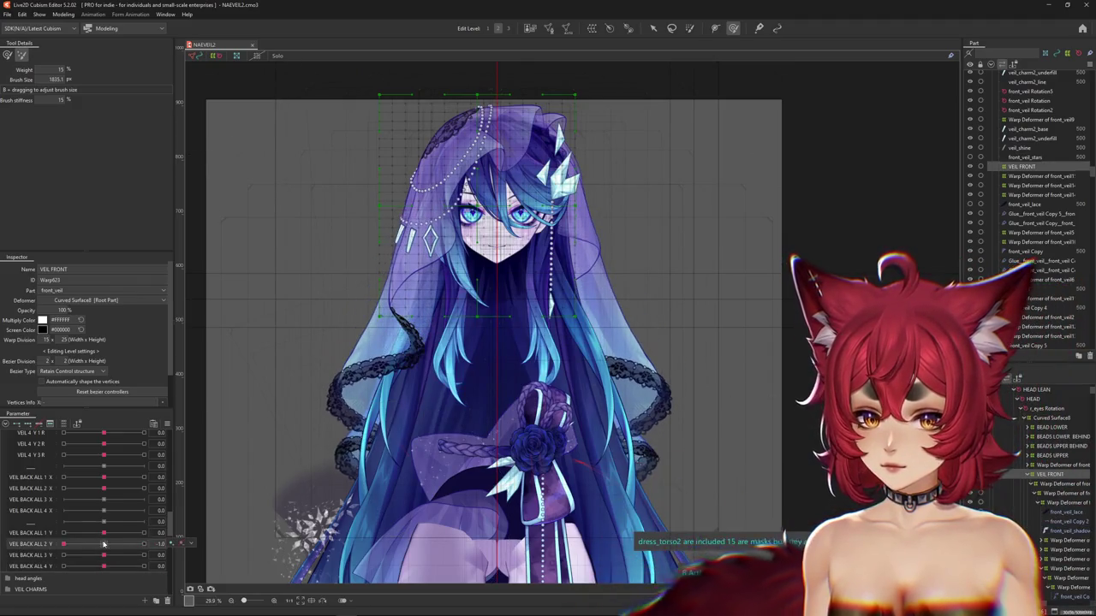
{"action": "left_click", "coordinate": [104, 544]}
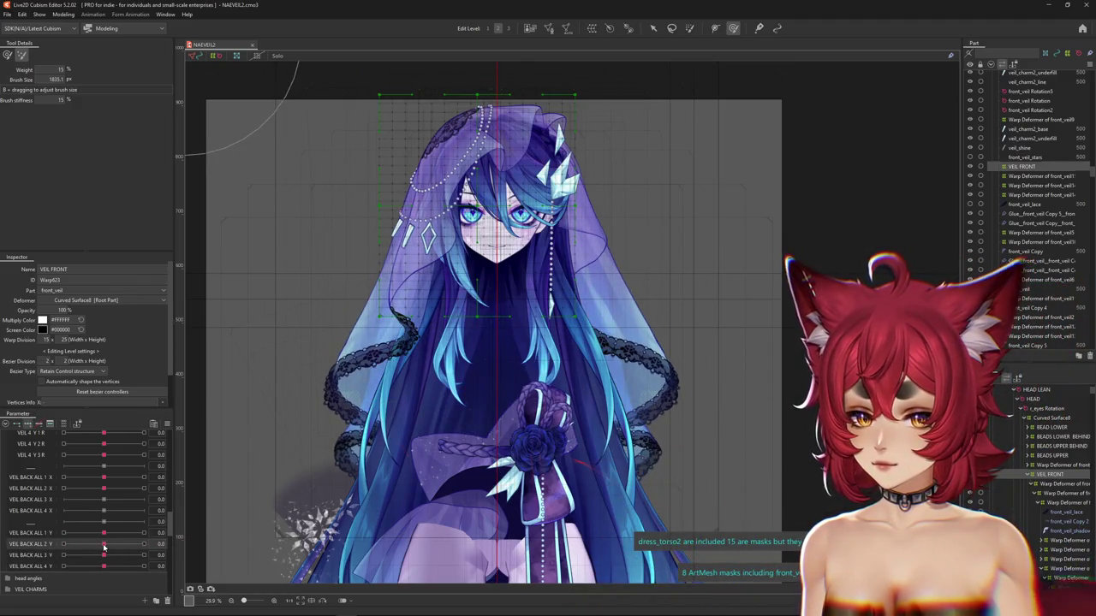
{"action": "left_click_drag", "start_coordinate": [103, 545], "coordinate": [144, 544]}
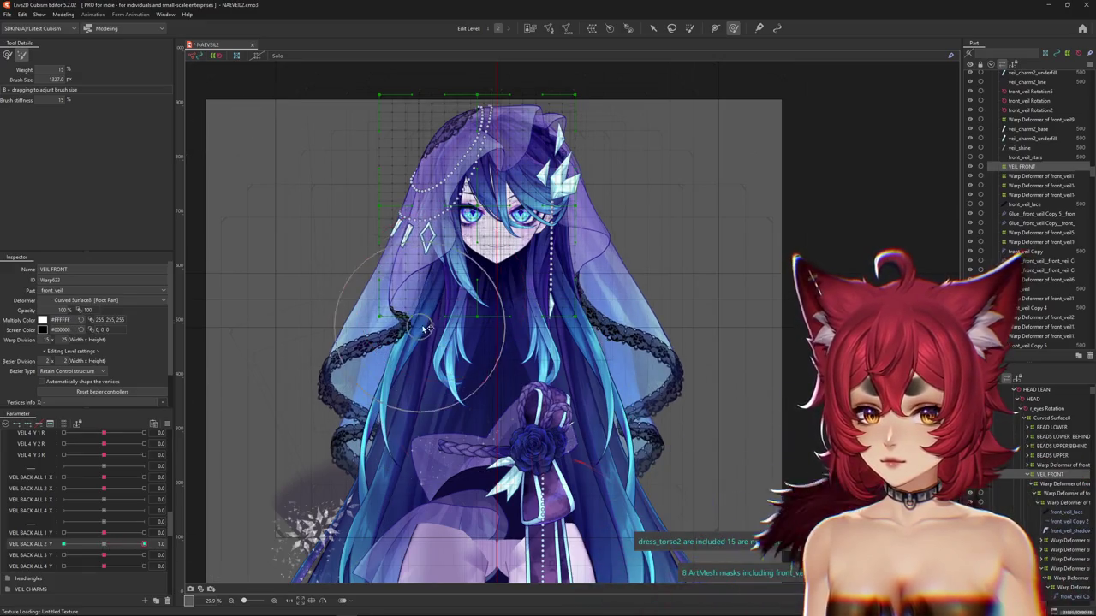
Paint weights to pull the lace edges inward, then scrub VEIL BACK ALL 1 Y across its range
{"action": "left_click", "coordinate": [7, 56]}
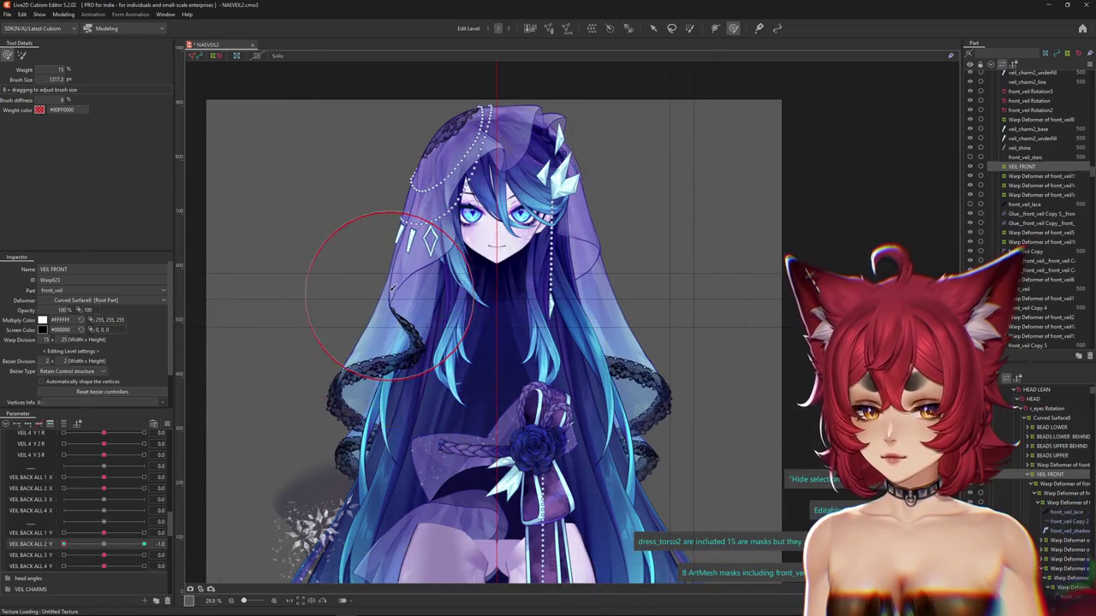
{"action": "left_click_drag", "start_coordinate": [143, 544], "coordinate": [63, 544]}
{"action": "left_click", "coordinate": [103, 533]}
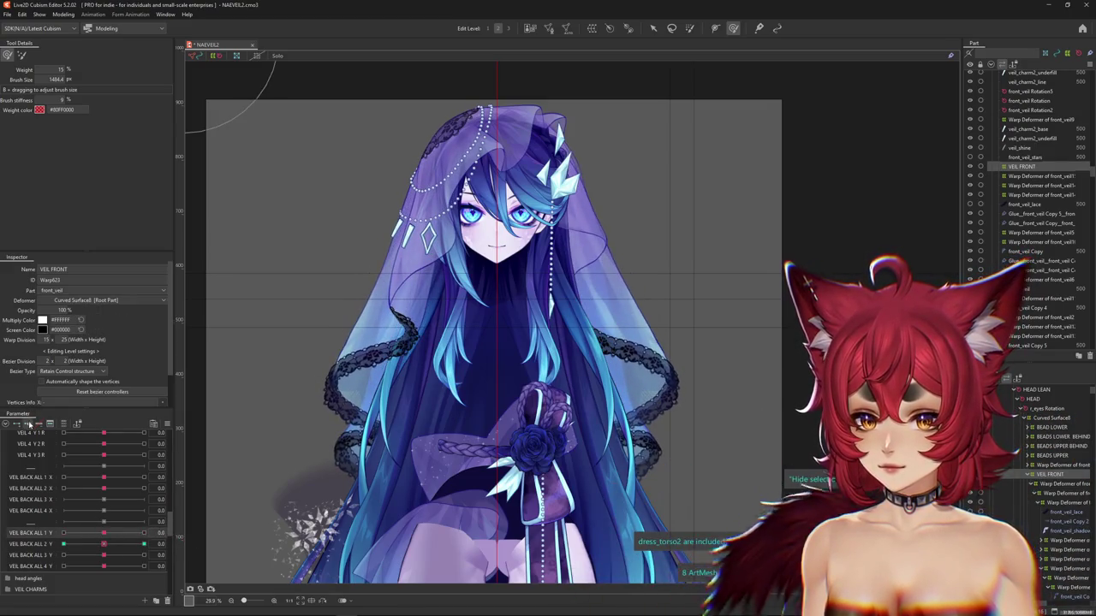
{"action": "left_click_drag", "start_coordinate": [103, 533], "coordinate": [63, 532]}
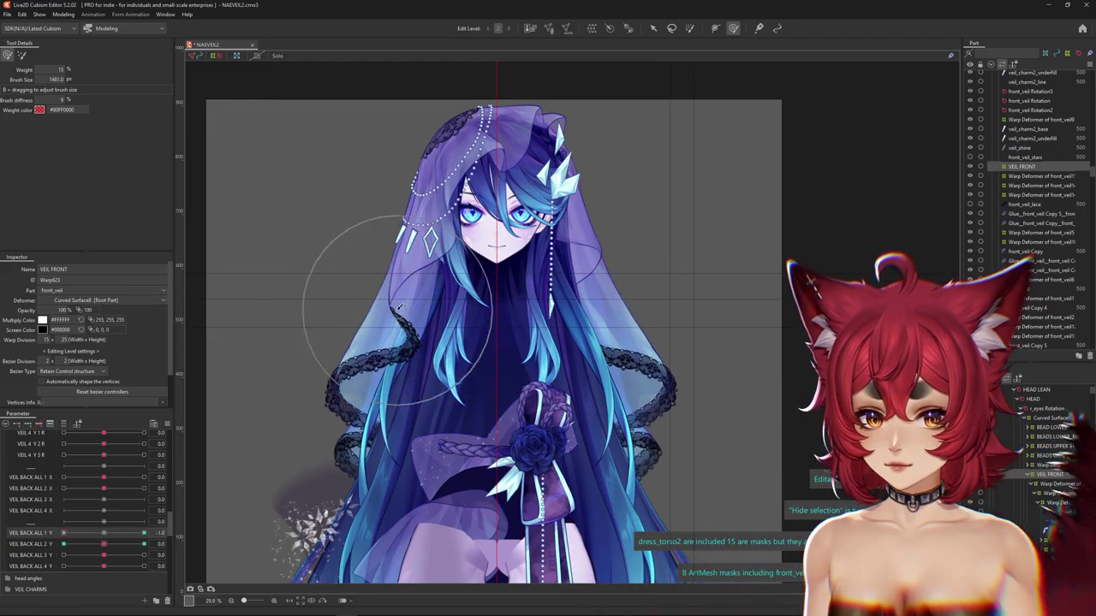
{"action": "left_click_drag", "start_coordinate": [88, 540], "coordinate": [144, 533]}
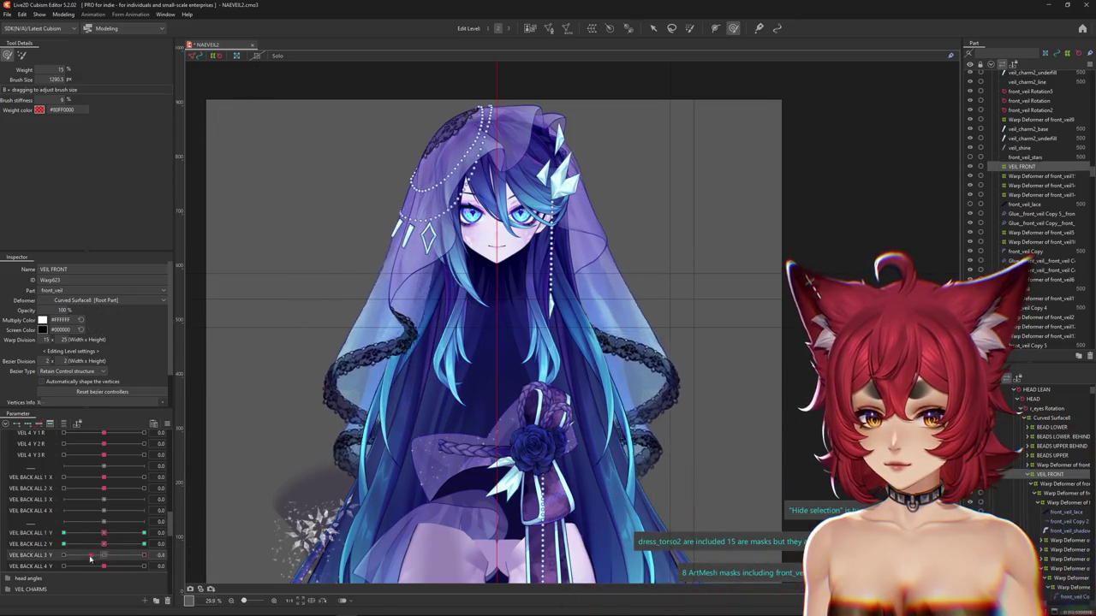
{"action": "left_click_drag", "start_coordinate": [107, 534], "coordinate": [62, 555]}
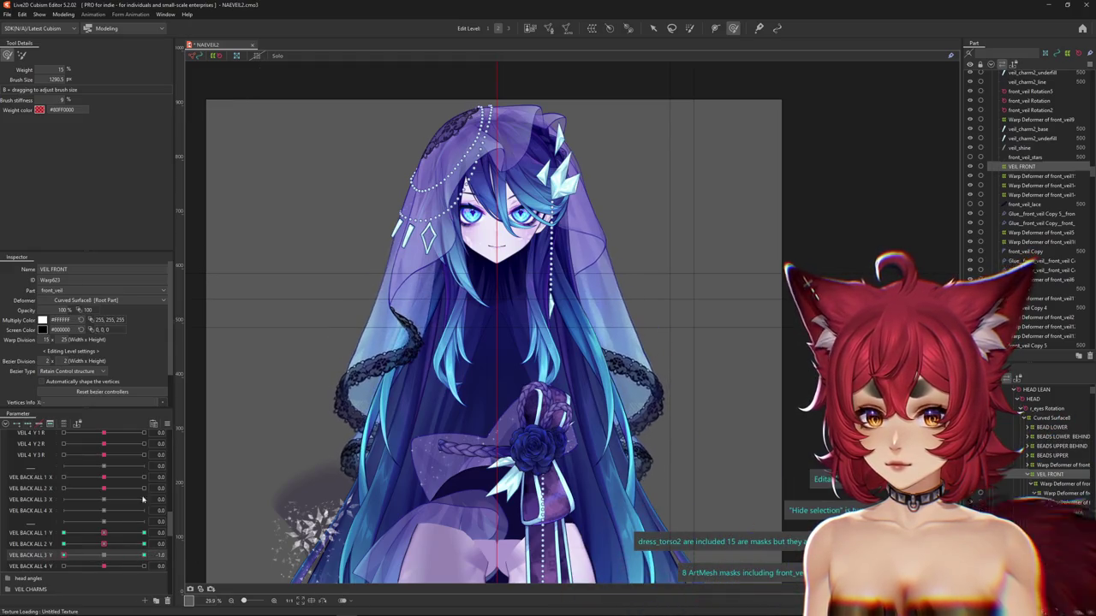
Shrink the weight brush, test VEIL BACK ALL 3 Y at its maximum, and open Physics Settings
{"action": "left_click_drag", "start_coordinate": [391, 305], "coordinate": [410, 302]}
{"action": "left_click", "coordinate": [143, 555]}
{"action": "left_click_drag", "start_coordinate": [104, 555], "coordinate": [154, 557]}
{"action": "left_click", "coordinate": [63, 14]}
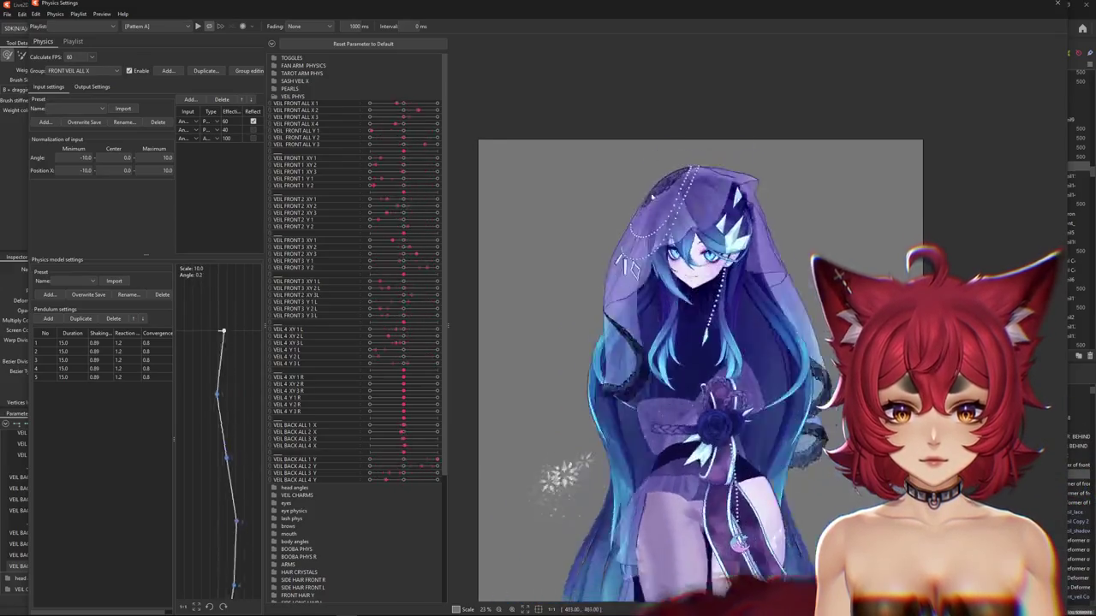
Close Physics Settings and preview VEIL BACK ALL 4 Y at its minimum before resetting it to neutral
{"action": "left_click", "coordinate": [1058, 3]}
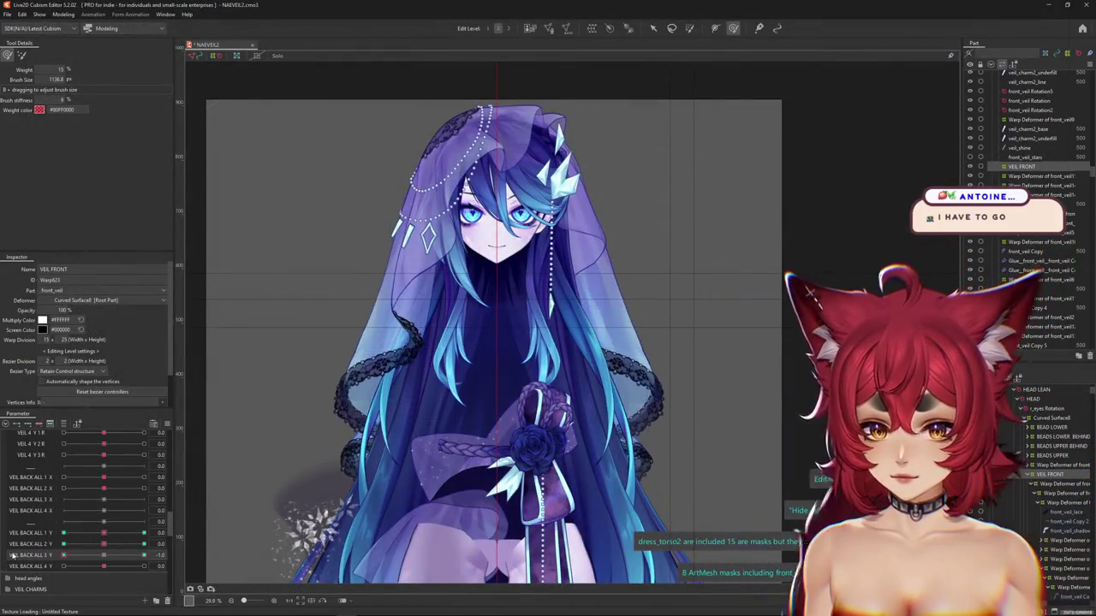
{"action": "mouse_move", "coordinate": [104, 566]}
{"action": "left_mouse_down"}
{"action": "mouse_move", "coordinate": [62, 566]}
{"action": "mouse_move", "coordinate": [104, 566]}
{"action": "mouse_move", "coordinate": [104, 532]}
{"action": "left_mouse_up"}
{"action": "left_click", "coordinate": [63, 533]}
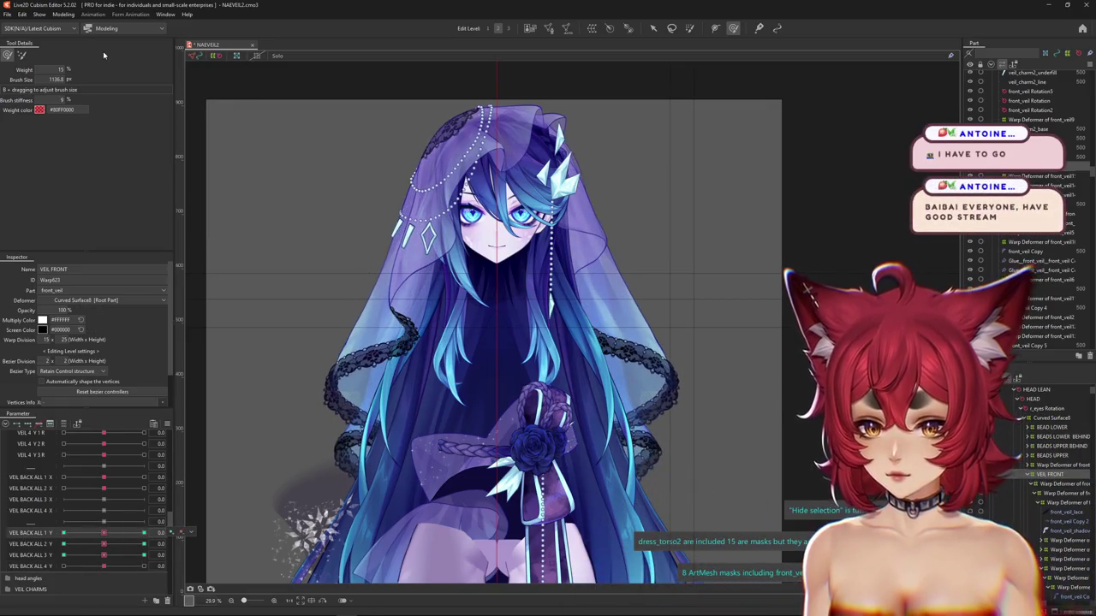
{"action": "left_click", "coordinate": [74, 15]}
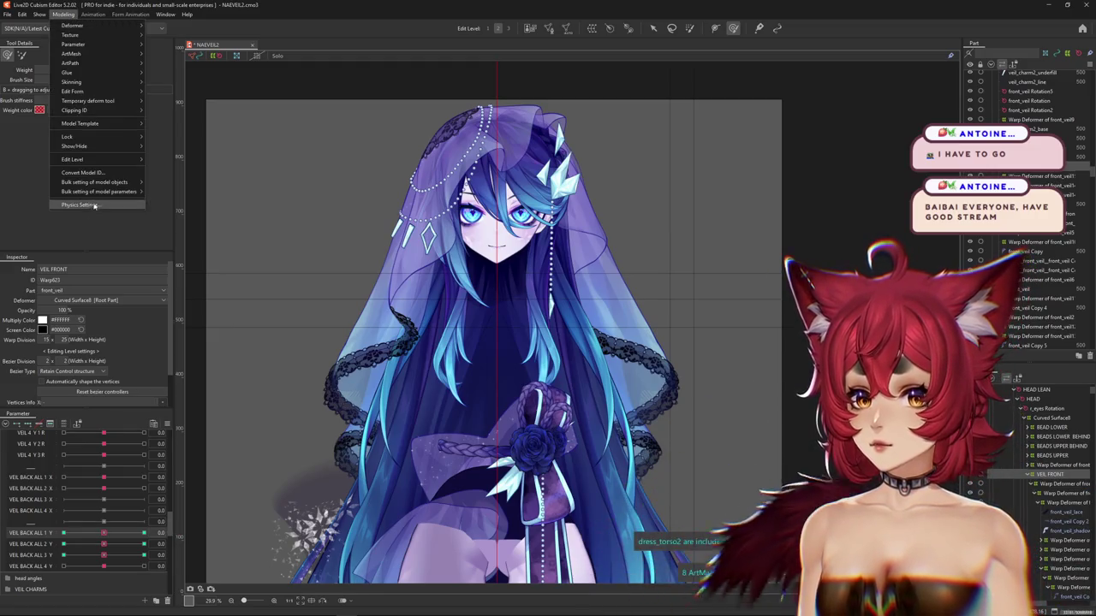
In Physics Settings, step through the VEIL 1 Y, VEIL 3 Y and VEIL 4 Y groups
{"action": "left_click", "coordinate": [82, 205]}
{"action": "left_click", "coordinate": [77, 88]}
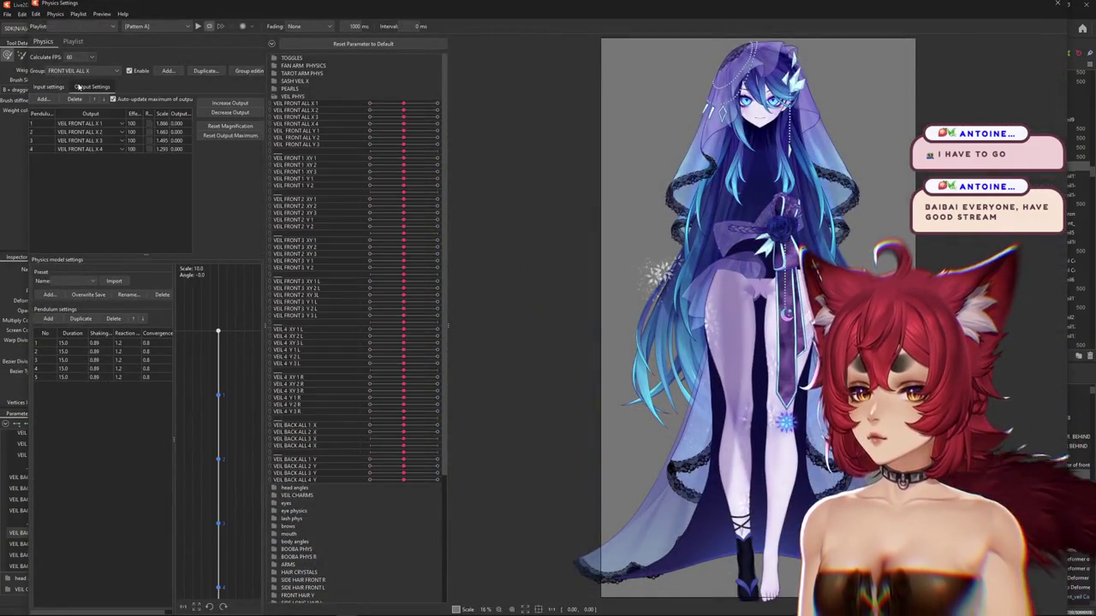
{"action": "left_click", "coordinate": [73, 72]}
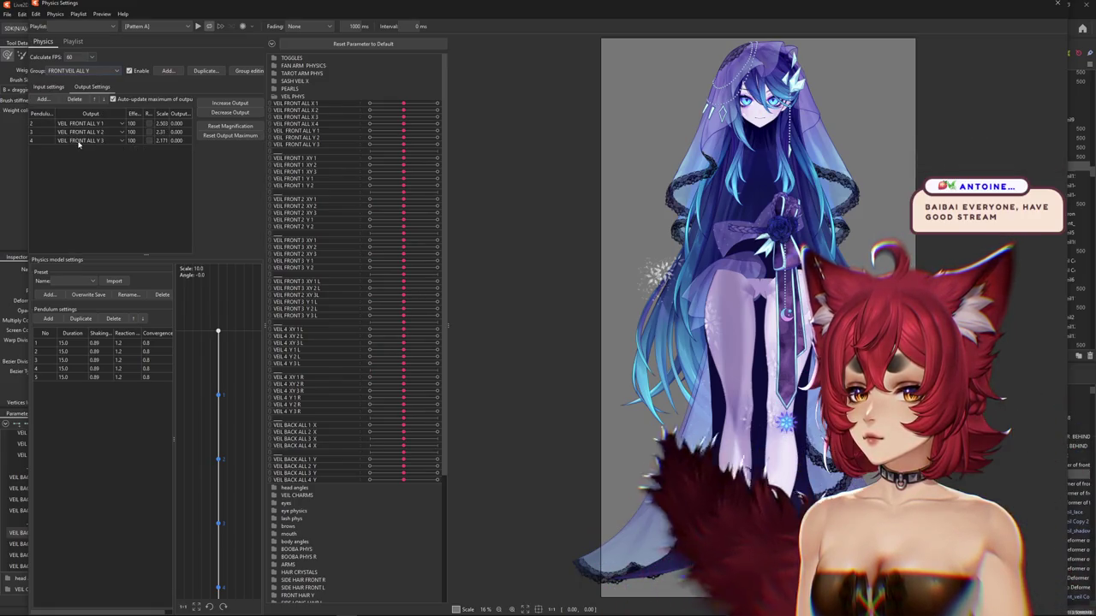
{"action": "left_click", "coordinate": [80, 72]}
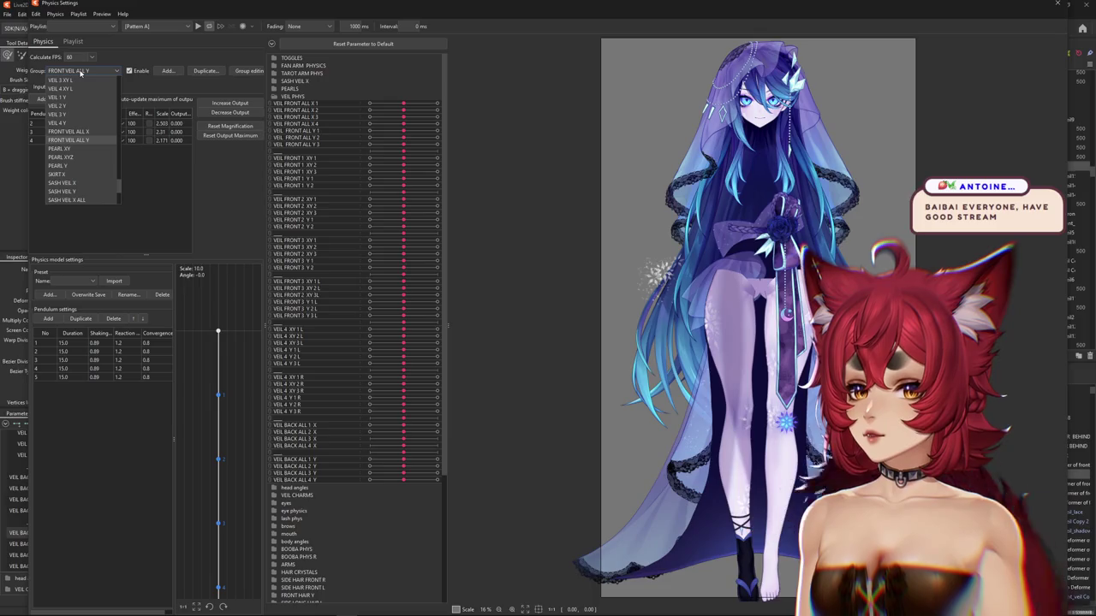
{"action": "left_click", "coordinate": [72, 99]}
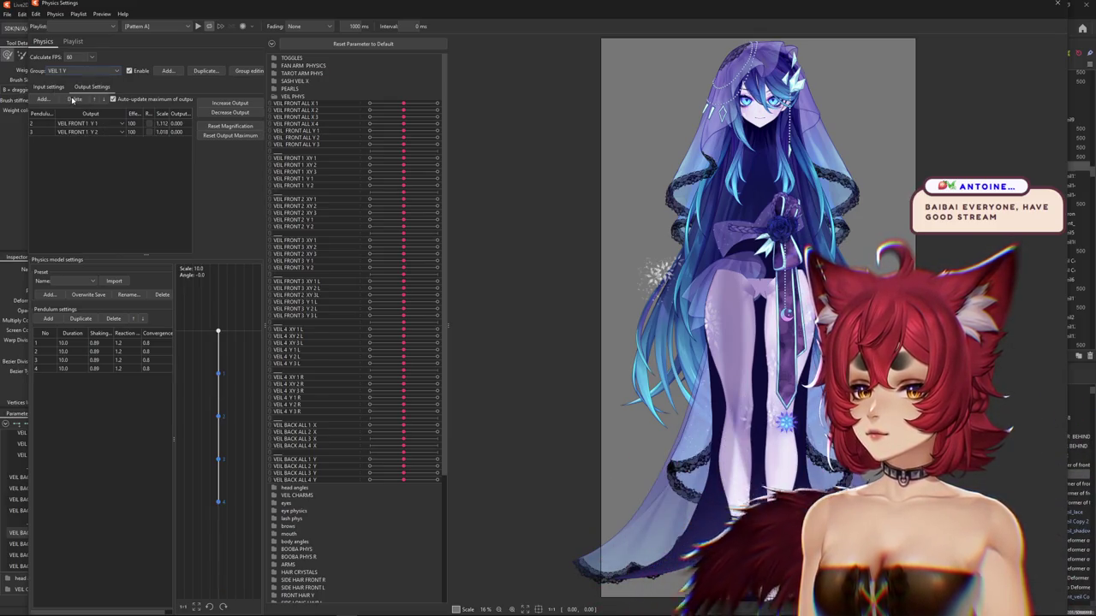
{"action": "left_click", "coordinate": [77, 71]}
{"action": "left_click", "coordinate": [68, 105]}
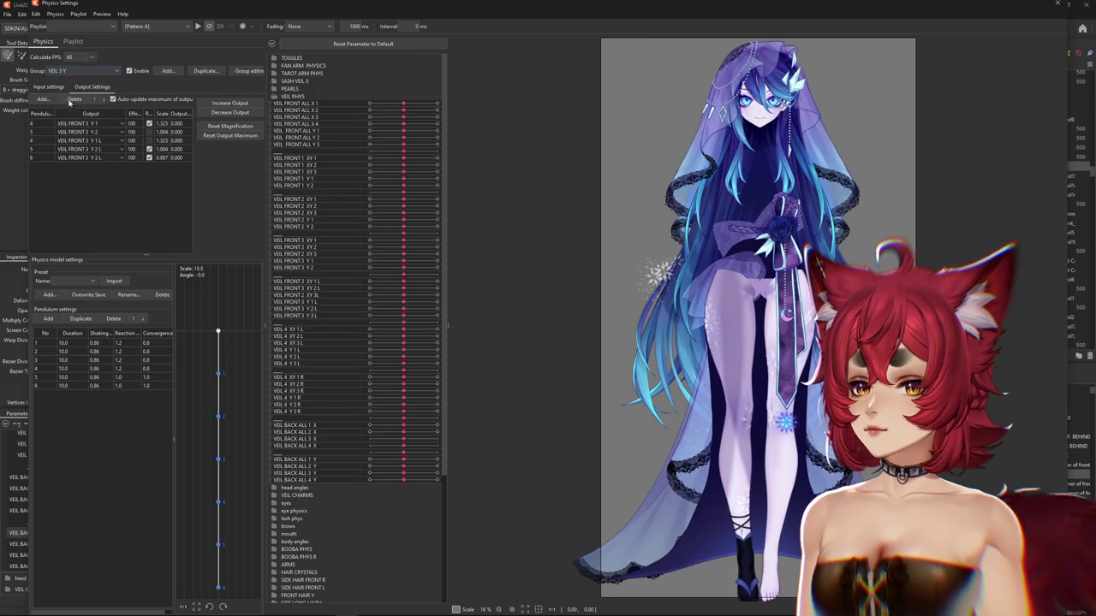
{"action": "left_click", "coordinate": [86, 72]}
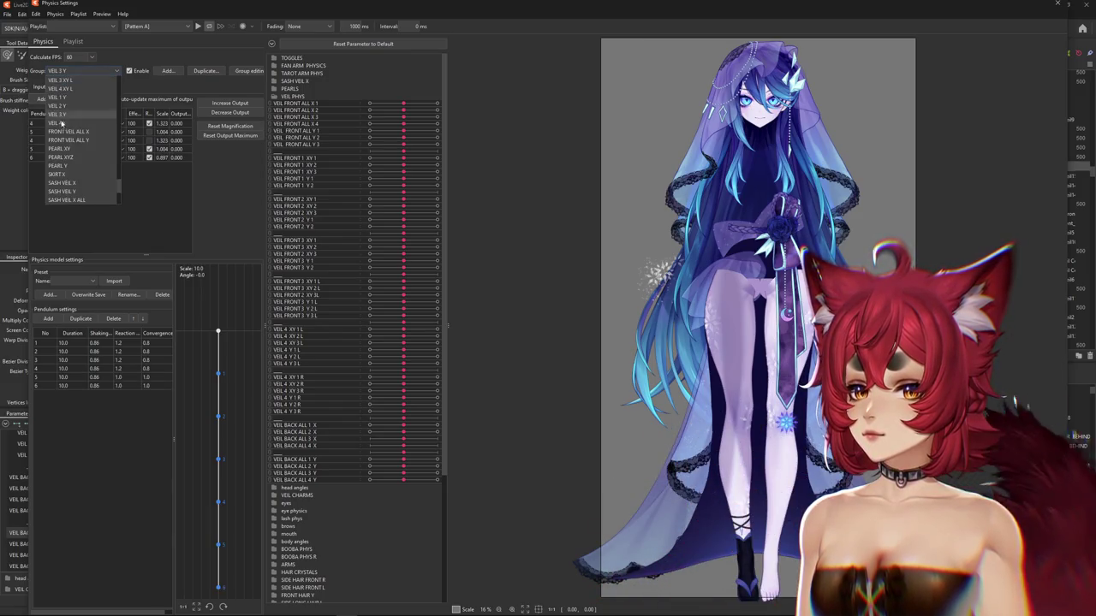
{"action": "left_click", "coordinate": [96, 90]}
Select the VEIL BEHIND Y group and tick Reflect on its input
{"action": "left_click", "coordinate": [97, 73]}
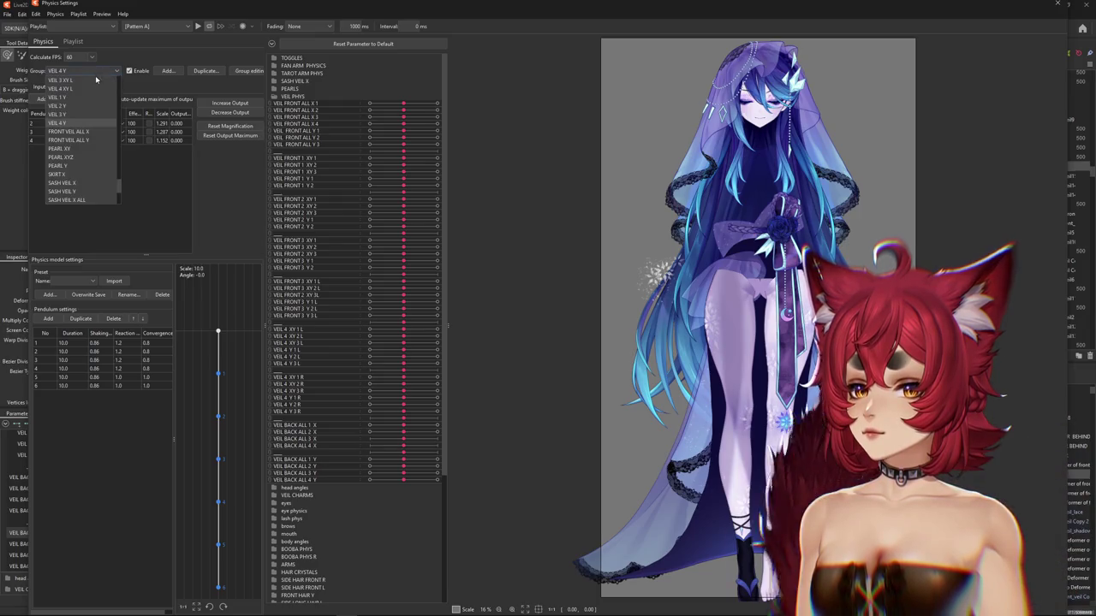
{"action": "scroll", "coordinate": [86, 112], "scroll_direction": "up", "scroll_amount": 1}
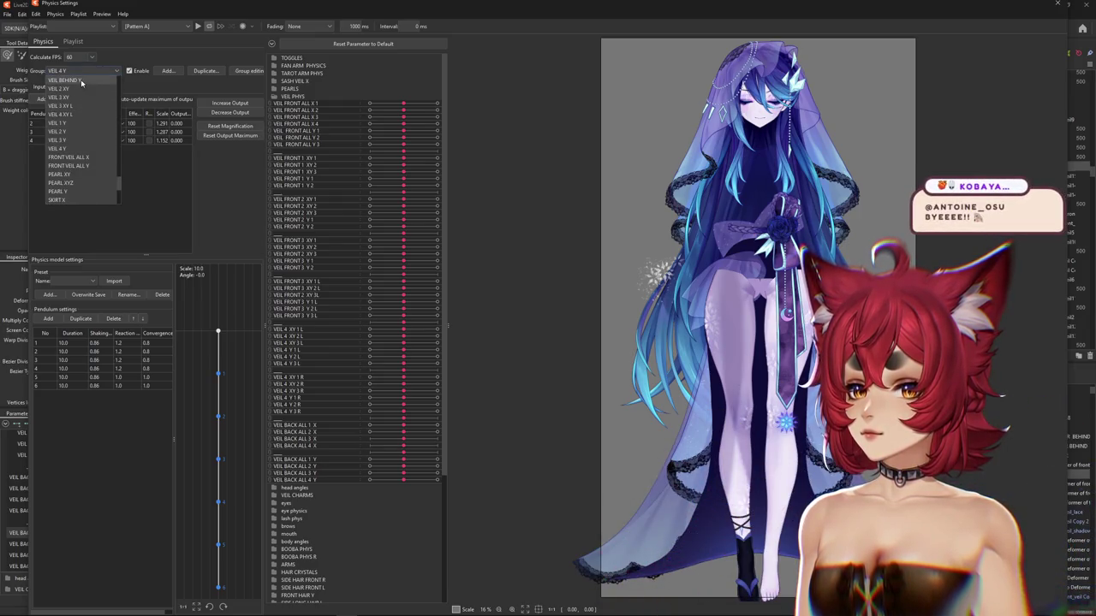
{"action": "left_click", "coordinate": [89, 106]}
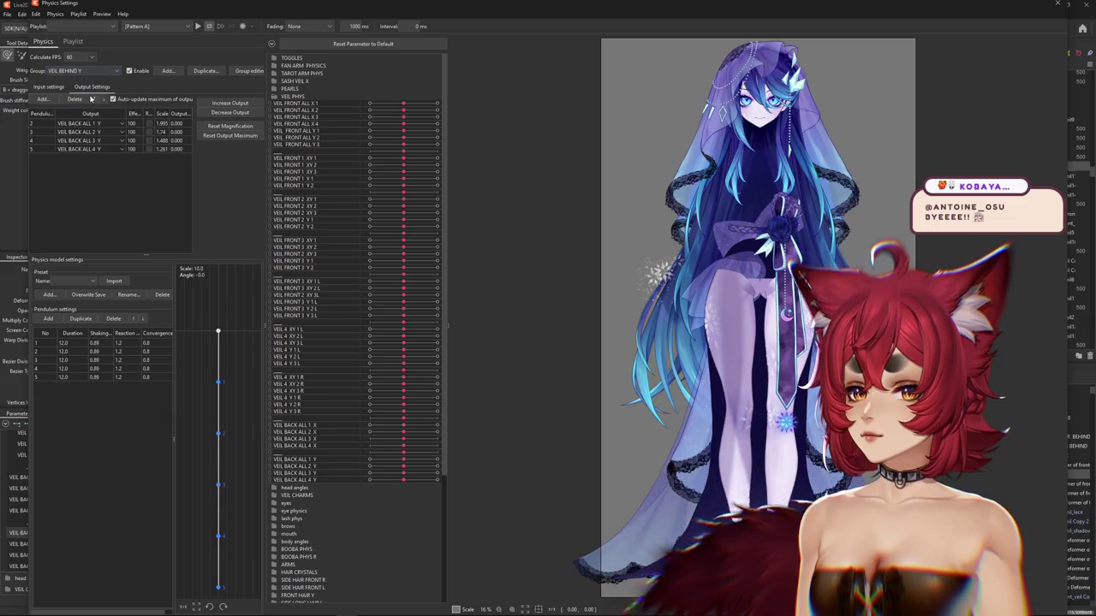
{"action": "left_click", "coordinate": [49, 87]}
{"action": "left_click", "coordinate": [253, 121]}
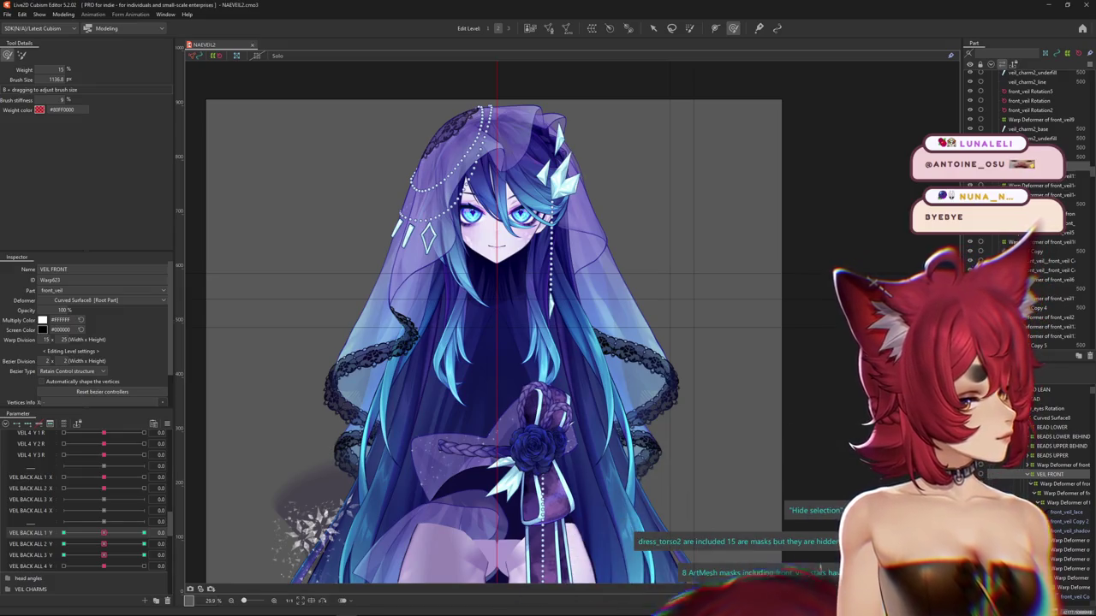
Test VEIL BACK ALL 2 Y, then reset VEIL BACK ALL 1 X and 2 X to neutral
{"action": "scroll", "coordinate": [496, 345], "scroll_direction": "down", "scroll_amount": 2}
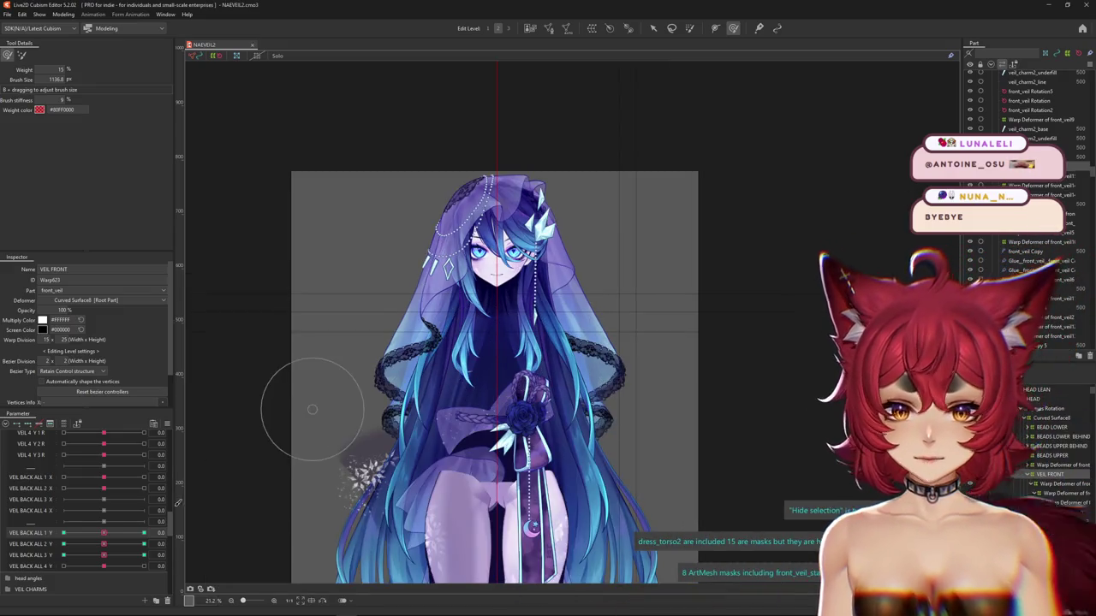
{"action": "mouse_move", "coordinate": [104, 545]}
{"action": "left_mouse_down"}
{"action": "mouse_move", "coordinate": [87, 546]}
{"action": "mouse_move", "coordinate": [105, 548]}
{"action": "mouse_move", "coordinate": [104, 565]}
{"action": "left_mouse_up"}
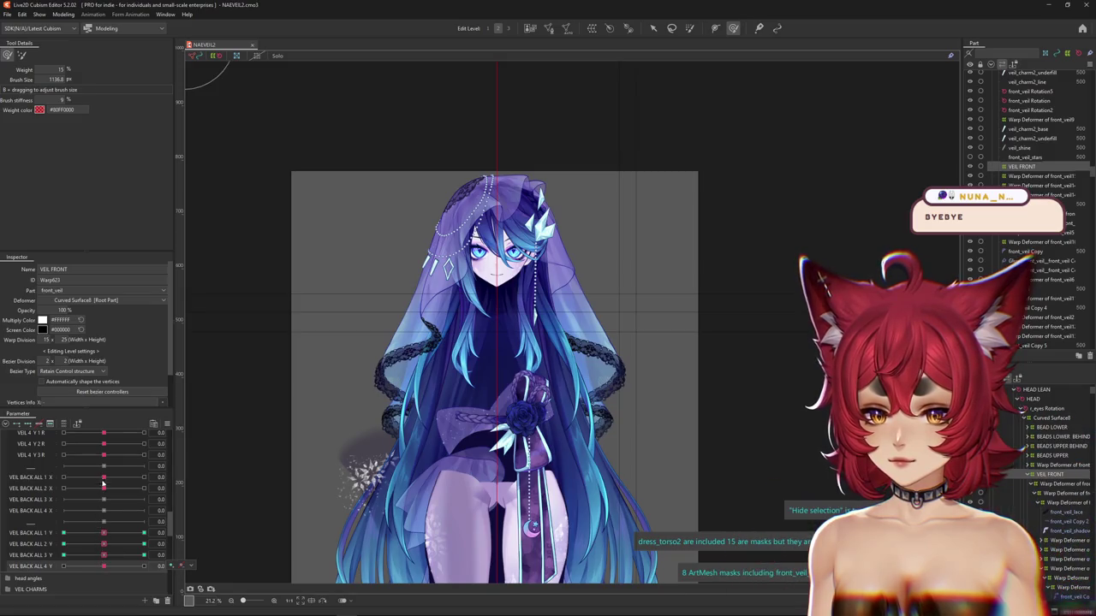
{"action": "left_click_drag", "start_coordinate": [85, 479], "coordinate": [105, 480]}
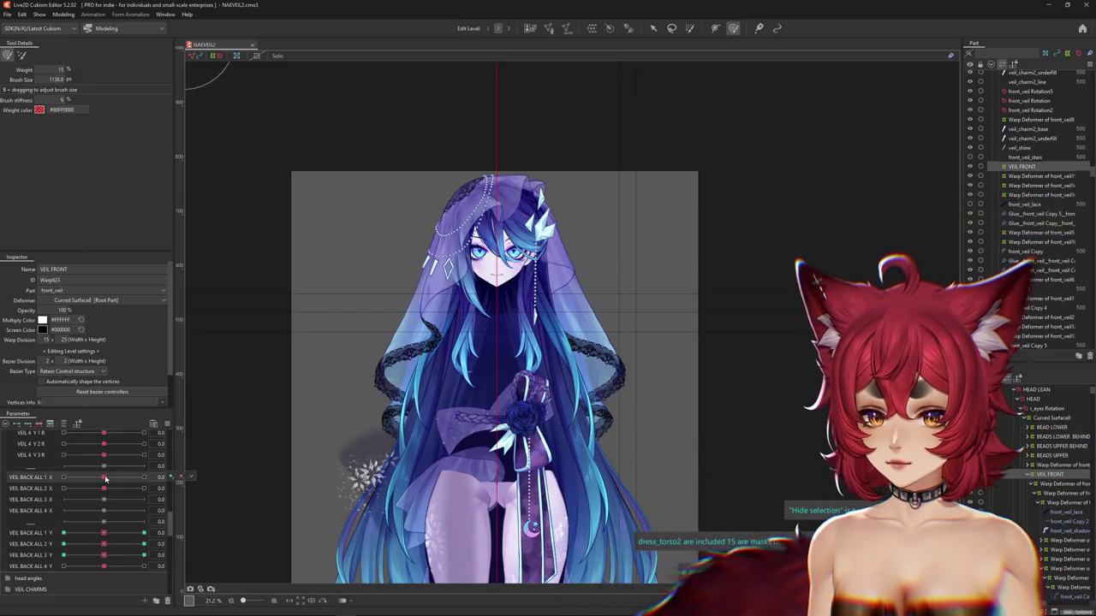
{"action": "left_click", "coordinate": [475, 214]}
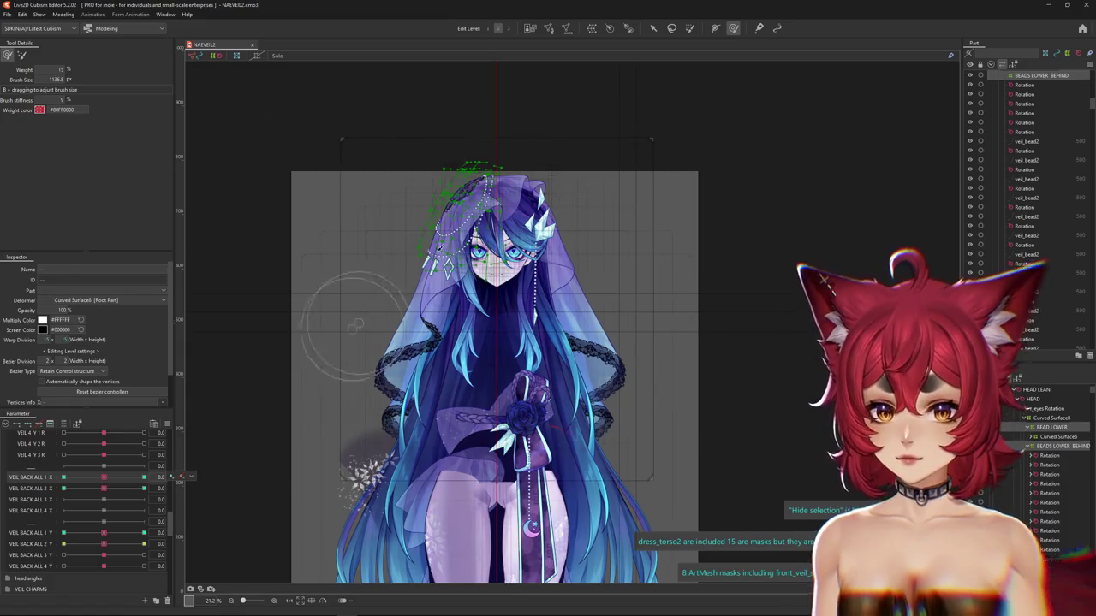
{"action": "scroll", "coordinate": [480, 171], "scroll_direction": "up", "scroll_amount": 3}
{"action": "left_click", "coordinate": [219, 444]}
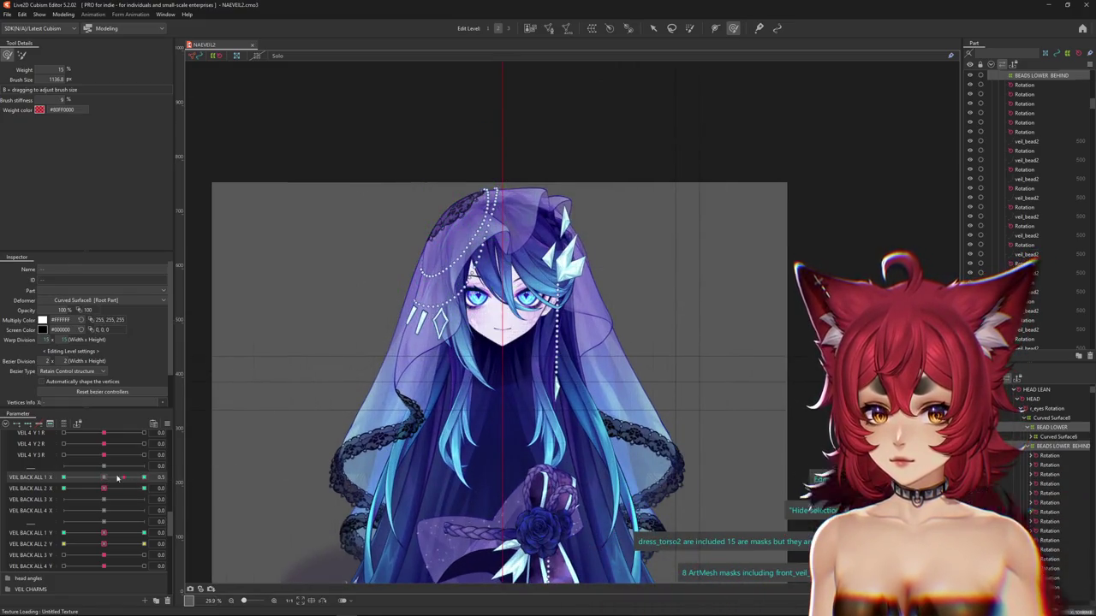
{"action": "left_click_drag", "start_coordinate": [109, 490], "coordinate": [104, 489]}
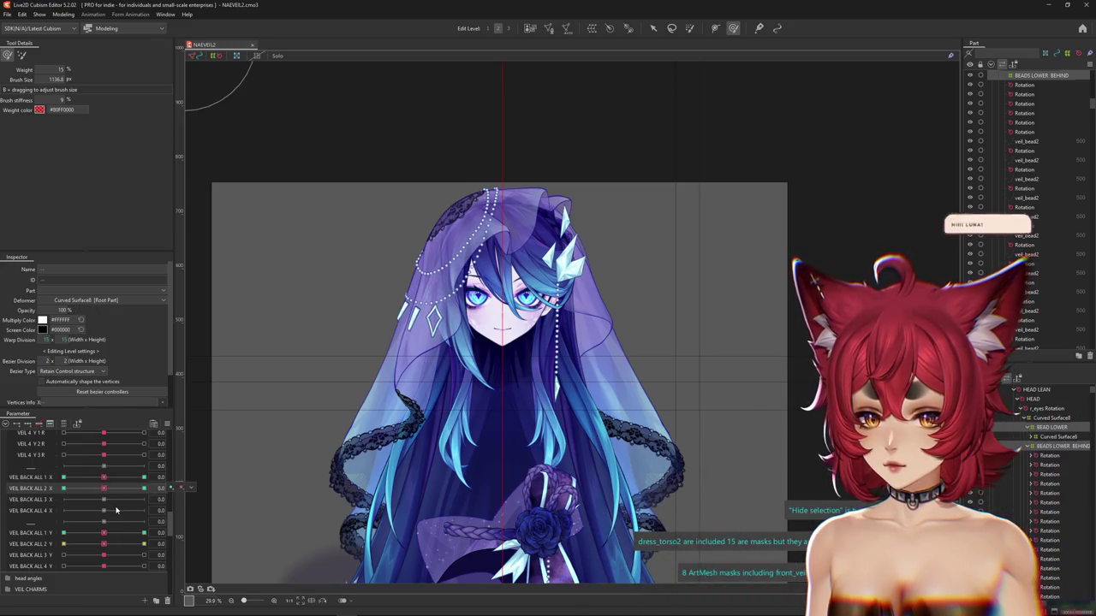
Expand the BACK HAIR group and start Change Parameter for VEIL BACK ALL 1 Y
{"action": "scroll", "coordinate": [111, 501], "scroll_direction": "down", "scroll_amount": 3}
{"action": "scroll", "coordinate": [69, 522], "scroll_direction": "up", "scroll_amount": 5}
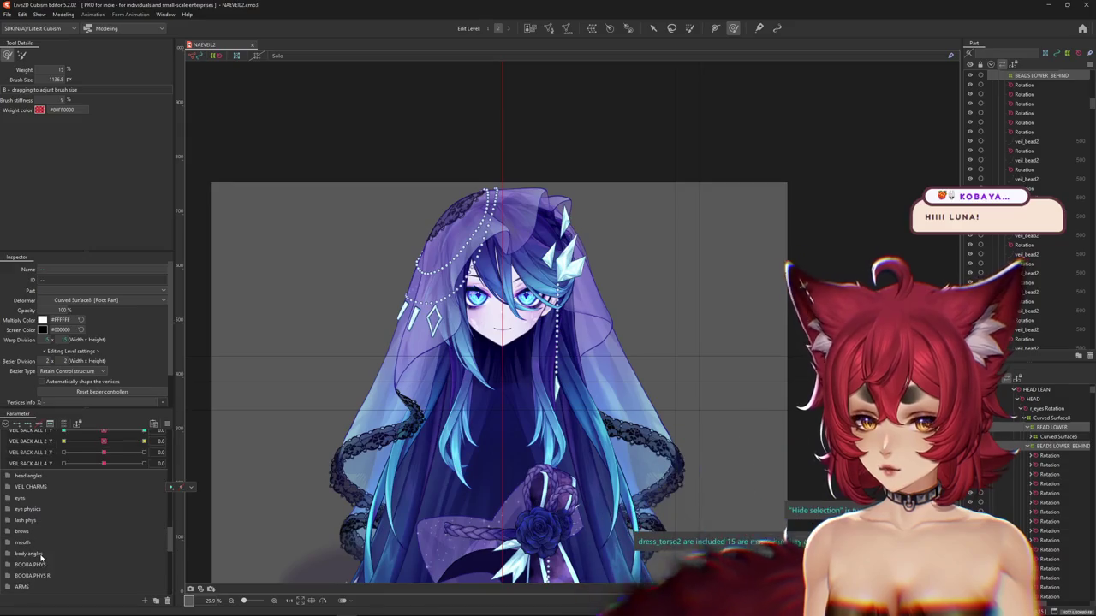
{"action": "scroll", "coordinate": [47, 548], "scroll_direction": "up", "scroll_amount": 5}
{"action": "scroll", "coordinate": [20, 574], "scroll_direction": "down", "scroll_amount": 1}
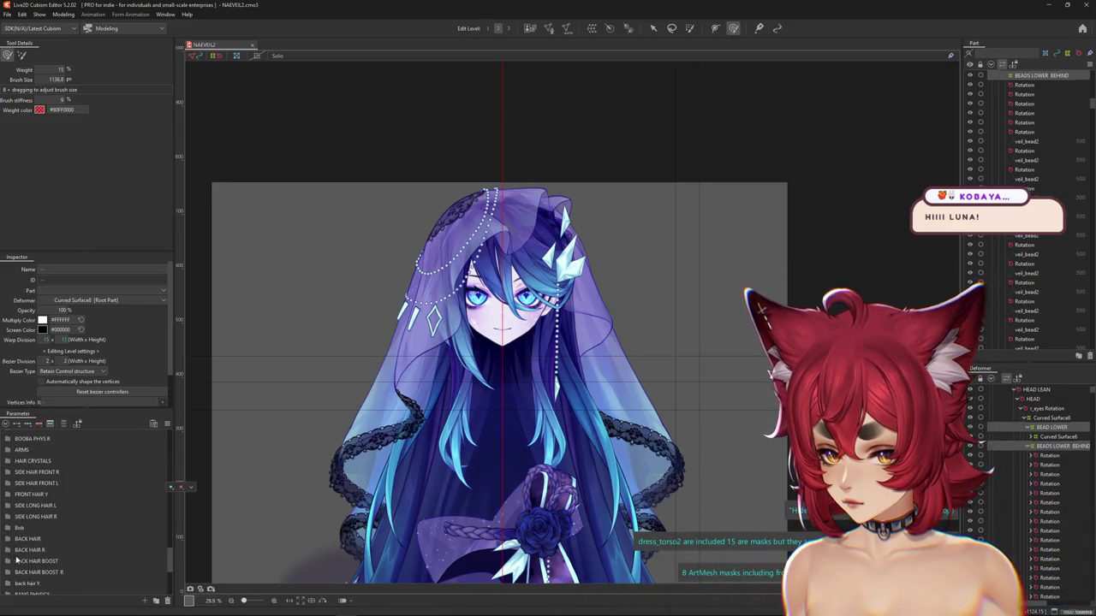
{"action": "left_click", "coordinate": [7, 539]}
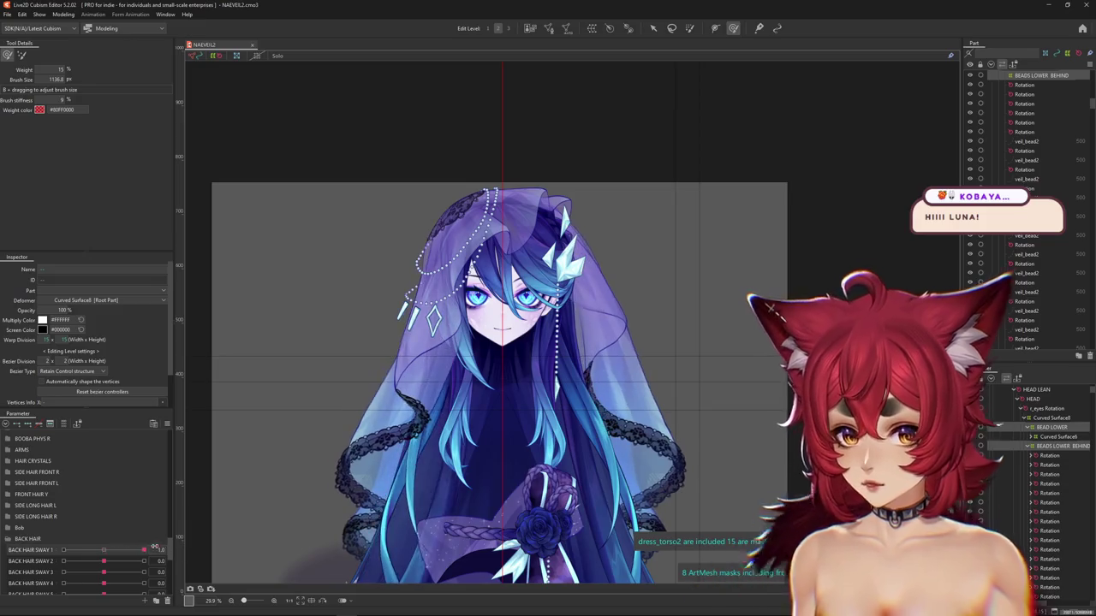
{"action": "scroll", "coordinate": [86, 513], "scroll_direction": "up", "scroll_amount": 5}
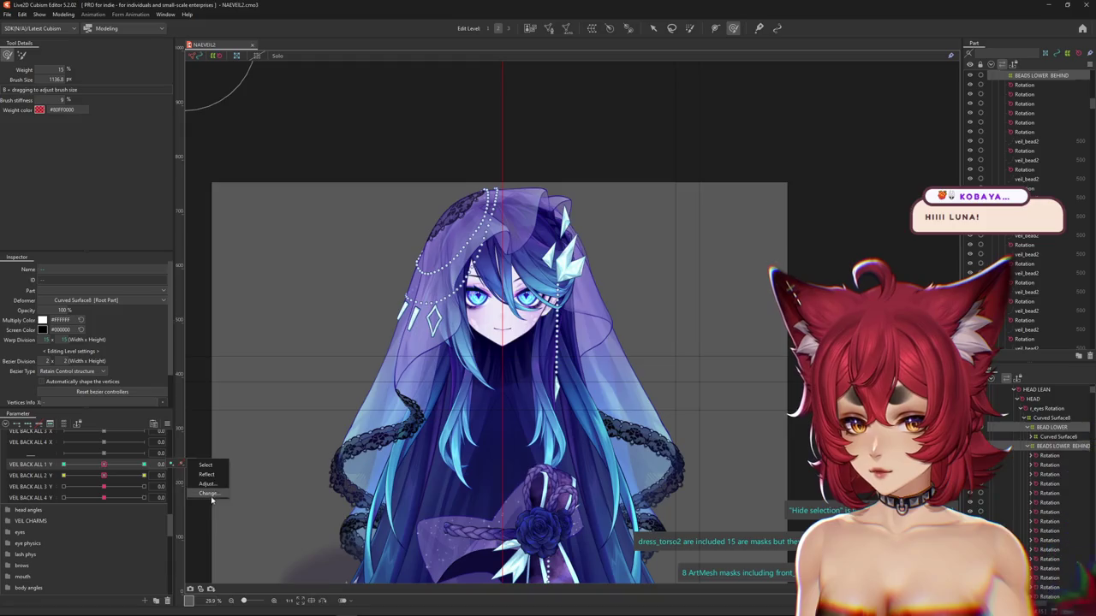
{"action": "left_click", "coordinate": [208, 494]}
{"action": "scroll", "coordinate": [568, 358], "scroll_direction": "down", "scroll_amount": 5}
{"action": "left_click", "coordinate": [567, 345]}
Confirm moving VEIL BACK ALL 1 Y to its new spot in the parameter list
{"action": "scroll", "coordinate": [548, 338], "scroll_direction": "down", "scroll_amount": 5}
{"action": "scroll", "coordinate": [526, 331], "scroll_direction": "down", "scroll_amount": 5}
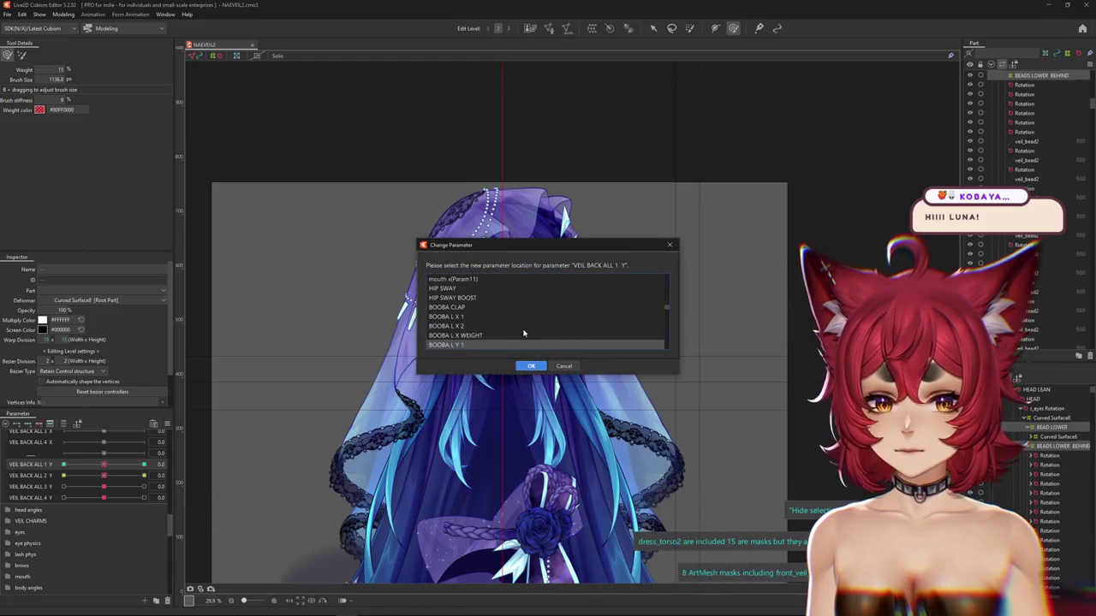
{"action": "scroll", "coordinate": [522, 330], "scroll_direction": "down", "scroll_amount": 5}
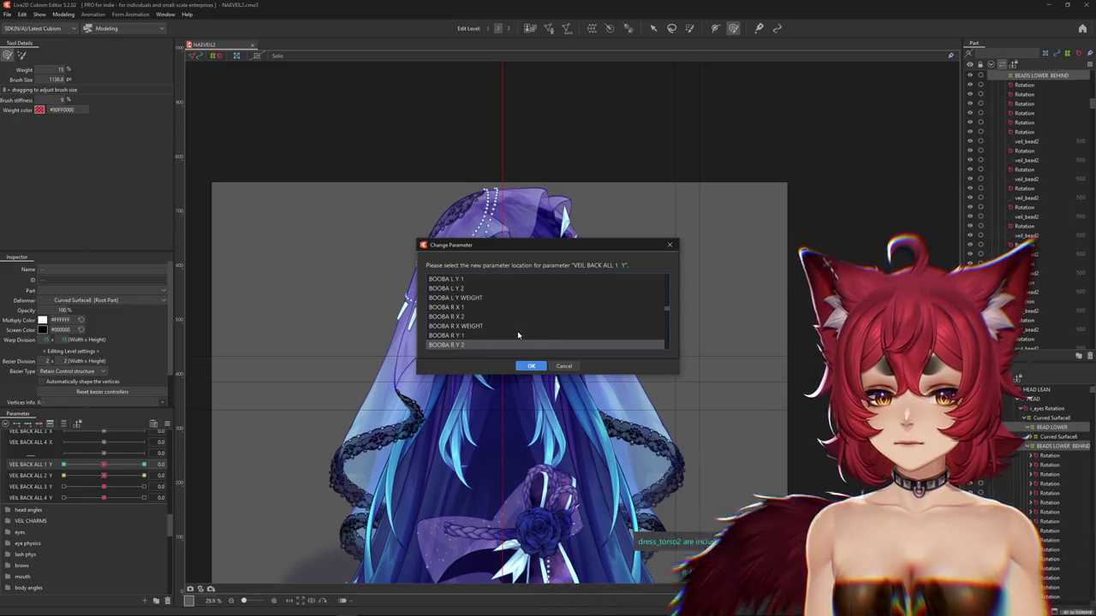
{"action": "scroll", "coordinate": [517, 333], "scroll_direction": "down", "scroll_amount": 5}
{"action": "left_click", "coordinate": [528, 367]}
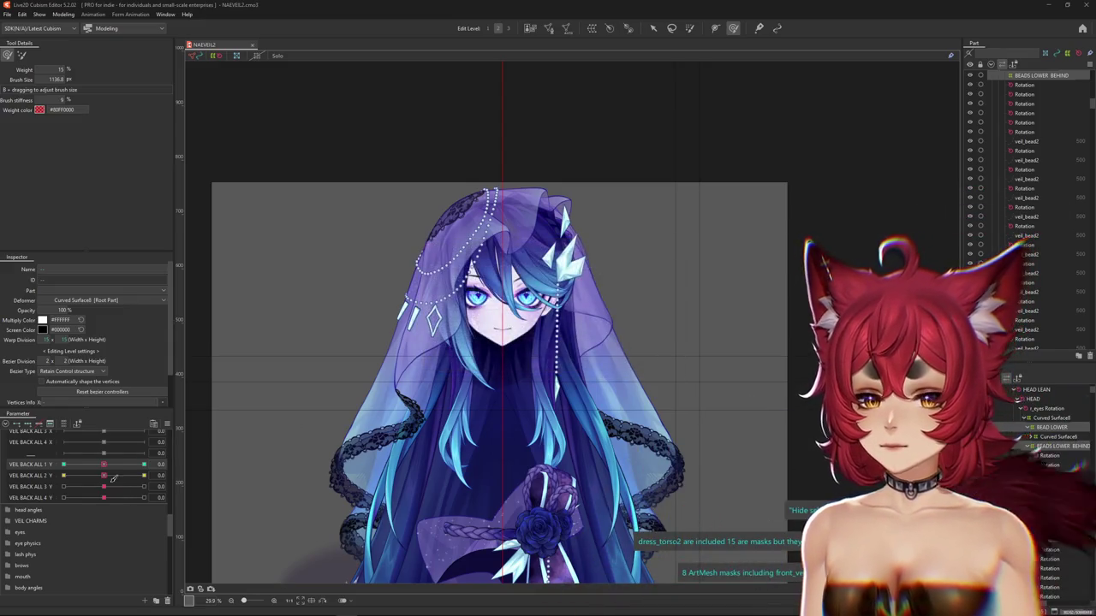
Relocate VEIL BACK ALL 2 Y to BACK HAIR SWAY 2 via Change Parameter
{"action": "left_click", "coordinate": [208, 504]}
{"action": "key", "text": "Down"}
{"action": "key", "text": "Down"}
{"action": "key", "text": "Down"}
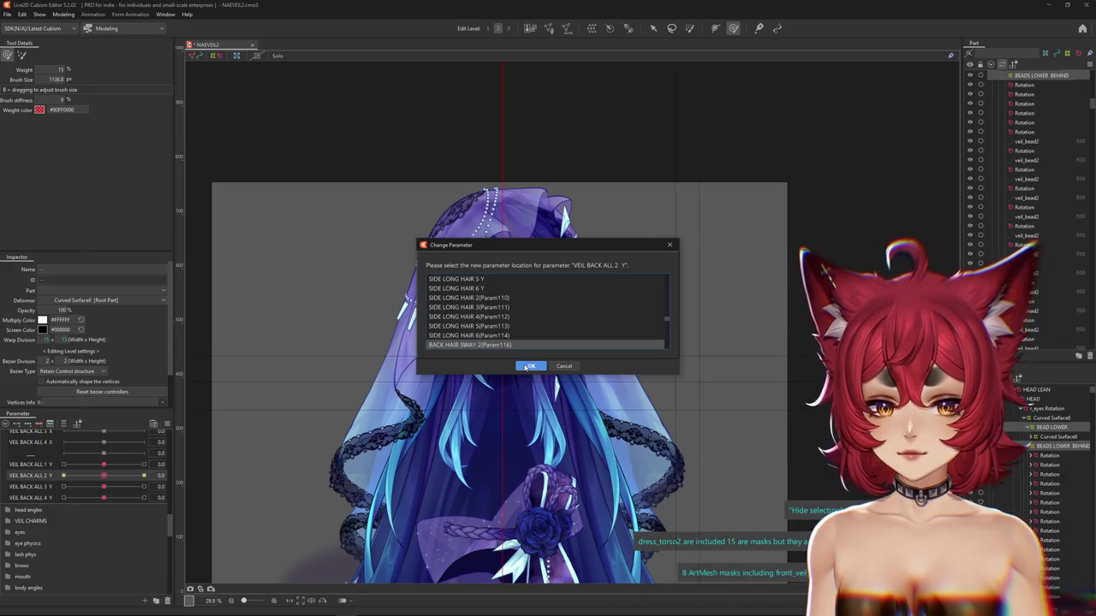
{"action": "left_click", "coordinate": [528, 367]}
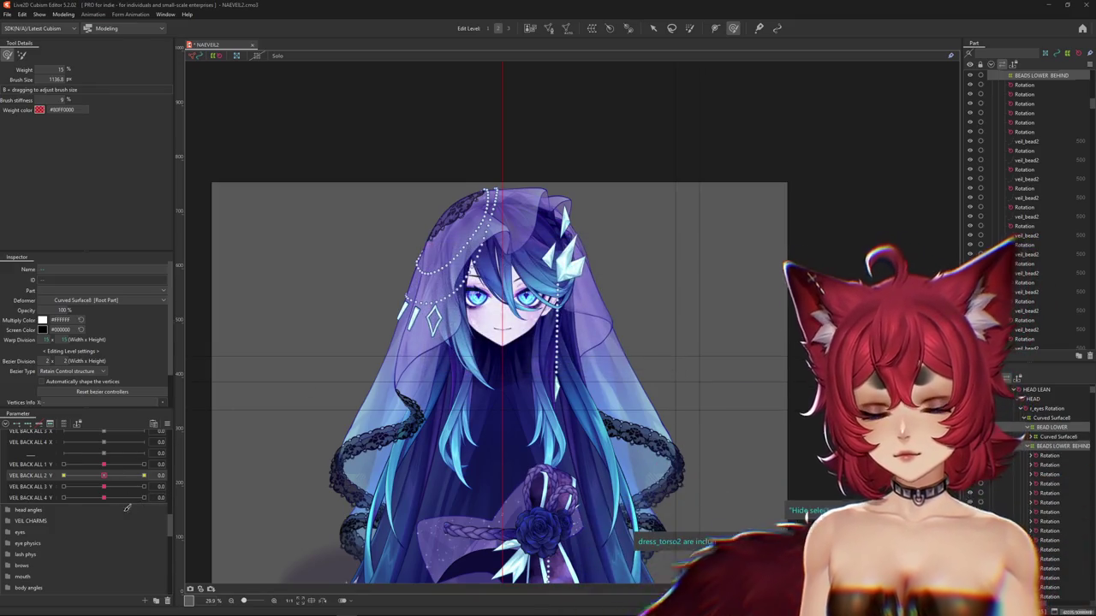
{"action": "scroll", "coordinate": [94, 518], "scroll_direction": "down", "scroll_amount": 10}
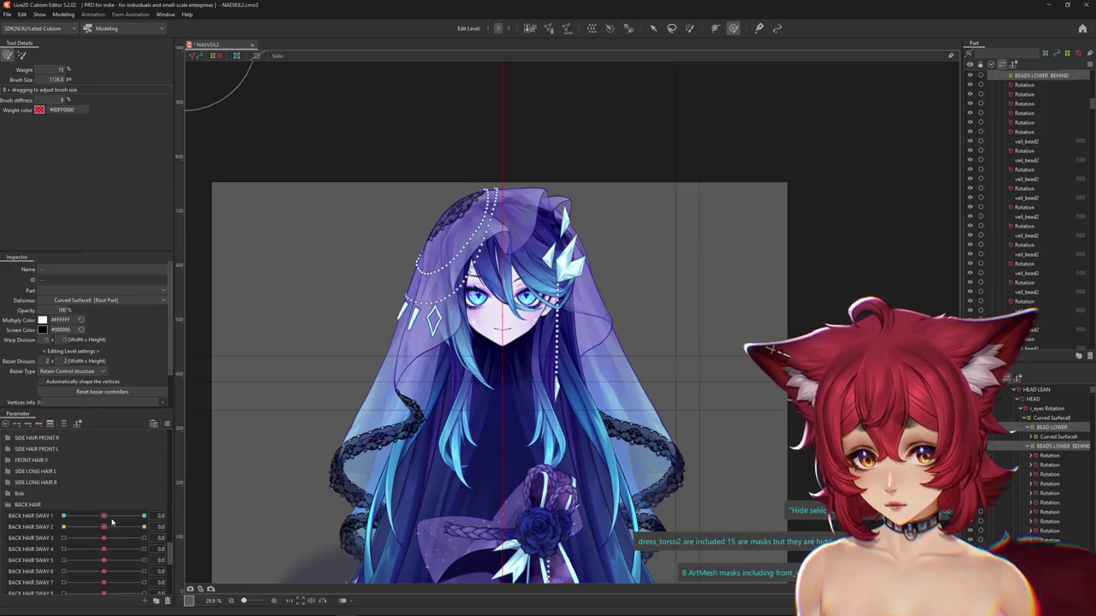
Preview BACK HAIR SWAY 1 at maximum and swing BACK HAIR SWAY 2 between its extremes
{"action": "left_click_drag", "start_coordinate": [65, 515], "coordinate": [145, 517]}
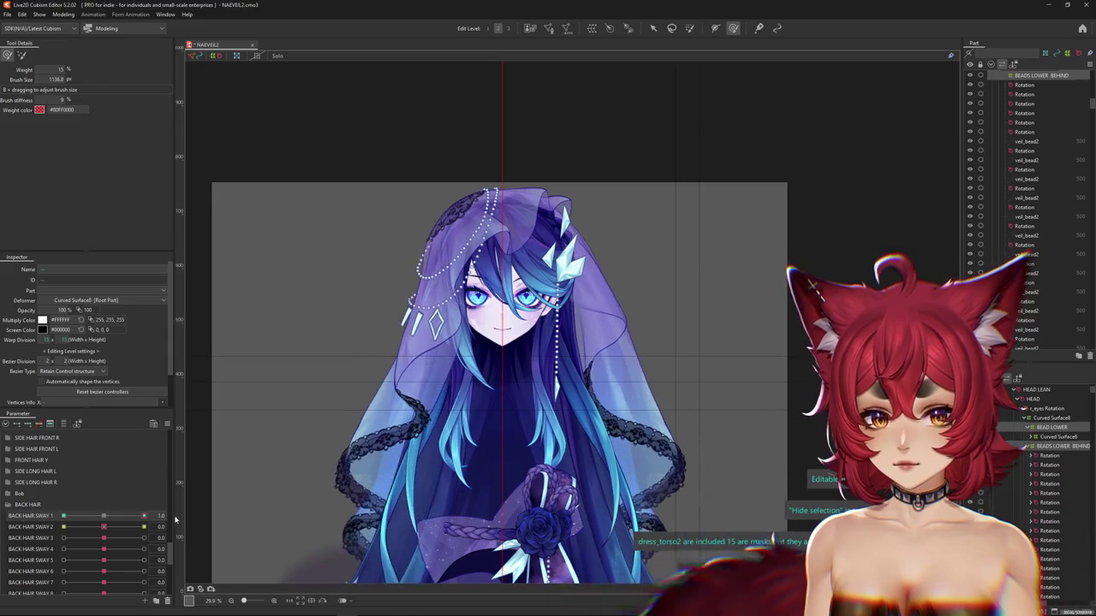
{"action": "left_click_drag", "start_coordinate": [104, 525], "coordinate": [28, 531]}
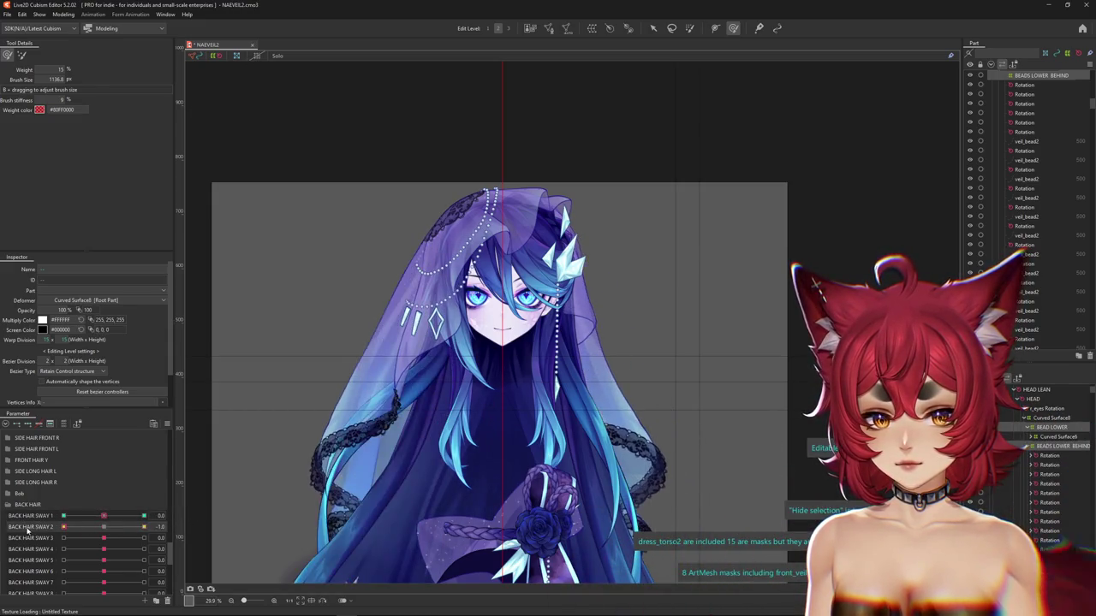
{"action": "left_click", "coordinate": [144, 527]}
{"action": "left_click", "coordinate": [190, 527]}
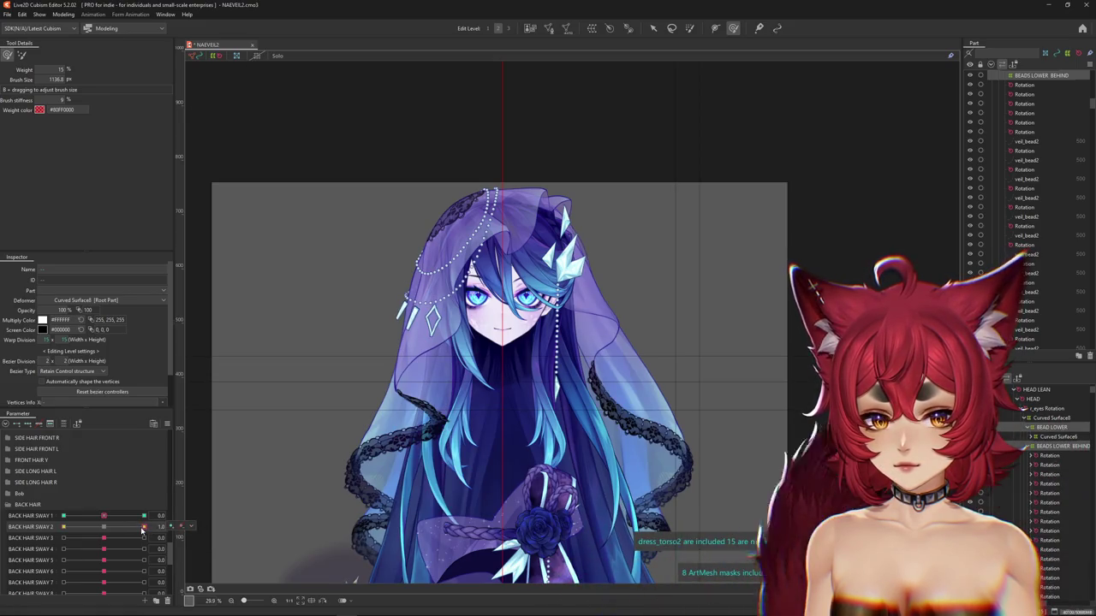
{"action": "left_click_drag", "start_coordinate": [142, 526], "coordinate": [63, 526]}
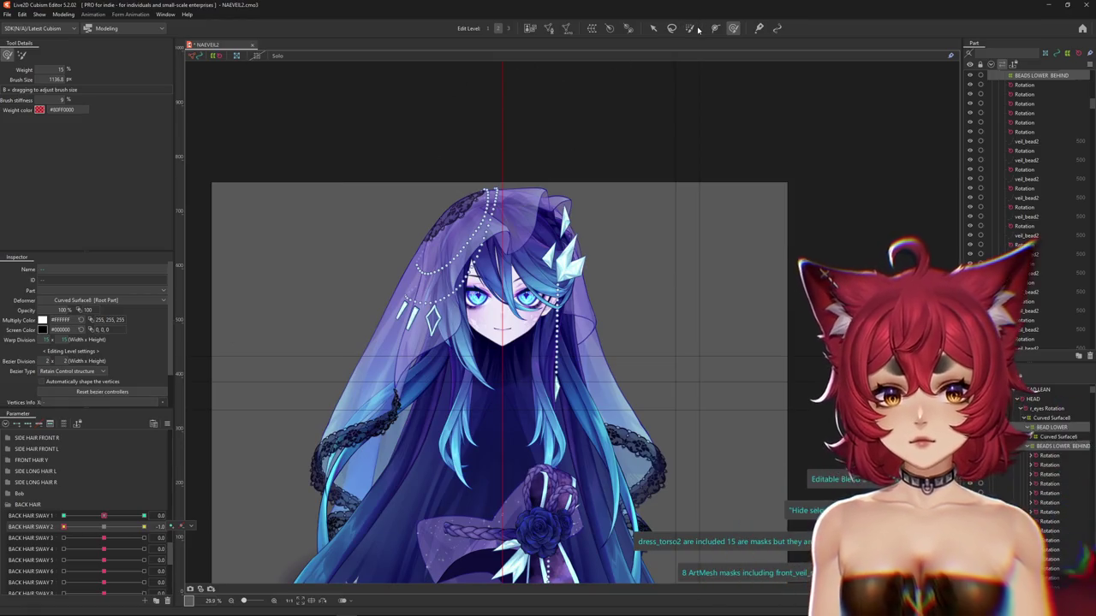
{"action": "scroll", "coordinate": [390, 286], "scroll_direction": "up", "scroll_amount": 2}
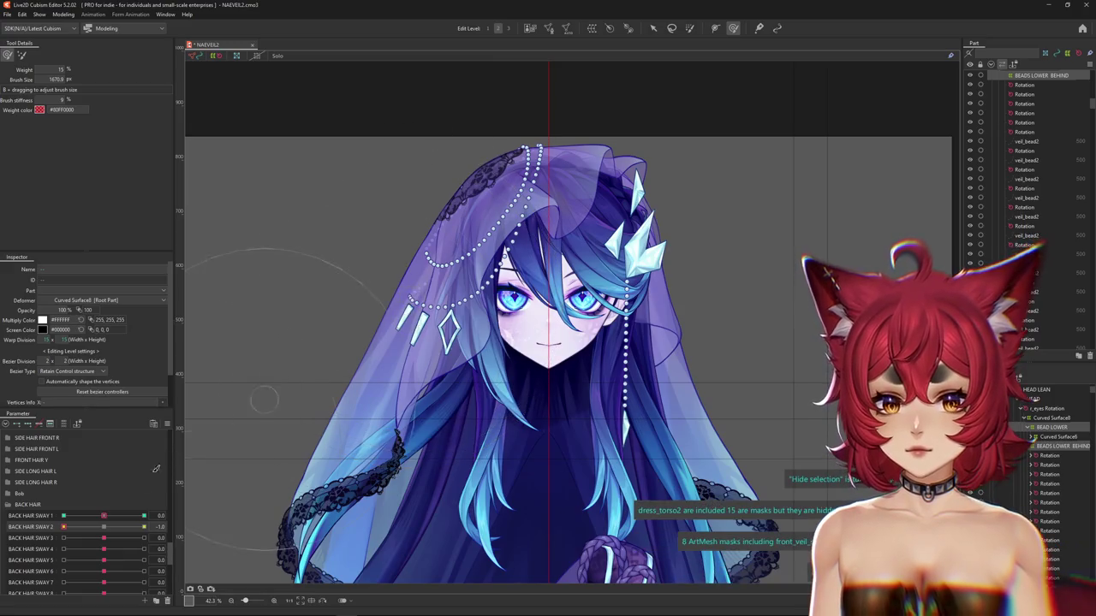
{"action": "left_click_drag", "start_coordinate": [108, 524], "coordinate": [101, 527]}
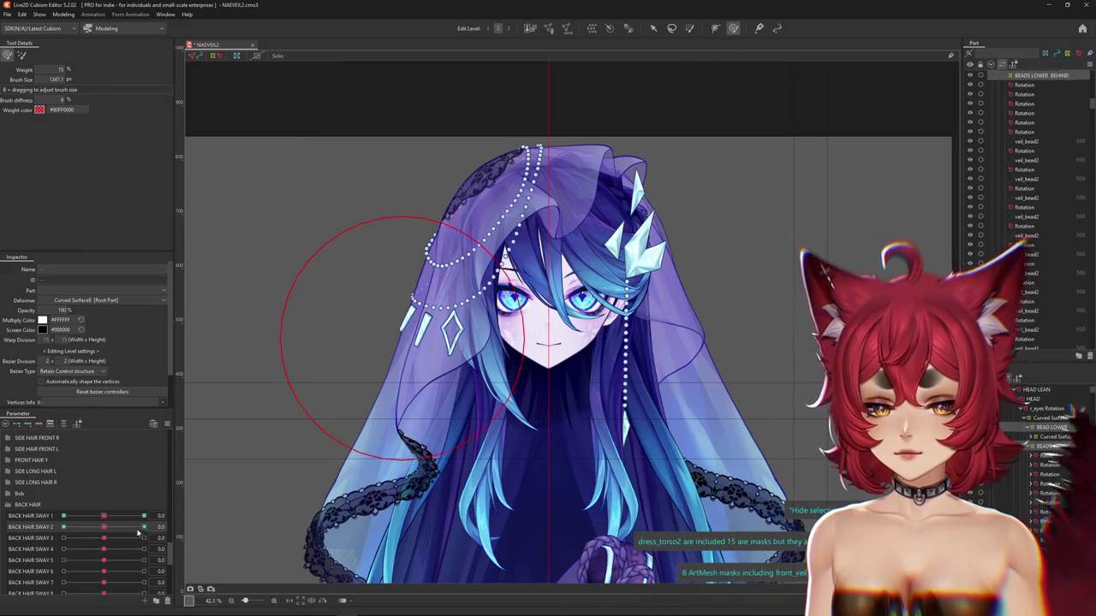
At BACK HAIR SWAY 2 = -1.0, push the veil's left side and beads up-left, then reset and open Physics Settings
{"action": "left_click_drag", "start_coordinate": [141, 531], "coordinate": [18, 517]}
{"action": "left_click_drag", "start_coordinate": [396, 343], "coordinate": [388, 291]}
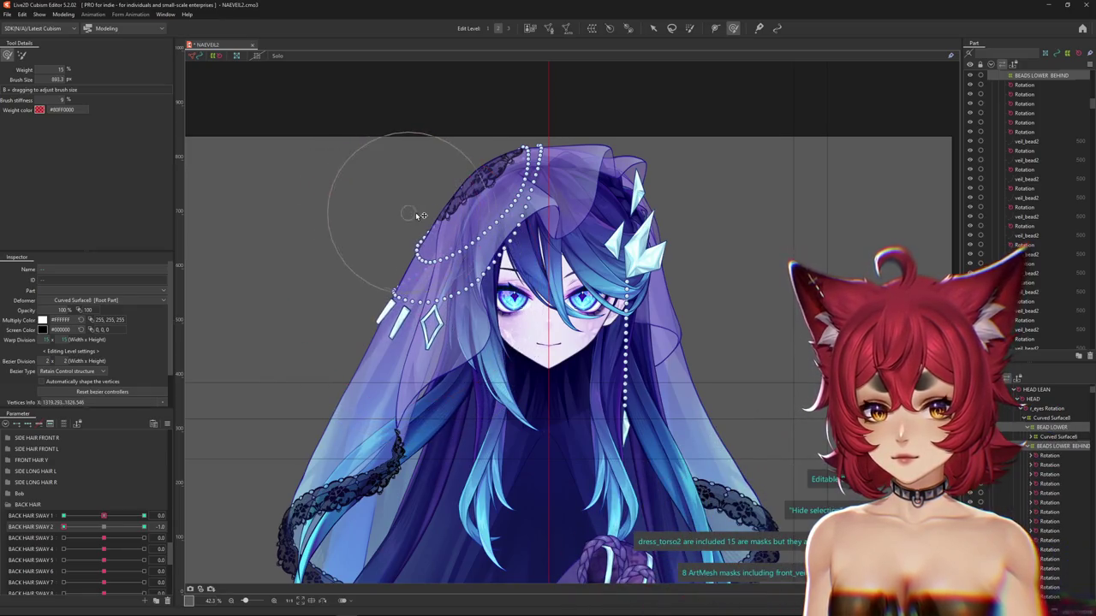
{"action": "left_click_drag", "start_coordinate": [104, 534], "coordinate": [144, 527]}
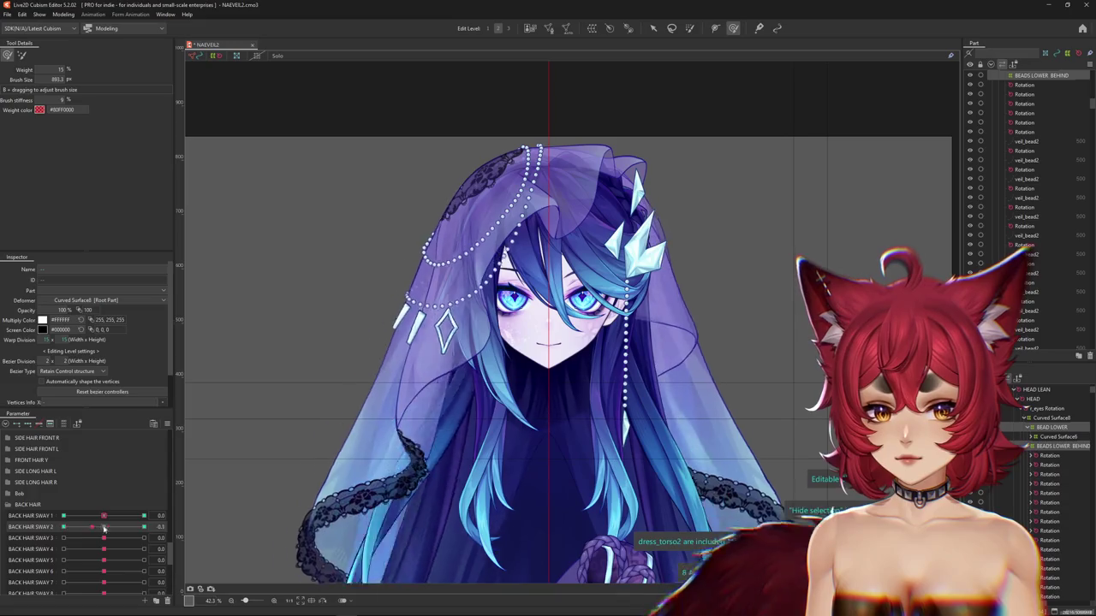
{"action": "left_click", "coordinate": [104, 528]}
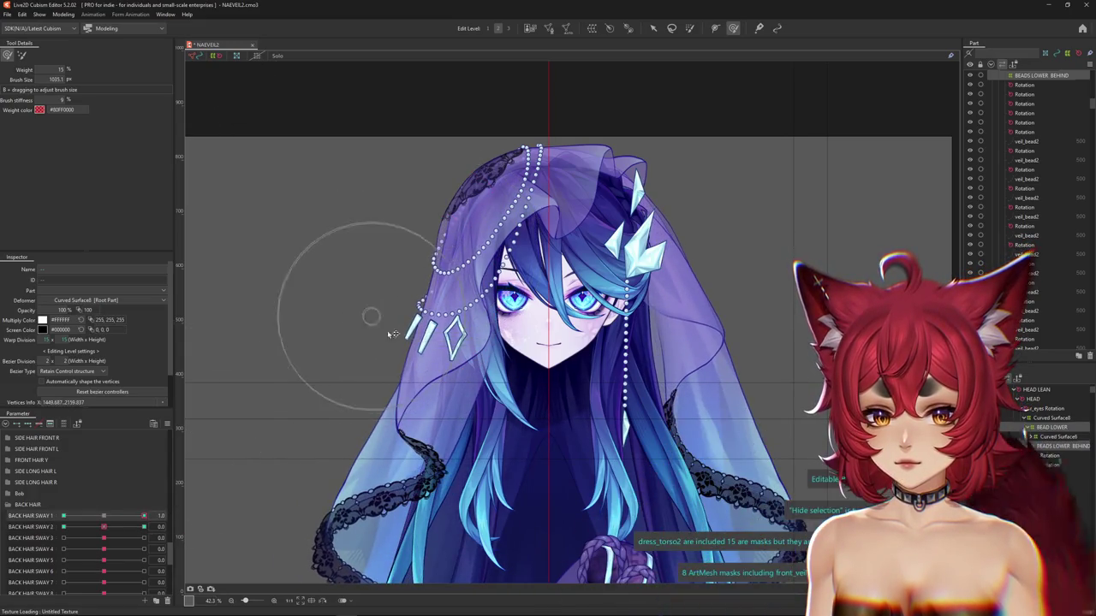
{"action": "left_click_drag", "start_coordinate": [143, 516], "coordinate": [63, 516]}
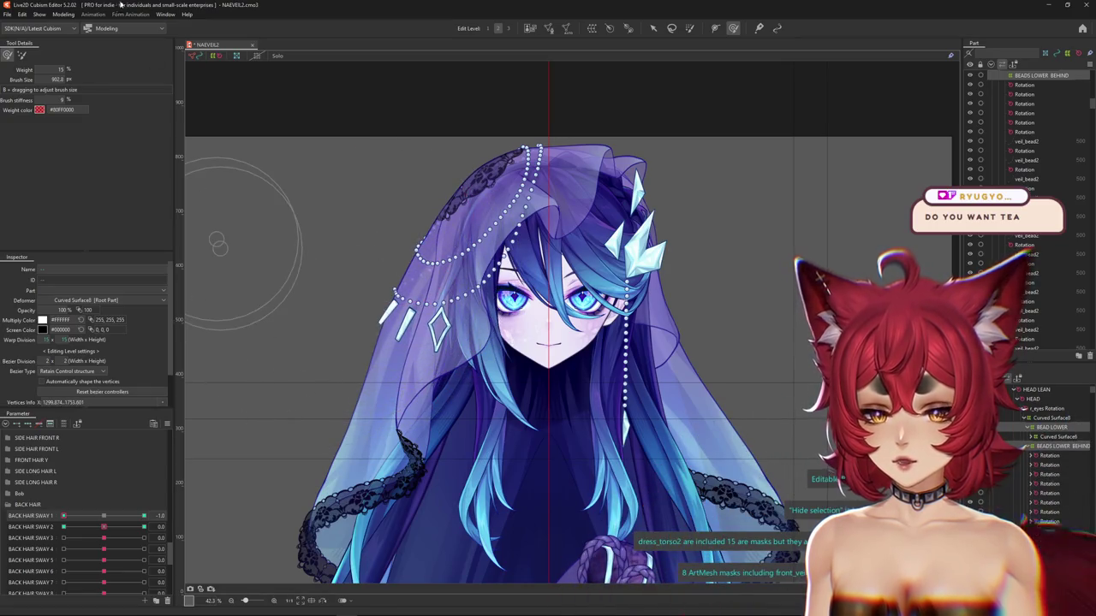
{"action": "left_click", "coordinate": [64, 14]}
{"action": "left_click", "coordinate": [85, 203]}
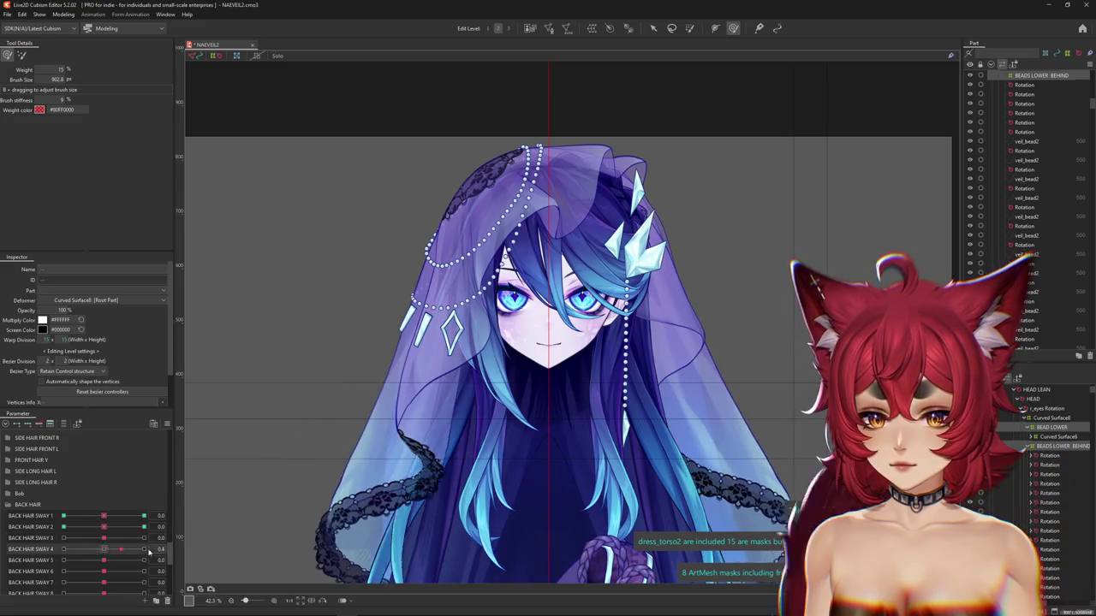
Test the back hair boost parameters, VEIL BACK ALL 1 X and Angle X AUG
{"action": "scroll", "coordinate": [110, 553], "scroll_direction": "down", "scroll_amount": 3}
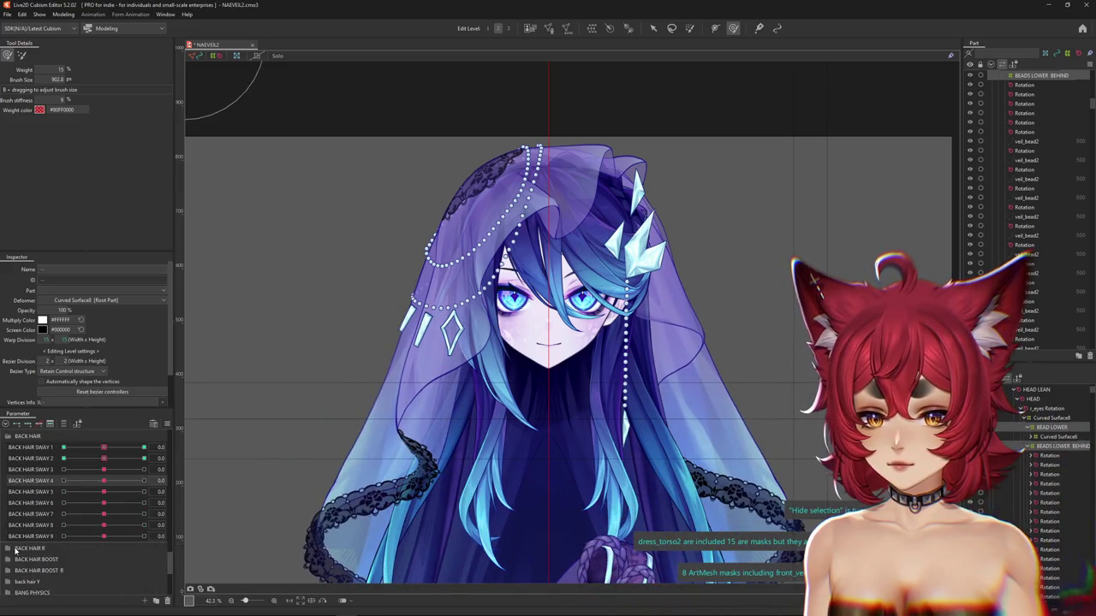
{"action": "scroll", "coordinate": [94, 548], "scroll_direction": "down", "scroll_amount": 2}
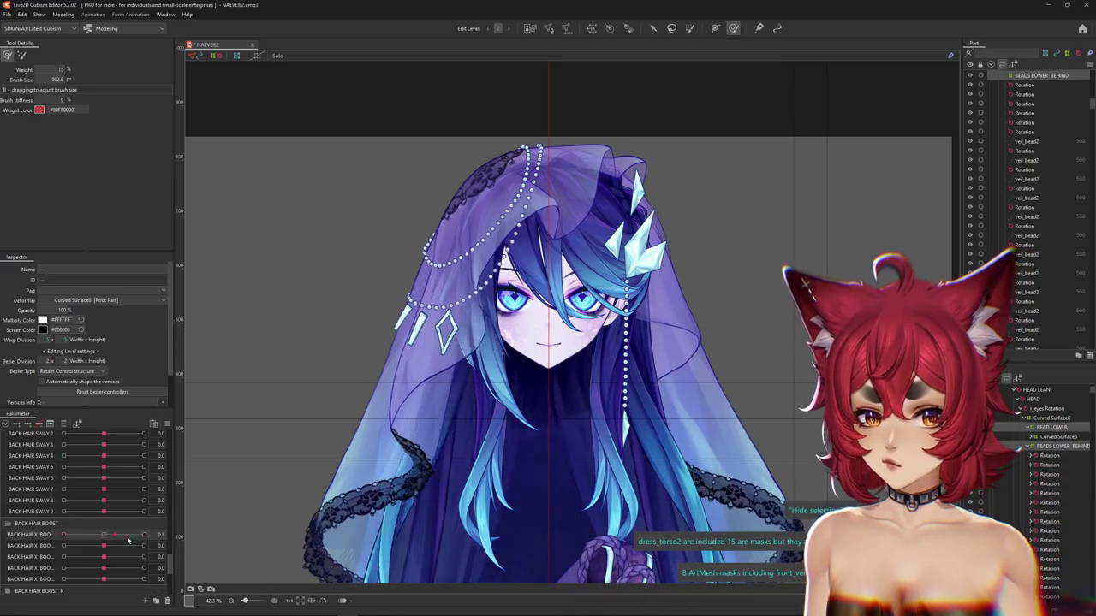
{"action": "left_click", "coordinate": [156, 545]}
{"action": "left_click_drag", "start_coordinate": [104, 556], "coordinate": [117, 556]}
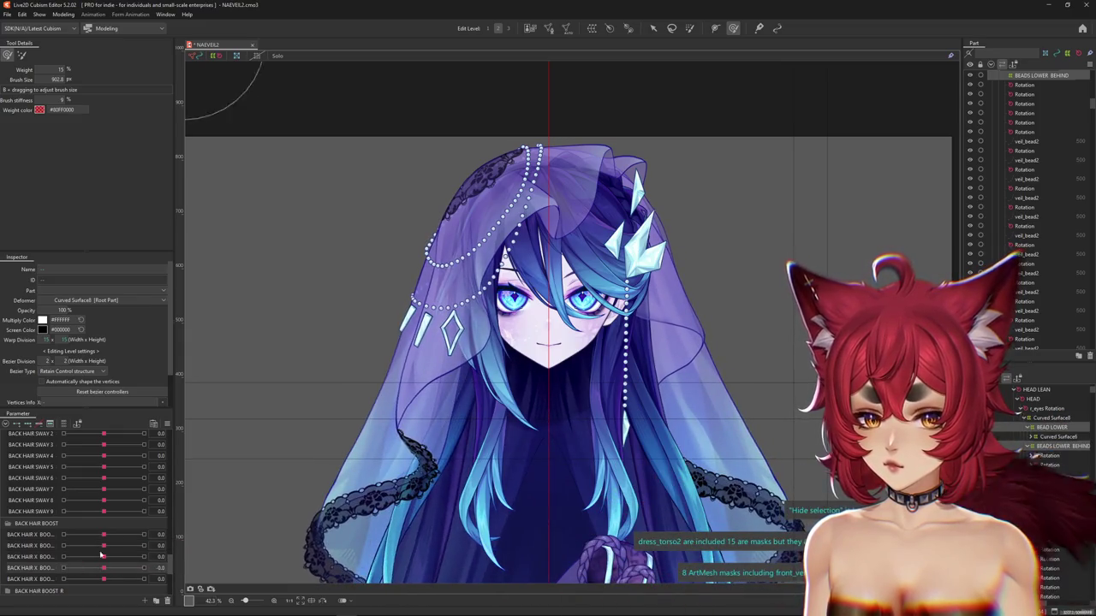
{"action": "scroll", "coordinate": [110, 479], "scroll_direction": "down", "scroll_amount": 10}
{"action": "left_click_drag", "start_coordinate": [103, 446], "coordinate": [151, 447]}
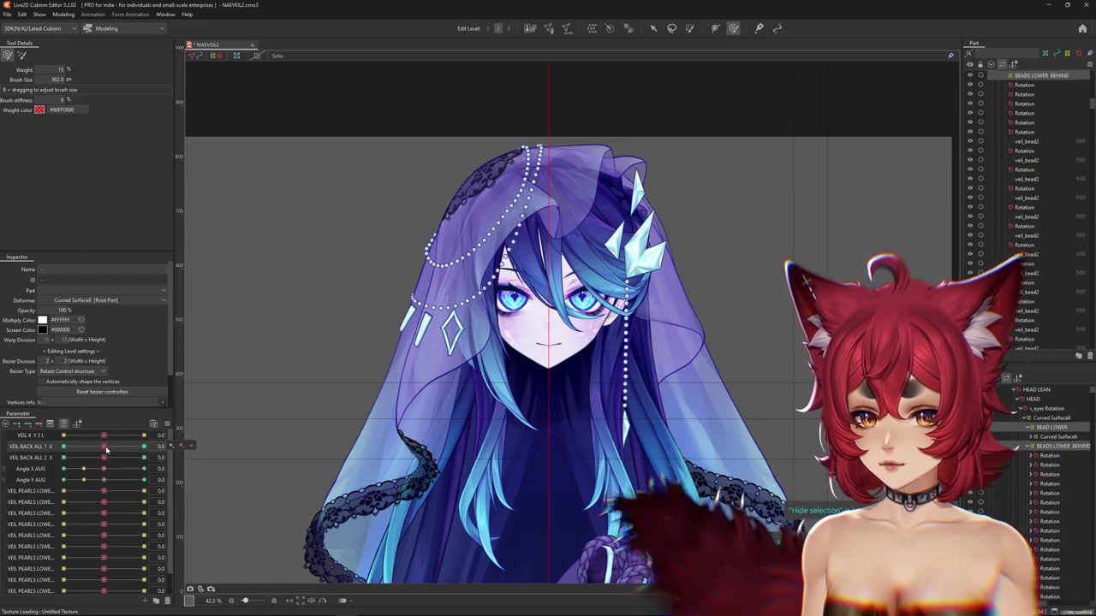
{"action": "mouse_move", "coordinate": [144, 446]}
{"action": "left_mouse_down"}
{"action": "mouse_move", "coordinate": [60, 447]}
{"action": "mouse_move", "coordinate": [104, 446]}
{"action": "left_mouse_up"}
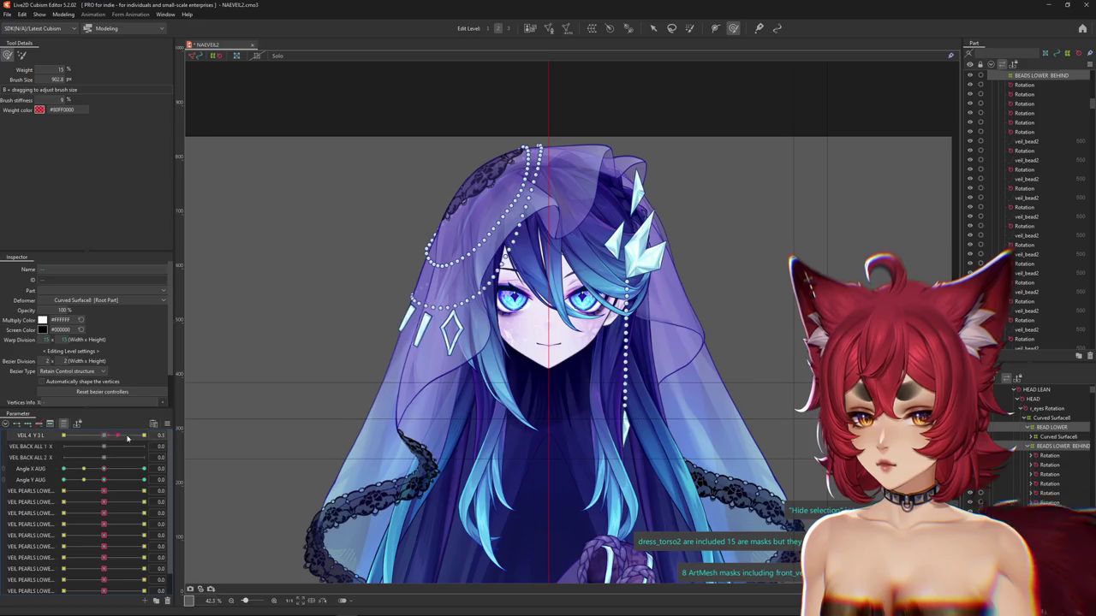
{"action": "mouse_move", "coordinate": [123, 438]}
{"action": "left_mouse_down"}
{"action": "mouse_move", "coordinate": [104, 436]}
{"action": "mouse_move", "coordinate": [38, 471]}
{"action": "mouse_move", "coordinate": [180, 468]}
{"action": "left_mouse_up"}
Reset parameters to default values and preview the veil swinging with BACK HAIR SWAY 1
{"action": "right_click", "coordinate": [183, 468]}
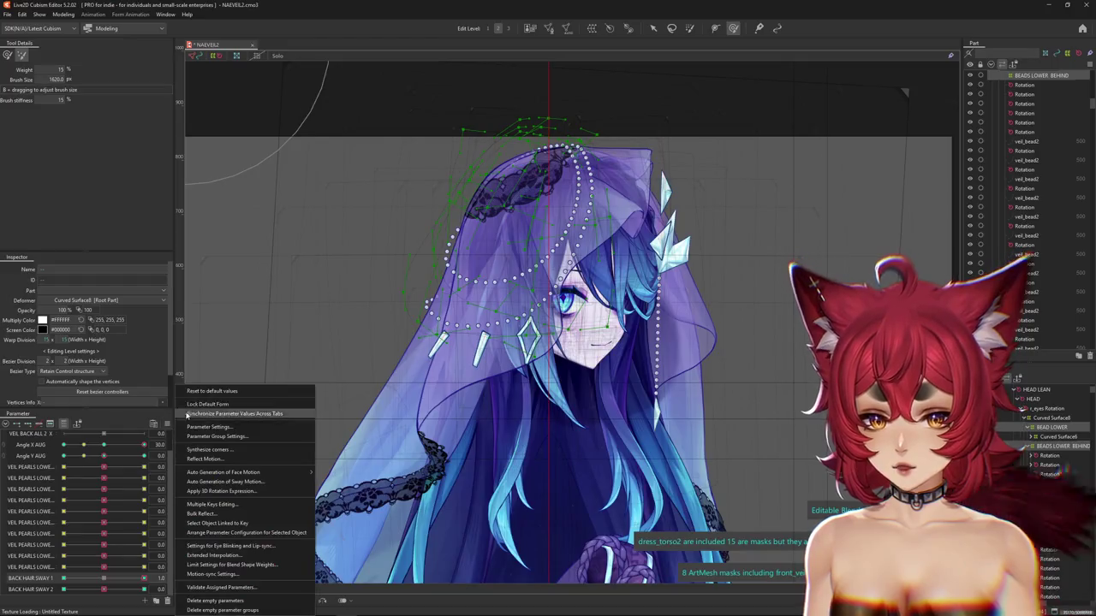
{"action": "left_click", "coordinate": [197, 569]}
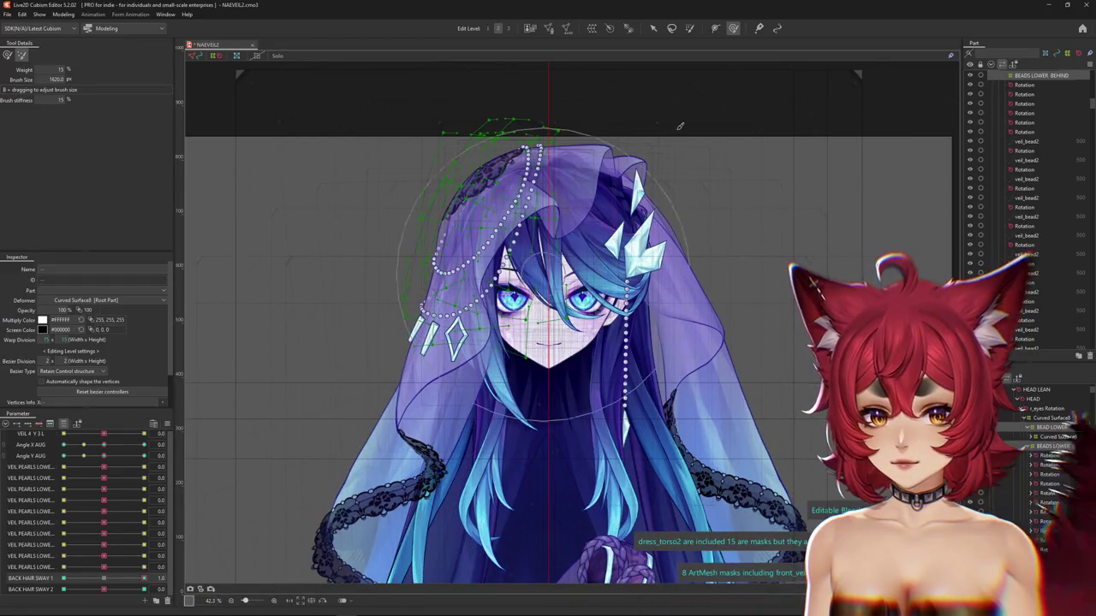
{"action": "key", "text": "ctrl+h"}
{"action": "mouse_move", "coordinate": [143, 579]}
{"action": "left_mouse_down"}
{"action": "mouse_move", "coordinate": [45, 569]}
{"action": "mouse_move", "coordinate": [144, 579]}
{"action": "left_mouse_up"}
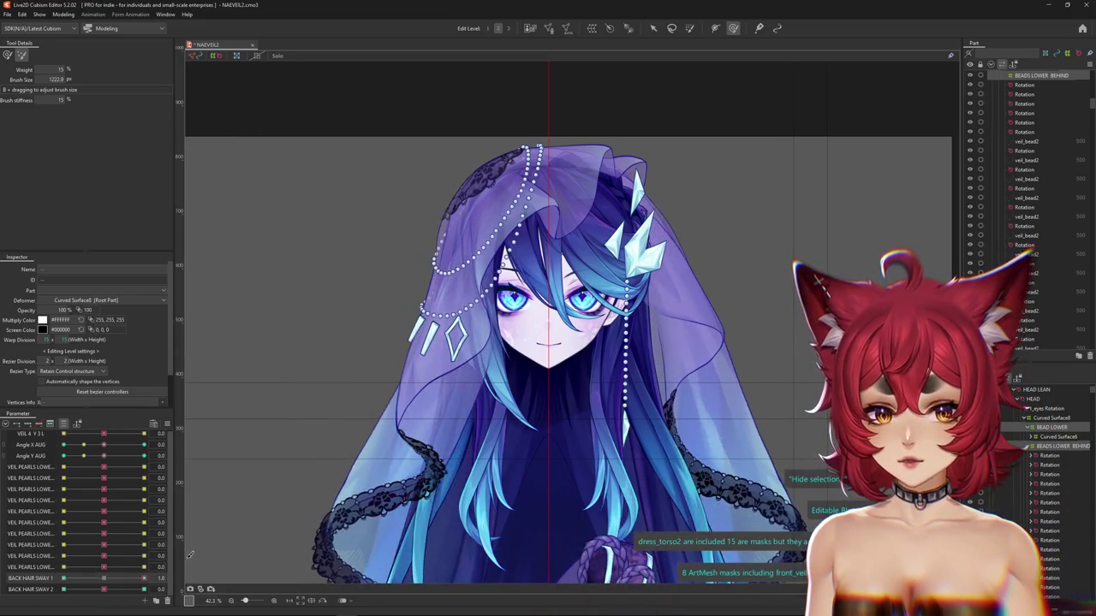
{"action": "left_click_drag", "start_coordinate": [425, 238], "coordinate": [447, 300]}
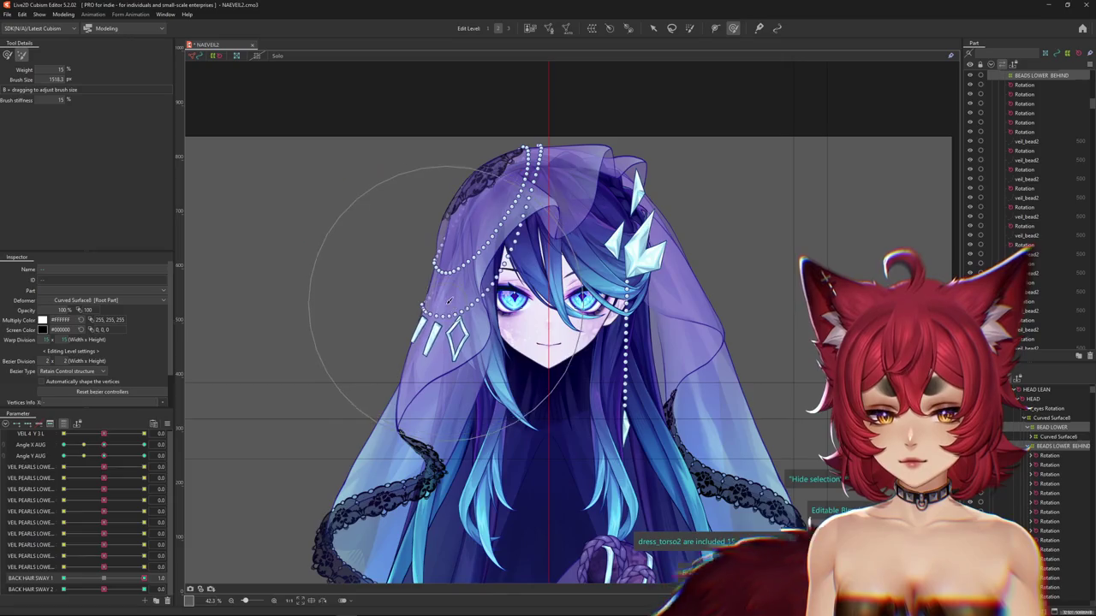
{"action": "left_click", "coordinate": [396, 322]}
{"action": "mouse_move", "coordinate": [143, 578]}
{"action": "left_mouse_down"}
{"action": "mouse_move", "coordinate": [63, 579]}
{"action": "mouse_move", "coordinate": [104, 591]}
{"action": "mouse_move", "coordinate": [143, 567]}
{"action": "left_mouse_up"}
Test VEIL 4 Y 3 L and the lower veil pearls parameter at 0.4, then reset to defaults
{"action": "left_click_drag", "start_coordinate": [68, 568], "coordinate": [111, 568]}
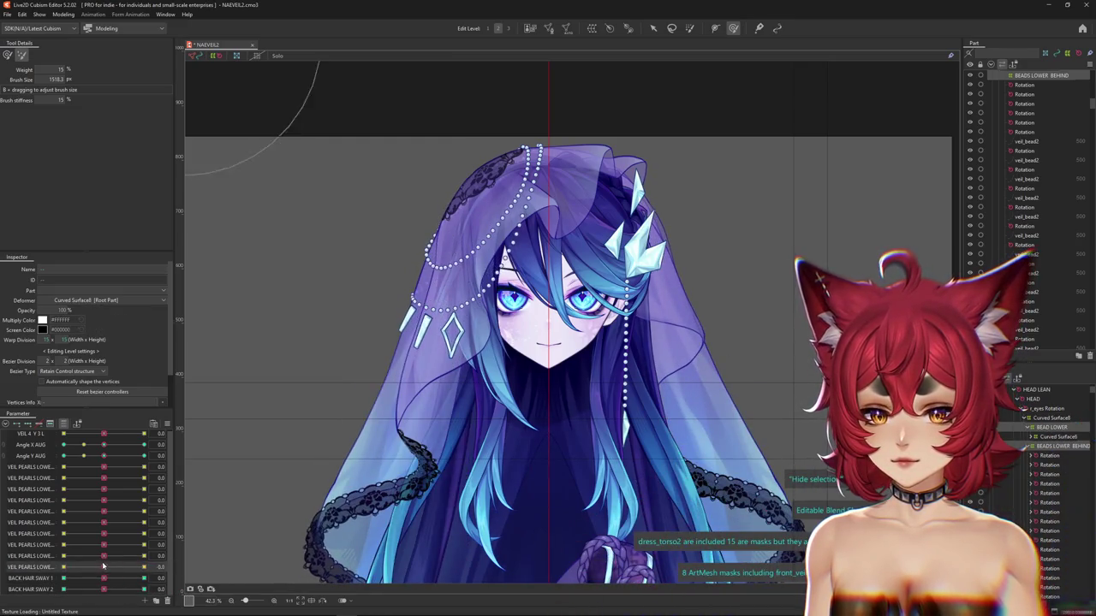
{"action": "mouse_move", "coordinate": [103, 435]}
{"action": "left_mouse_down"}
{"action": "mouse_move", "coordinate": [89, 438]}
{"action": "mouse_move", "coordinate": [104, 436]}
{"action": "left_mouse_up"}
{"action": "left_click", "coordinate": [104, 446]}
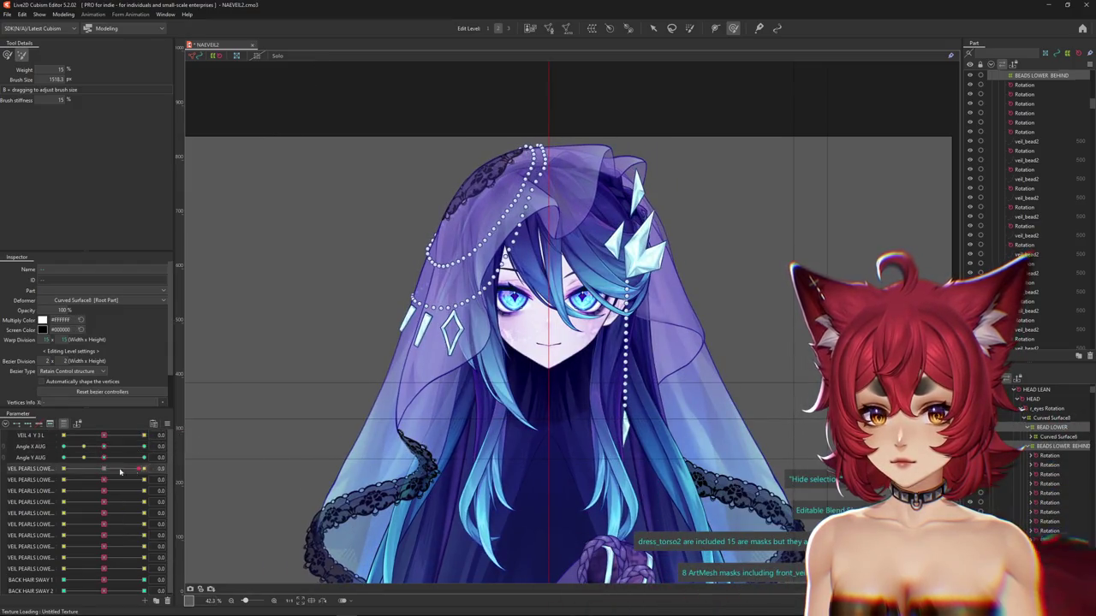
{"action": "left_click", "coordinate": [117, 466]}
{"action": "mouse_move", "coordinate": [102, 469]}
{"action": "left_mouse_down"}
{"action": "mouse_move", "coordinate": [145, 469]}
{"action": "mouse_move", "coordinate": [101, 468]}
{"action": "left_mouse_up"}
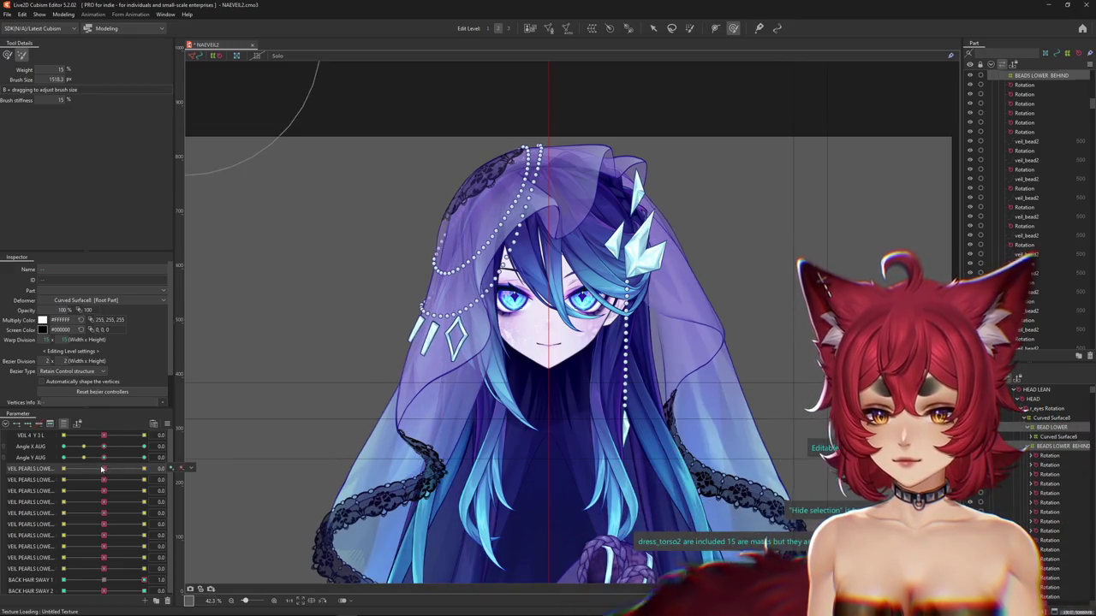
{"action": "right_click", "coordinate": [166, 410]}
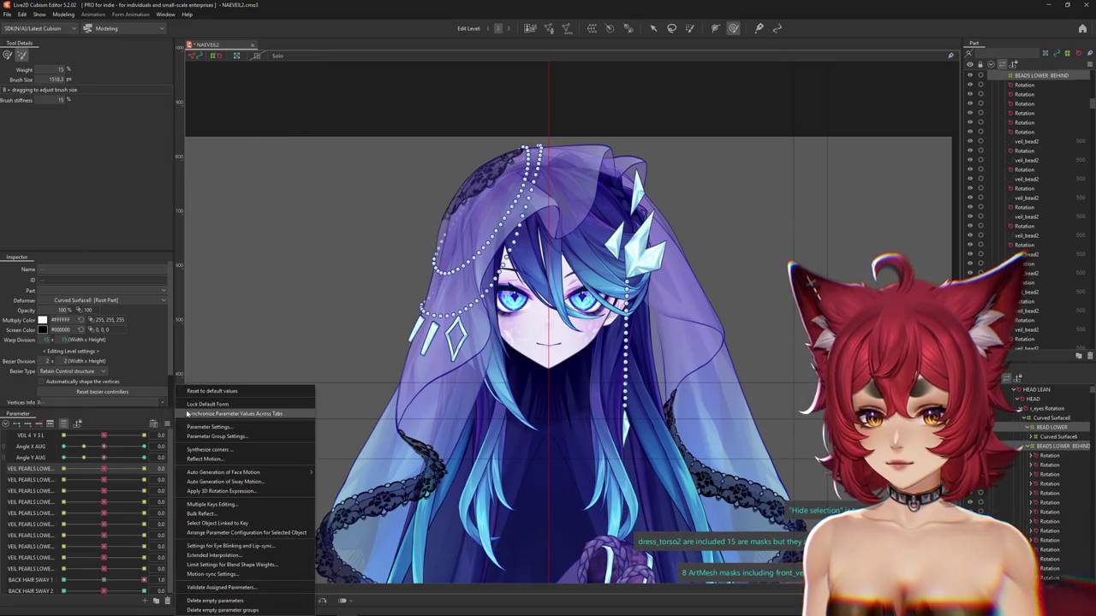
{"action": "left_click_drag", "start_coordinate": [143, 579], "coordinate": [116, 578]}
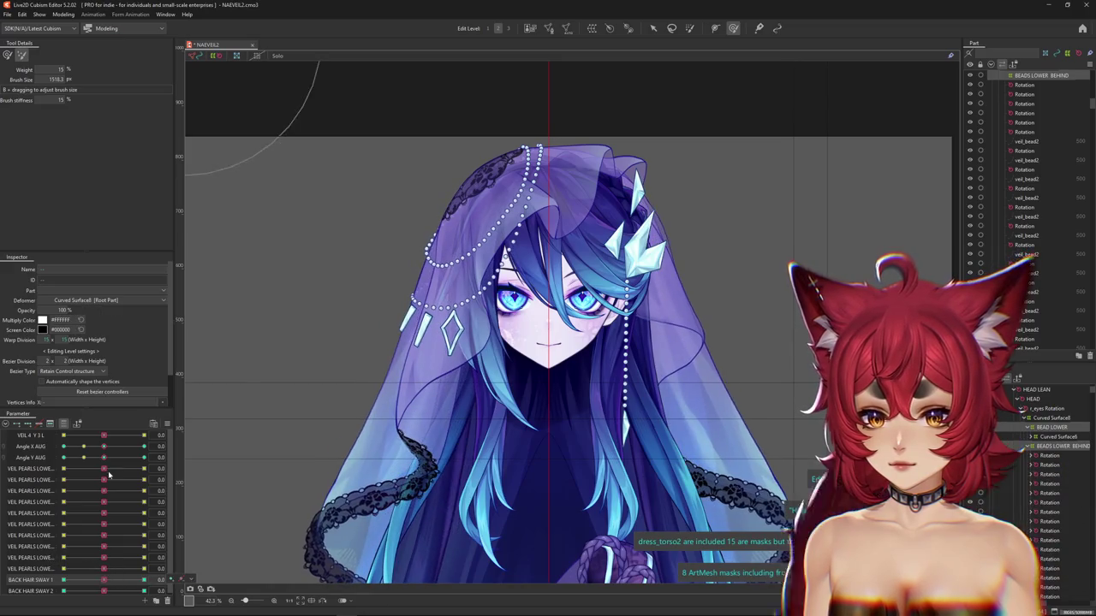
{"action": "right_click", "coordinate": [171, 468]}
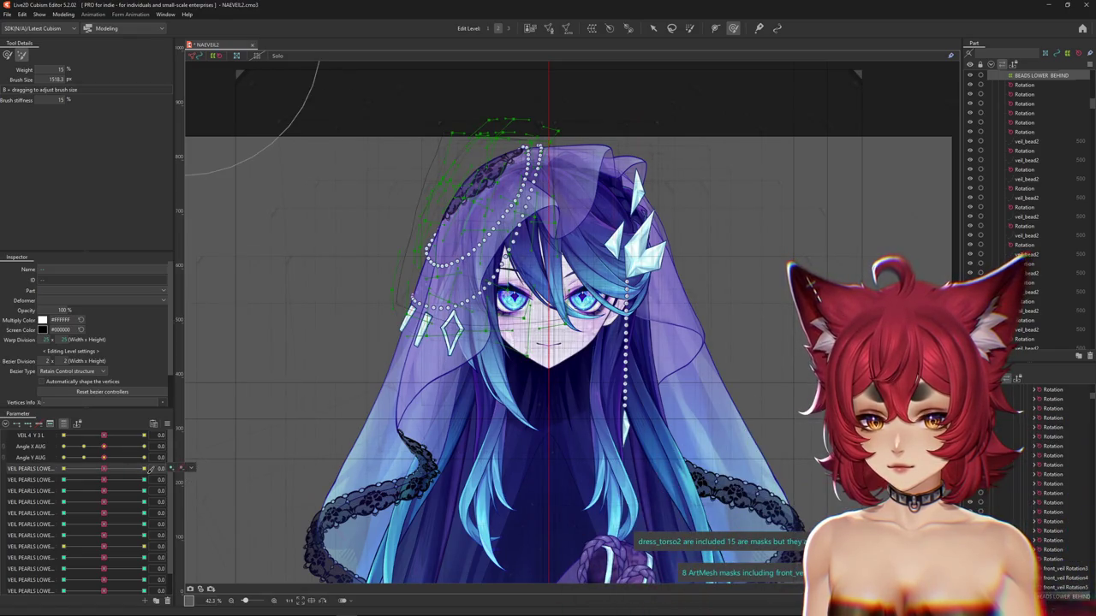
Select the pearls deformer and set the fourth VEIL PEARLS LOWER parameter to 1.0
{"action": "left_click", "coordinate": [163, 470]}
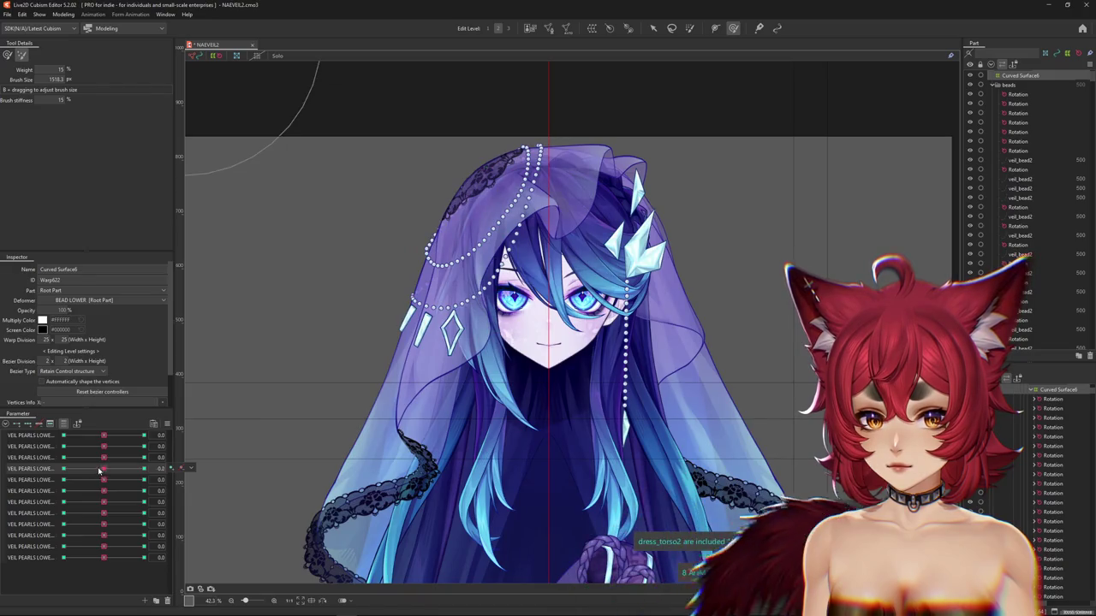
{"action": "left_click", "coordinate": [144, 468]}
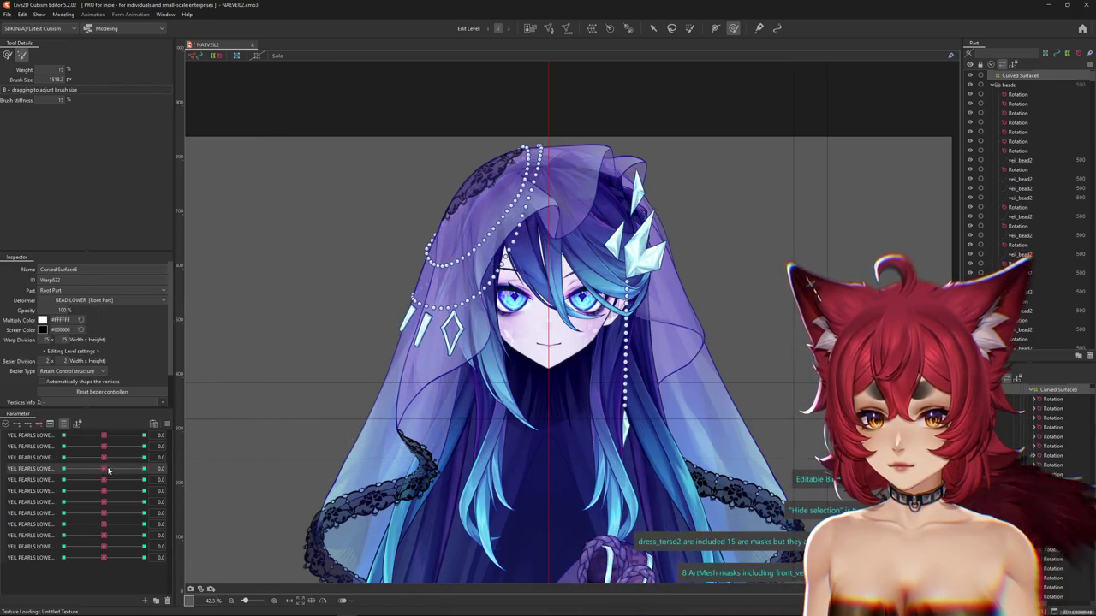
{"action": "mouse_move", "coordinate": [110, 469]}
{"action": "left_mouse_down"}
{"action": "mouse_move", "coordinate": [177, 462]}
{"action": "mouse_move", "coordinate": [107, 471]}
{"action": "left_mouse_up"}
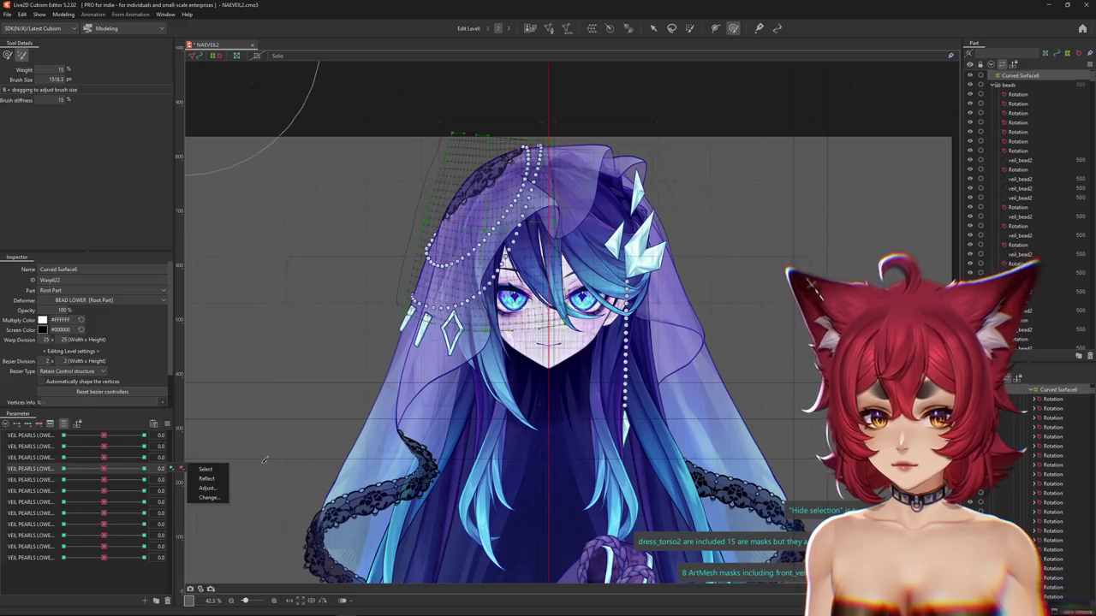
Frame the veil's upper edge and switch to the Weight Paint tool with a smaller brush
{"action": "scroll", "coordinate": [227, 137], "scroll_direction": "up", "scroll_amount": 1}
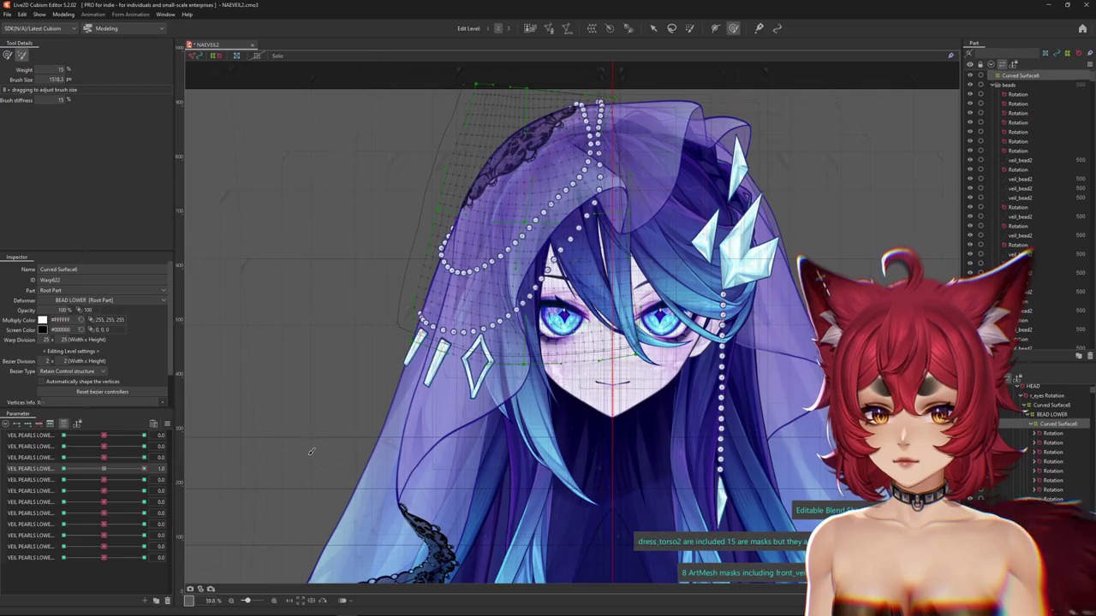
{"action": "left_click_drag", "start_coordinate": [317, 458], "coordinate": [261, 510]}
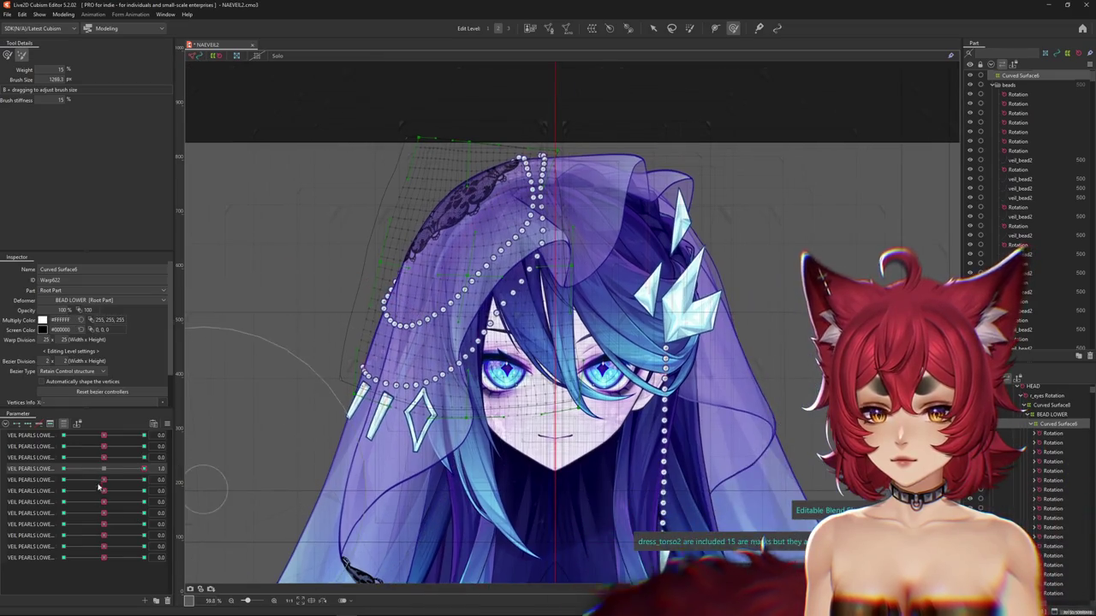
{"action": "left_click", "coordinate": [686, 30]}
{"action": "mouse_move", "coordinate": [291, 208]}
{"action": "left_mouse_down"}
{"action": "mouse_move", "coordinate": [340, 434]}
{"action": "mouse_move", "coordinate": [325, 258]}
{"action": "mouse_move", "coordinate": [377, 394]}
{"action": "left_mouse_up"}
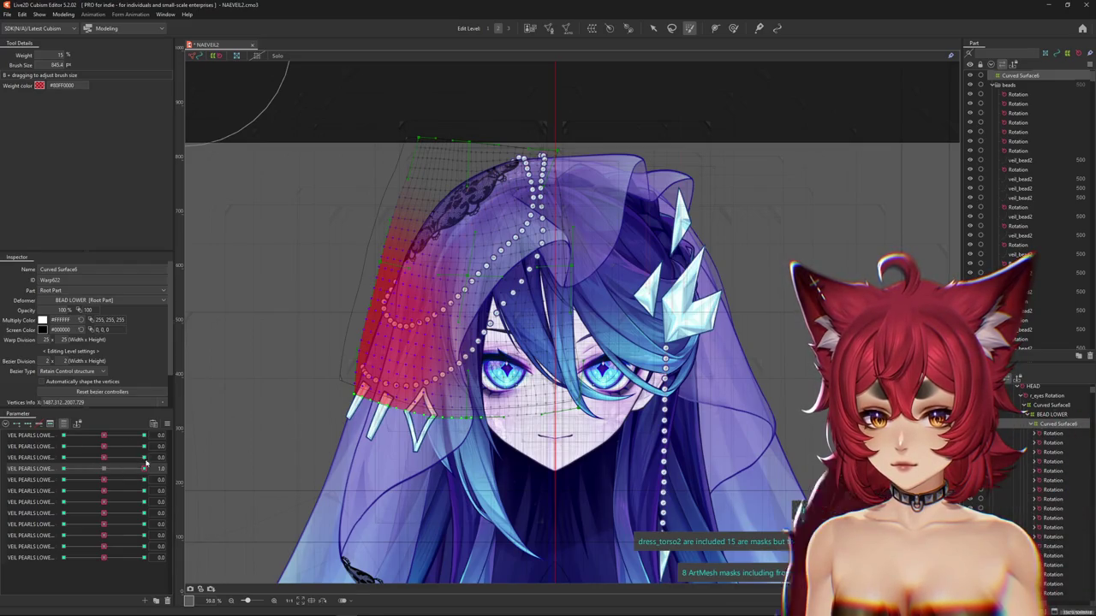
Test the veil-pearl parameter at zero, its maximum and slightly negative
{"action": "left_click", "coordinate": [103, 470]}
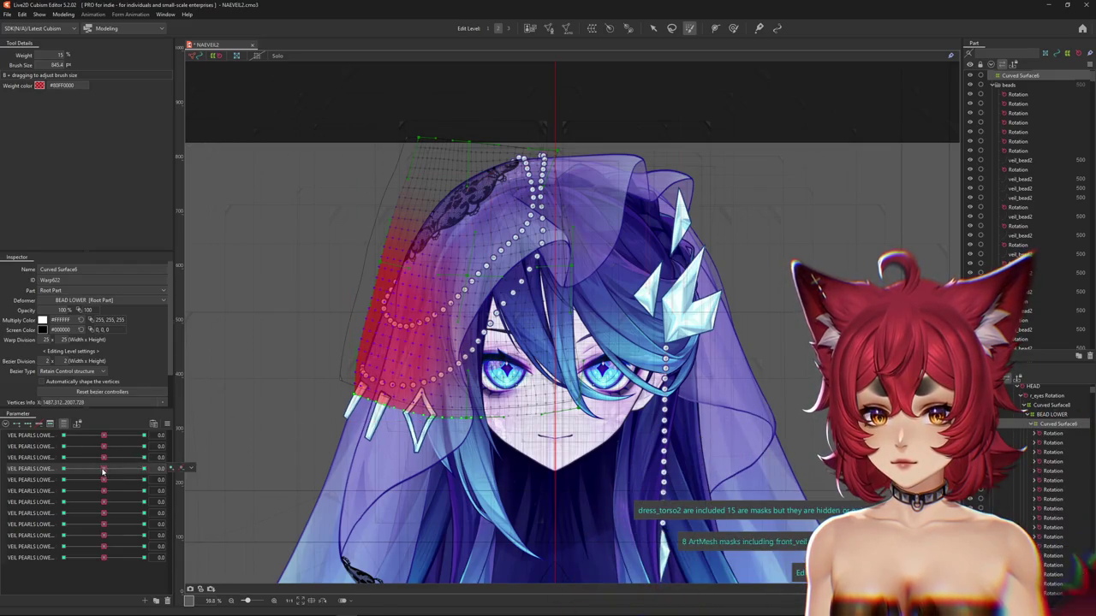
{"action": "mouse_move", "coordinate": [62, 469]}
{"action": "left_mouse_down"}
{"action": "mouse_move", "coordinate": [148, 469]}
{"action": "mouse_move", "coordinate": [30, 471]}
{"action": "left_mouse_up"}
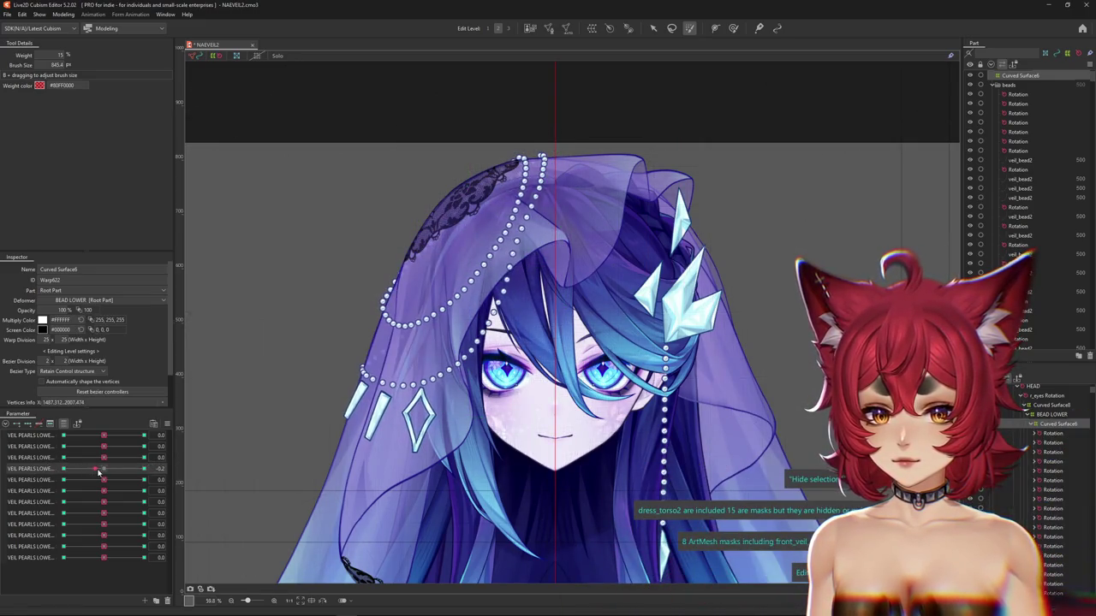
{"action": "left_click_drag", "start_coordinate": [103, 472], "coordinate": [98, 469]}
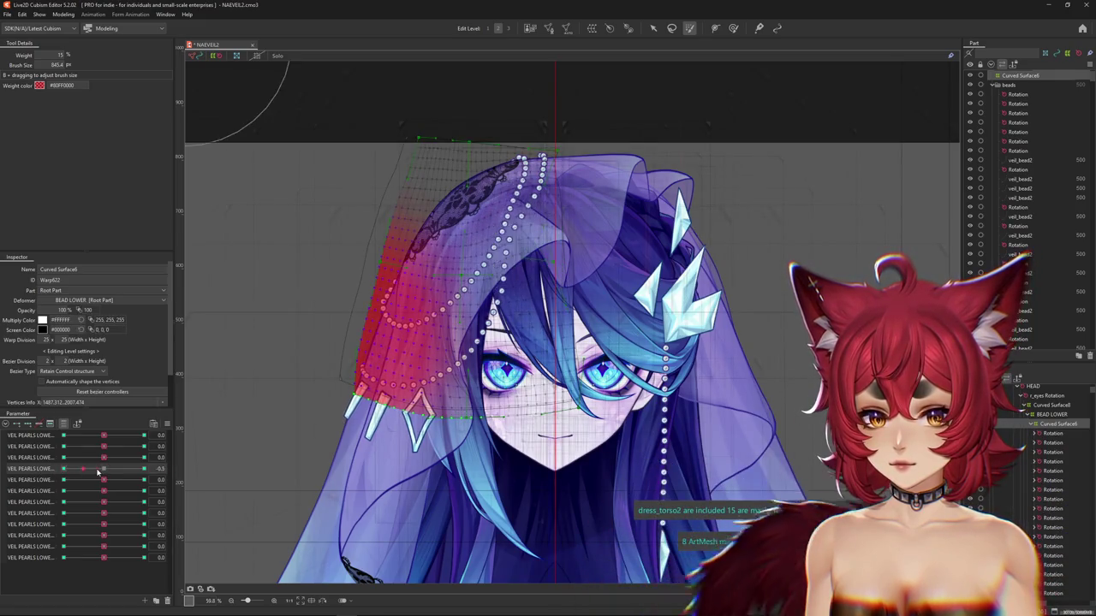
{"action": "right_click", "coordinate": [197, 470]}
{"action": "key", "text": "Escape"}
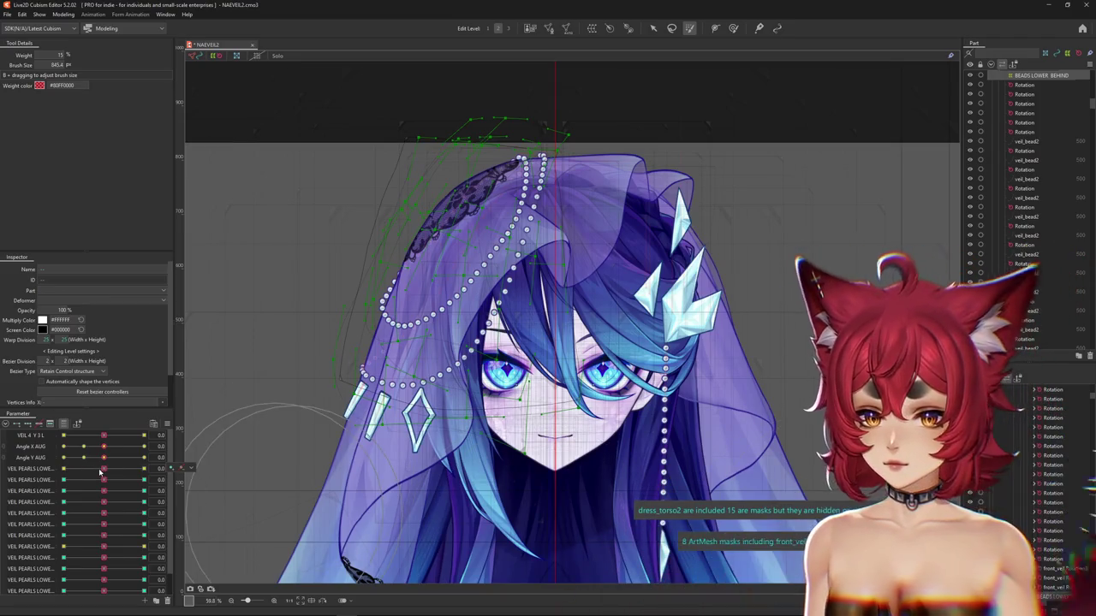
Select the fifth veil-pearl parameter's keyed deformers, set it to maximum, then select Curved Surface6
{"action": "left_click", "coordinate": [102, 482]}
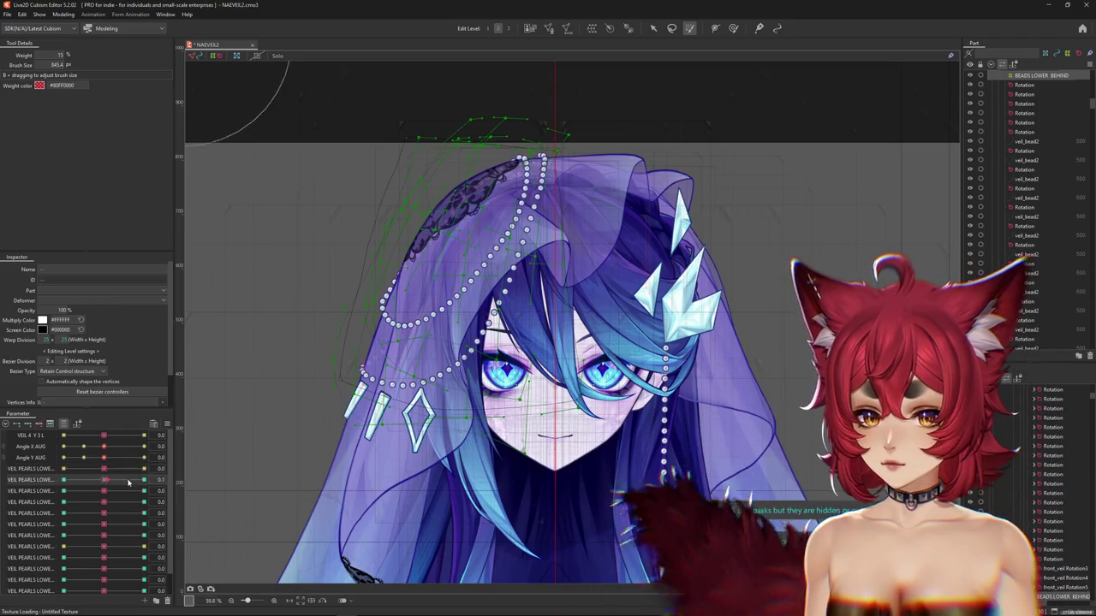
{"action": "left_click", "coordinate": [172, 480]}
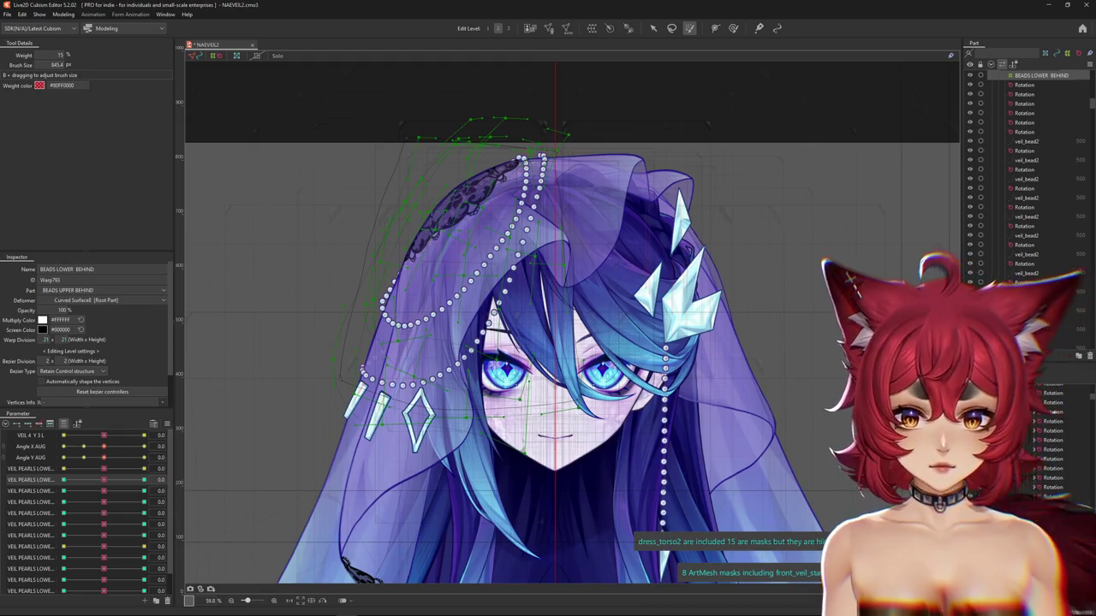
{"action": "left_click", "coordinate": [177, 479]}
{"action": "left_click_drag", "start_coordinate": [105, 469], "coordinate": [137, 465]}
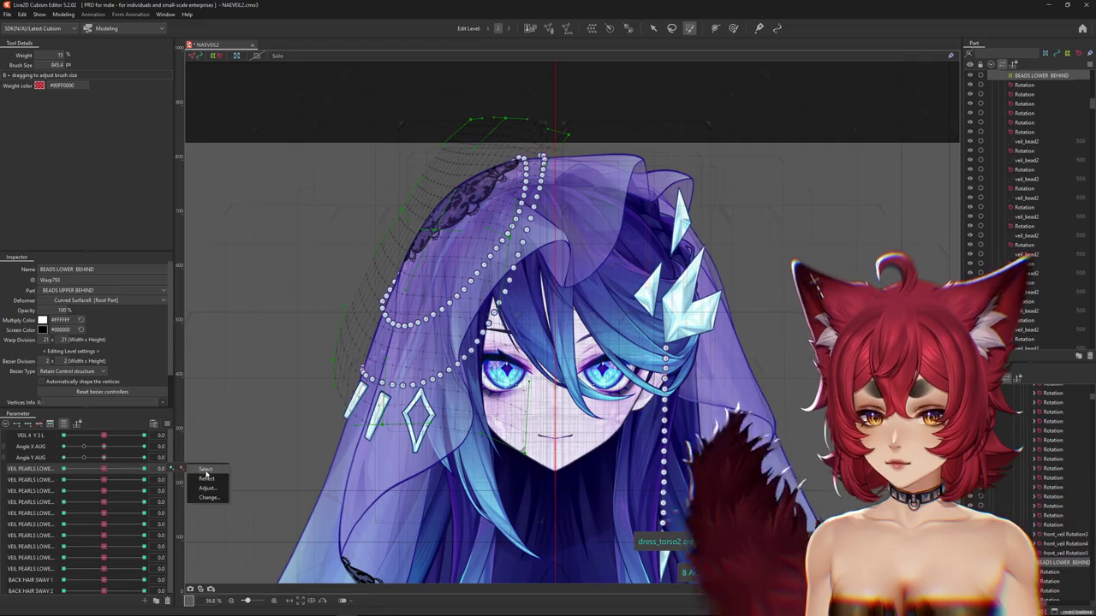
{"action": "left_click", "coordinate": [1068, 542]}
{"action": "left_click", "coordinate": [1047, 513]}
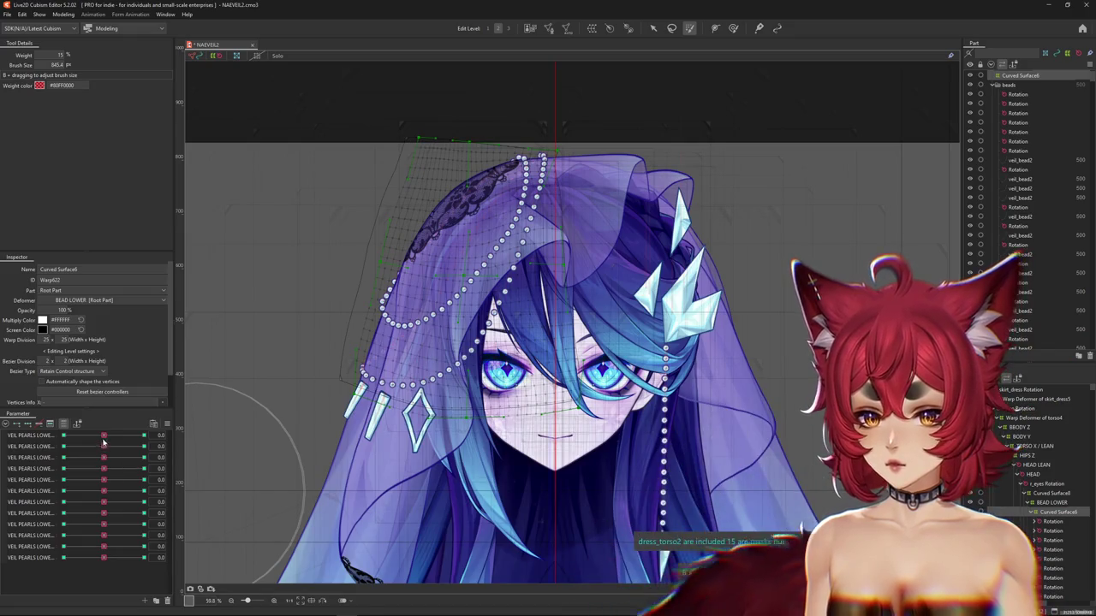
Select BEADS UPPER BEHIND and weight-paint the veil's upper-left pearls, previewing at maximum
{"action": "left_click", "coordinate": [102, 437]}
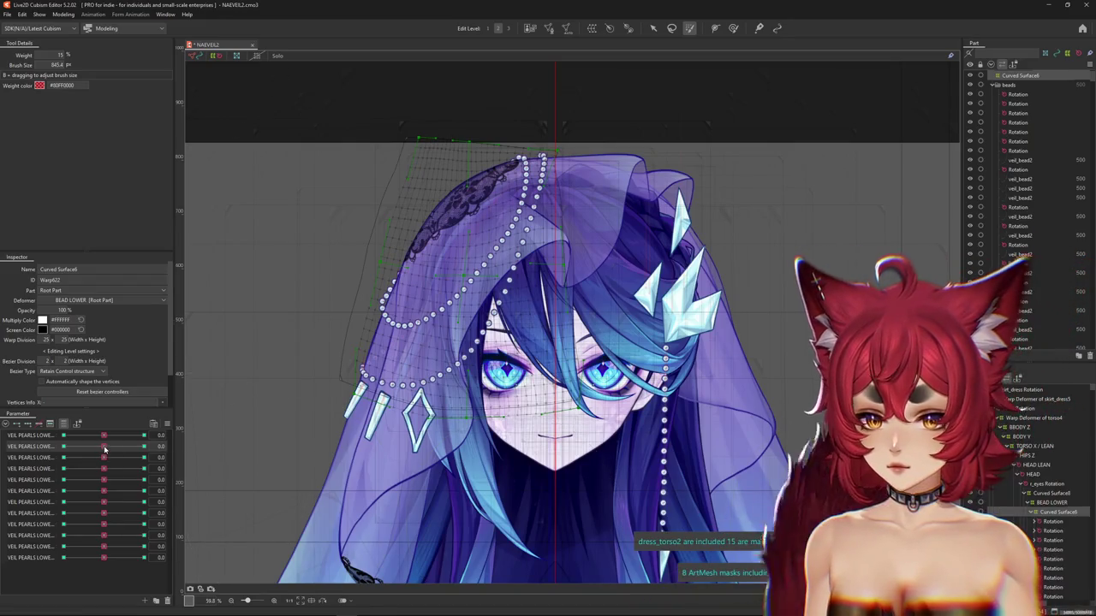
{"action": "scroll", "coordinate": [172, 445], "scroll_direction": "up", "scroll_amount": 1}
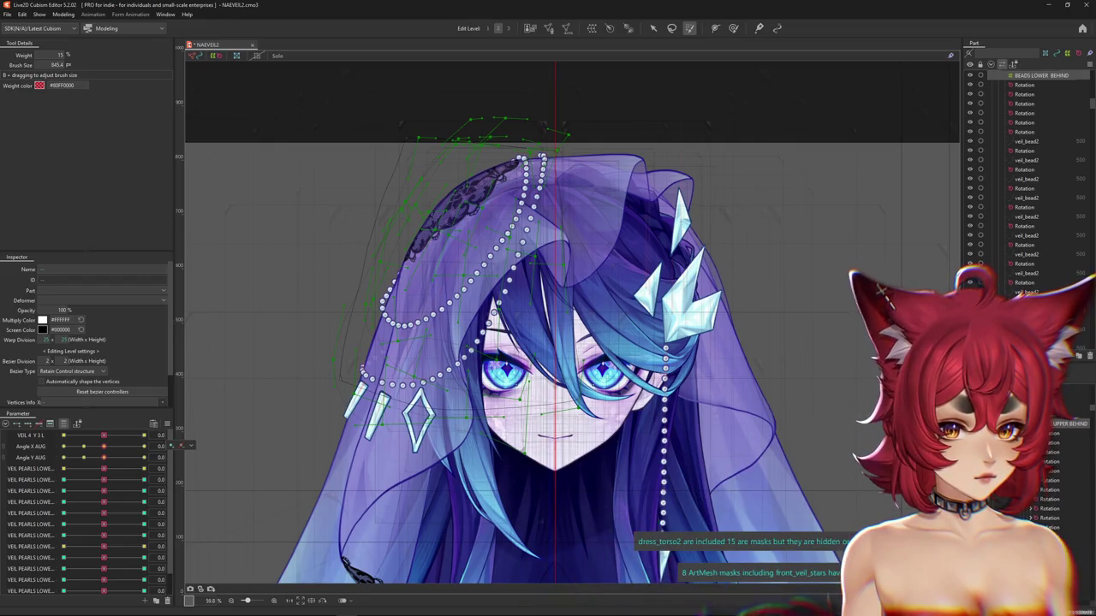
{"action": "left_click", "coordinate": [1055, 423]}
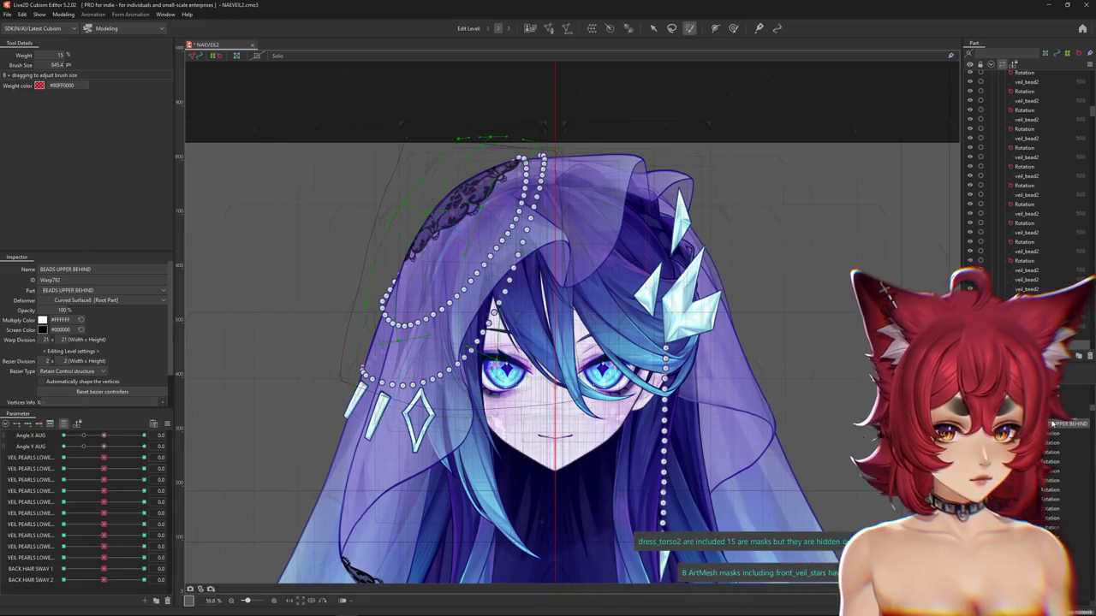
{"action": "left_click", "coordinate": [104, 469]}
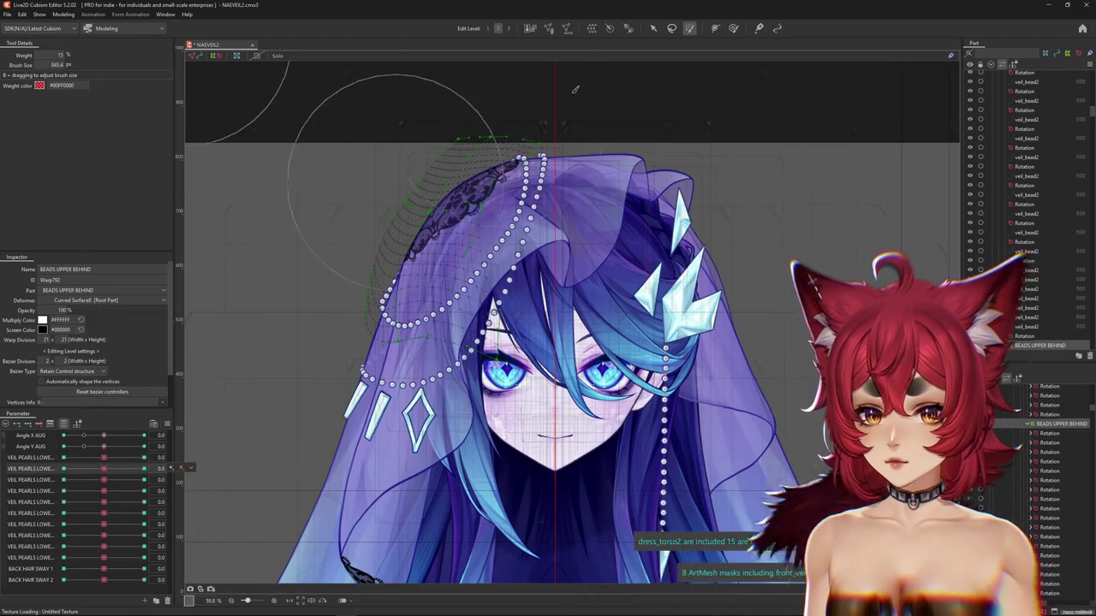
{"action": "left_click_drag", "start_coordinate": [321, 374], "coordinate": [363, 282]}
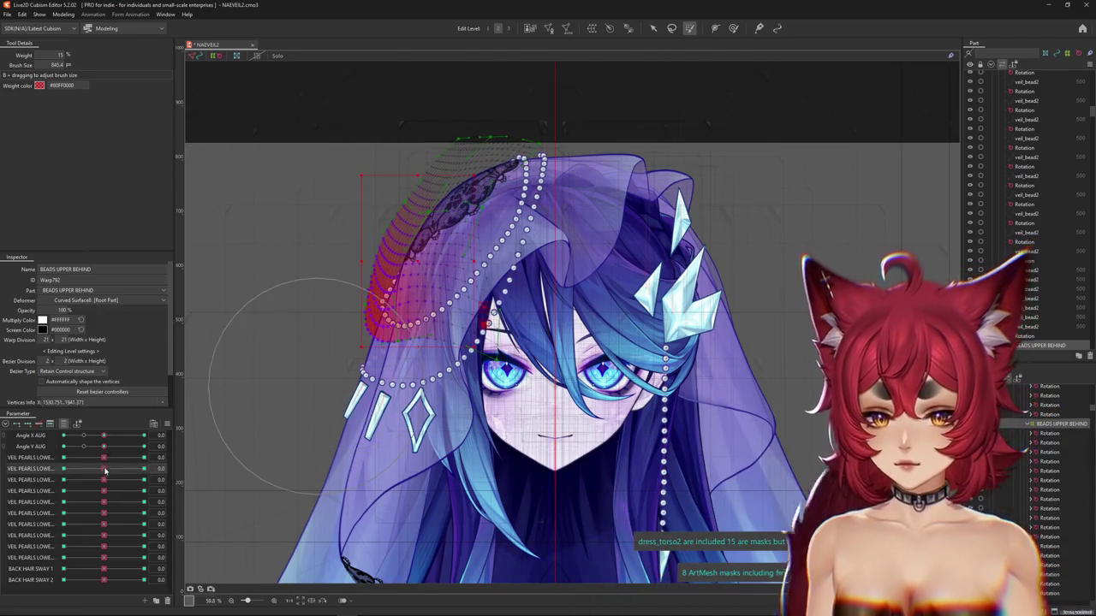
{"action": "left_click_drag", "start_coordinate": [105, 468], "coordinate": [204, 455]}
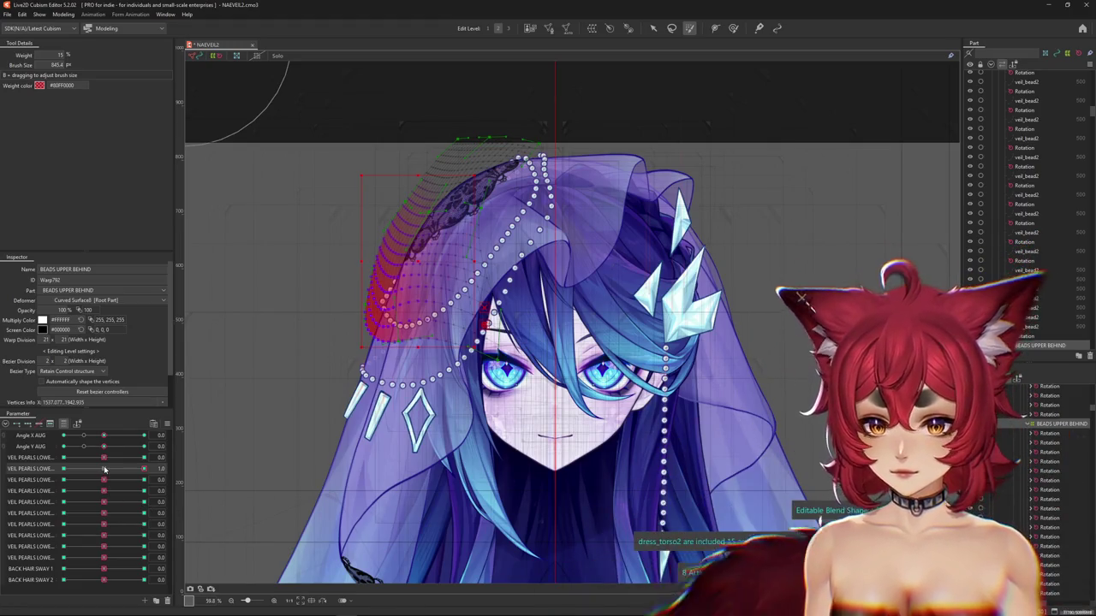
Hide the selection and weight overlays, then select all deformers keyed to this parameter
{"action": "key", "text": "ctrl+h"}
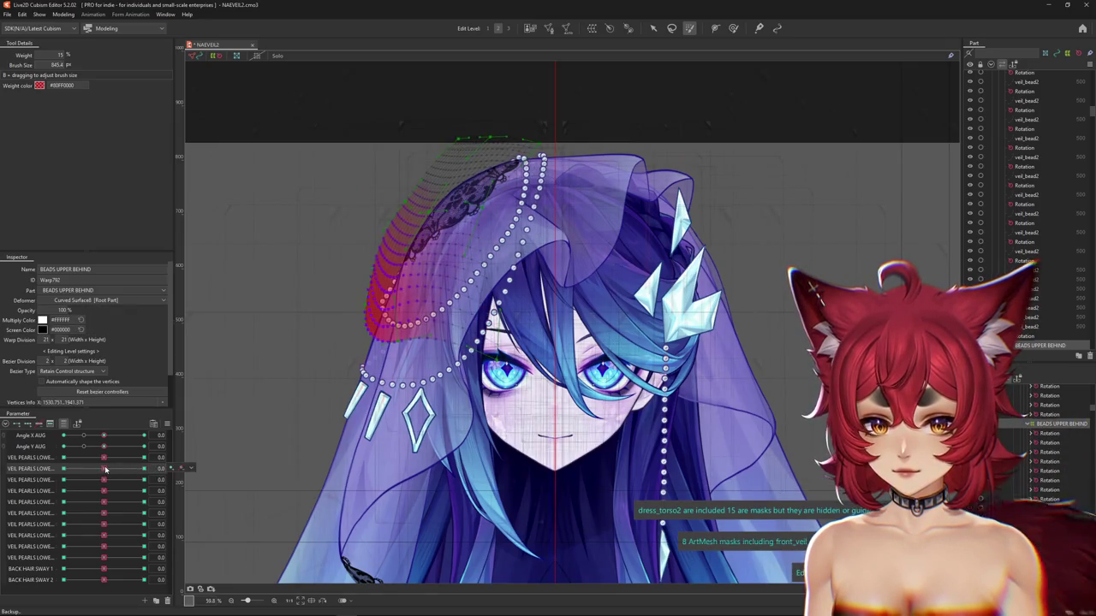
{"action": "key", "text": "ctrl+h"}
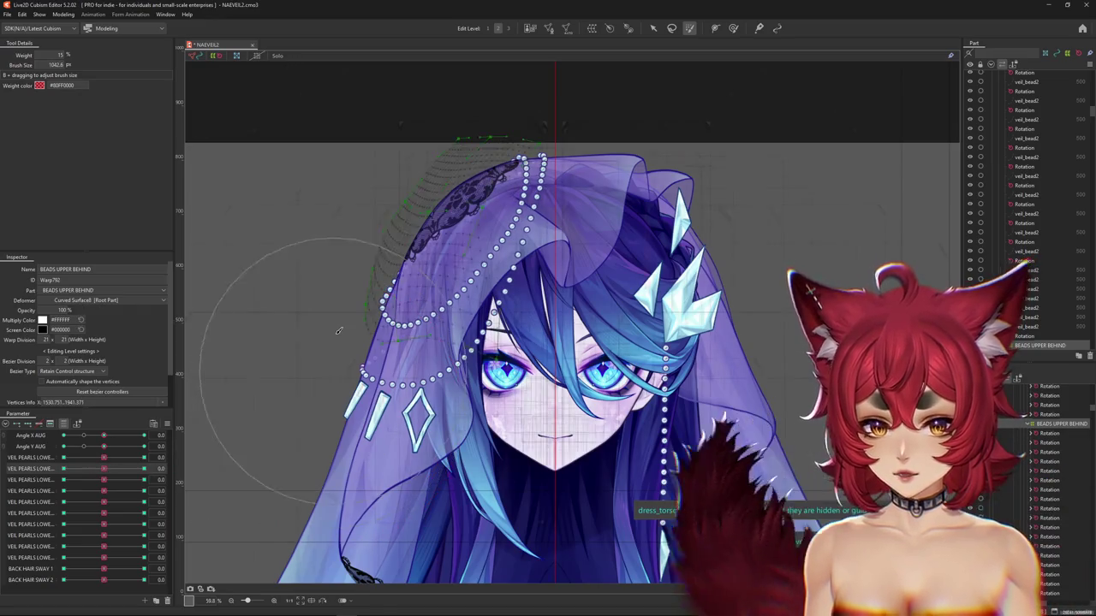
{"action": "left_click", "coordinate": [190, 468]}
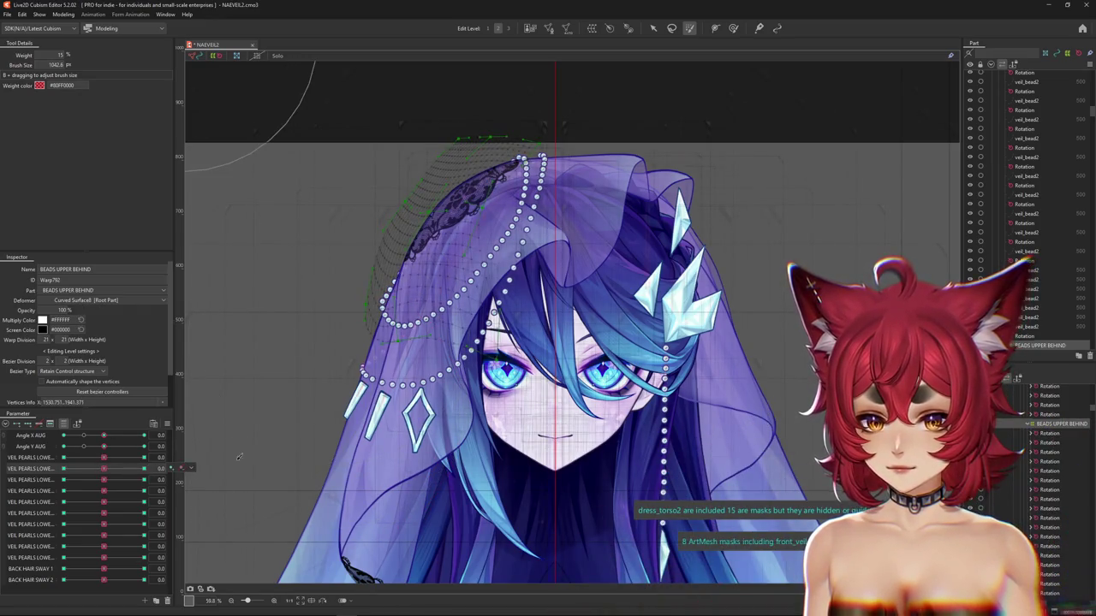
{"action": "left_click", "coordinate": [217, 470]}
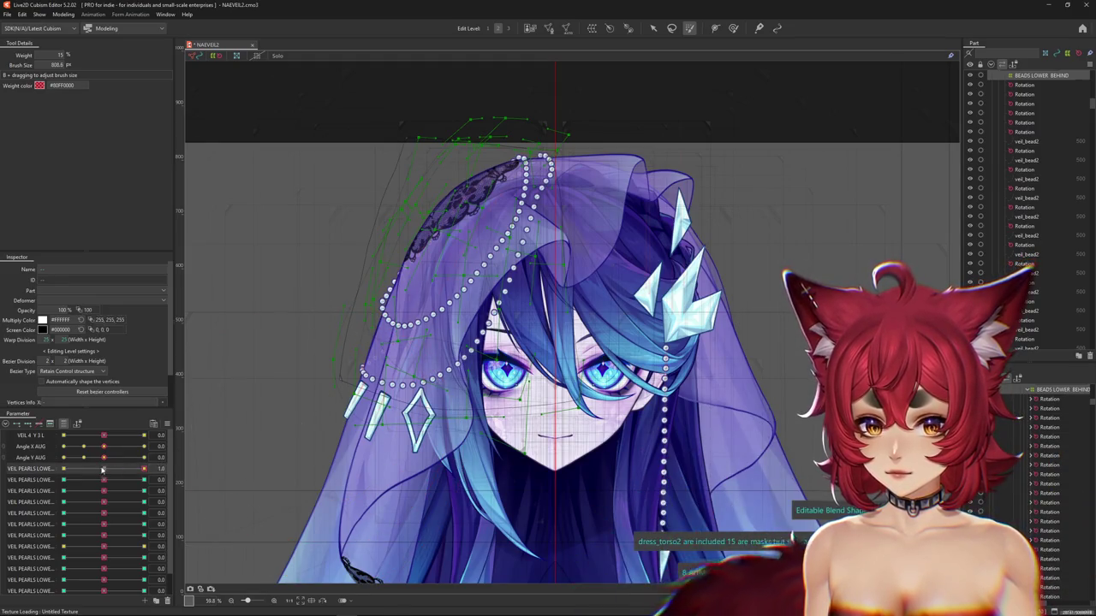
Weight-paint the left veil for the next veil-pearl parameter and paste the form onto the four warps
{"action": "left_click", "coordinate": [154, 480]}
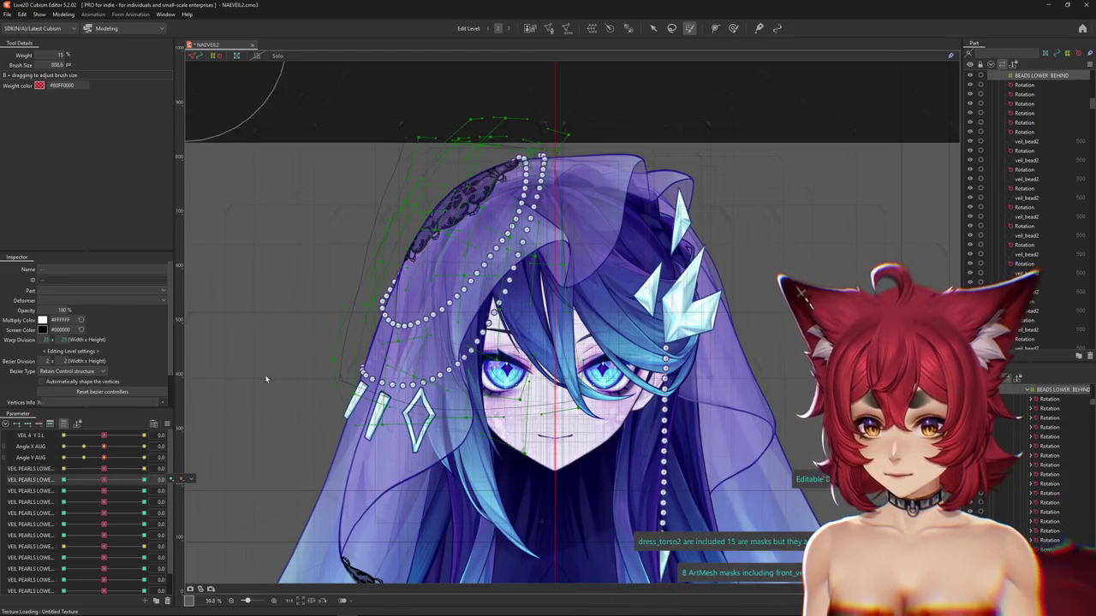
{"action": "left_click_drag", "start_coordinate": [368, 291], "coordinate": [222, 466]}
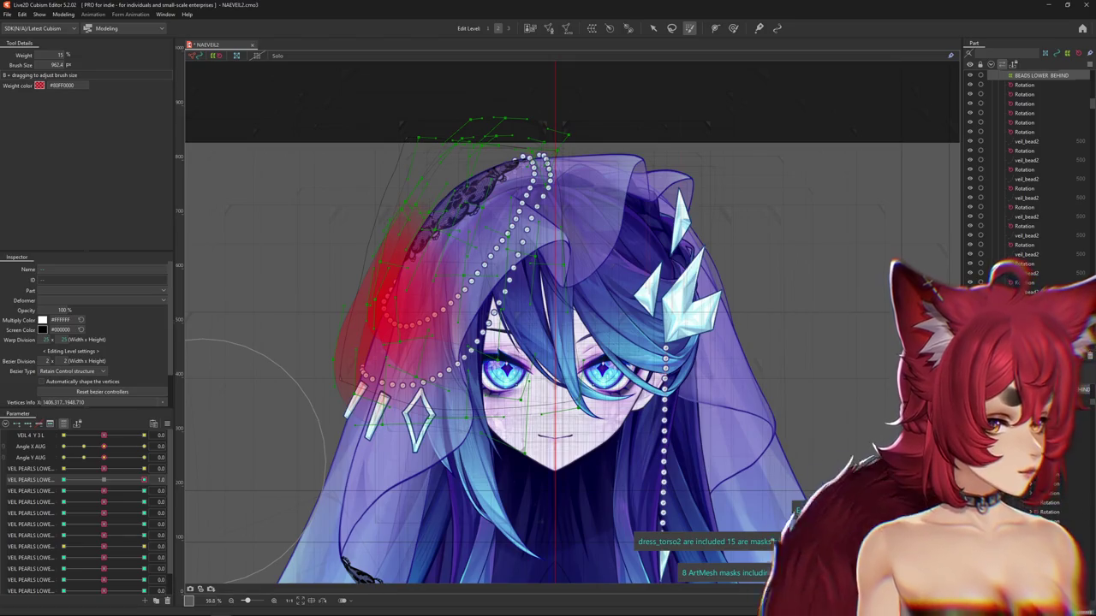
{"action": "key", "text": "ctrl+v"}
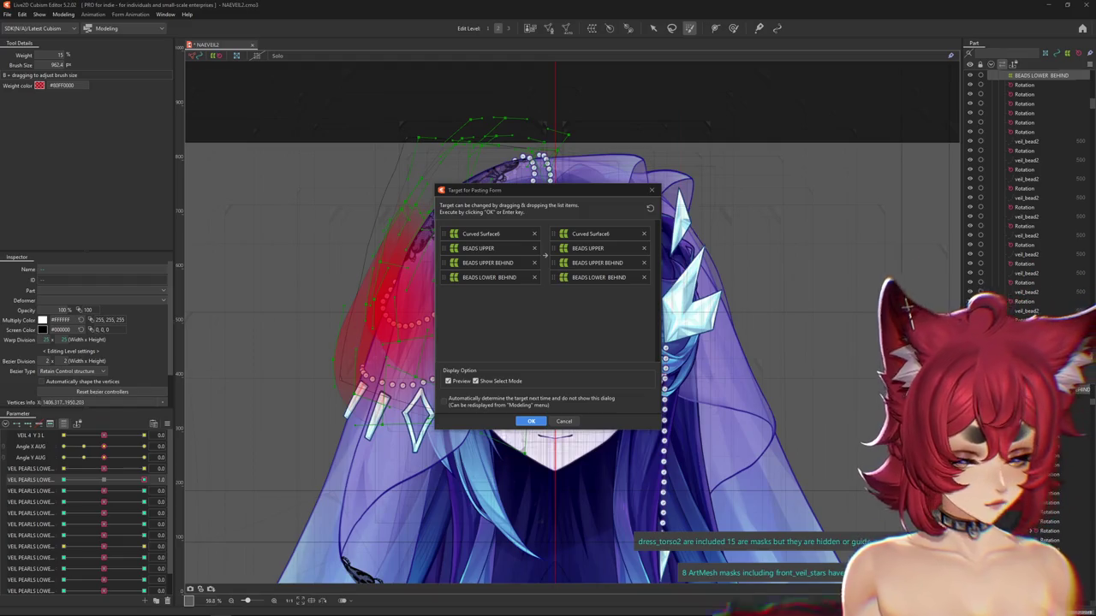
{"action": "left_click", "coordinate": [529, 421]}
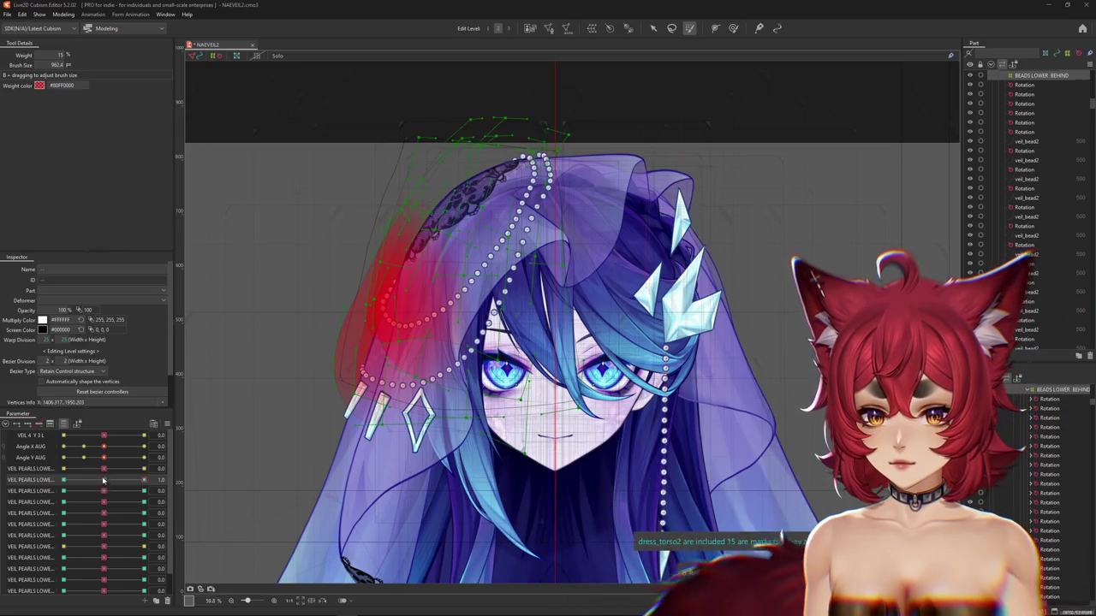
Reset and scrub the veil-pearl sliders to check how the pearls move
{"action": "left_click", "coordinate": [101, 491]}
{"action": "left_click", "coordinate": [102, 484]}
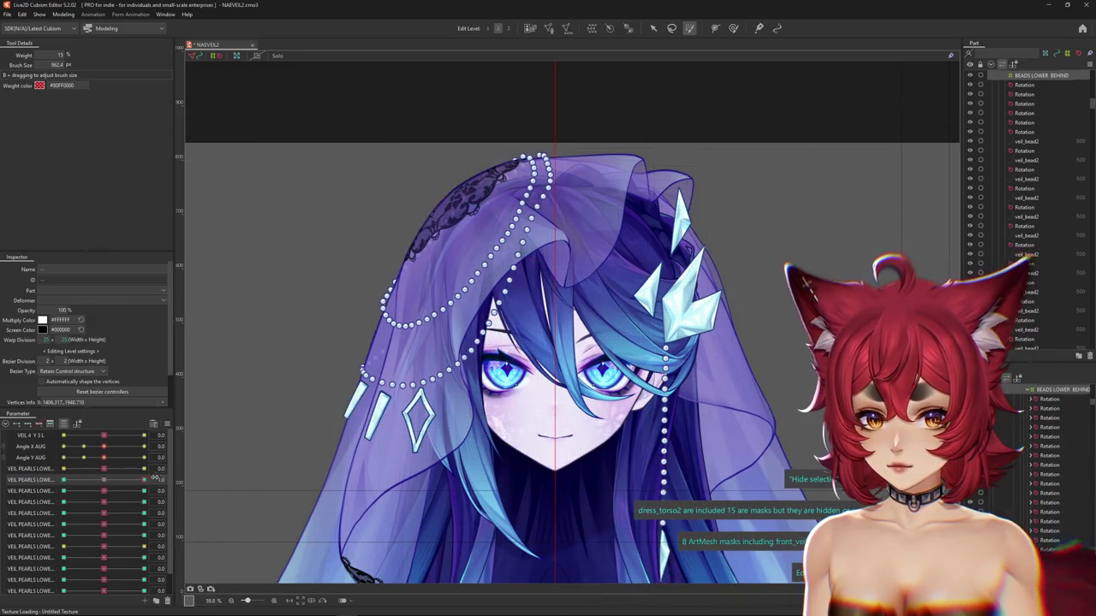
{"action": "left_click_drag", "start_coordinate": [79, 480], "coordinate": [114, 480]}
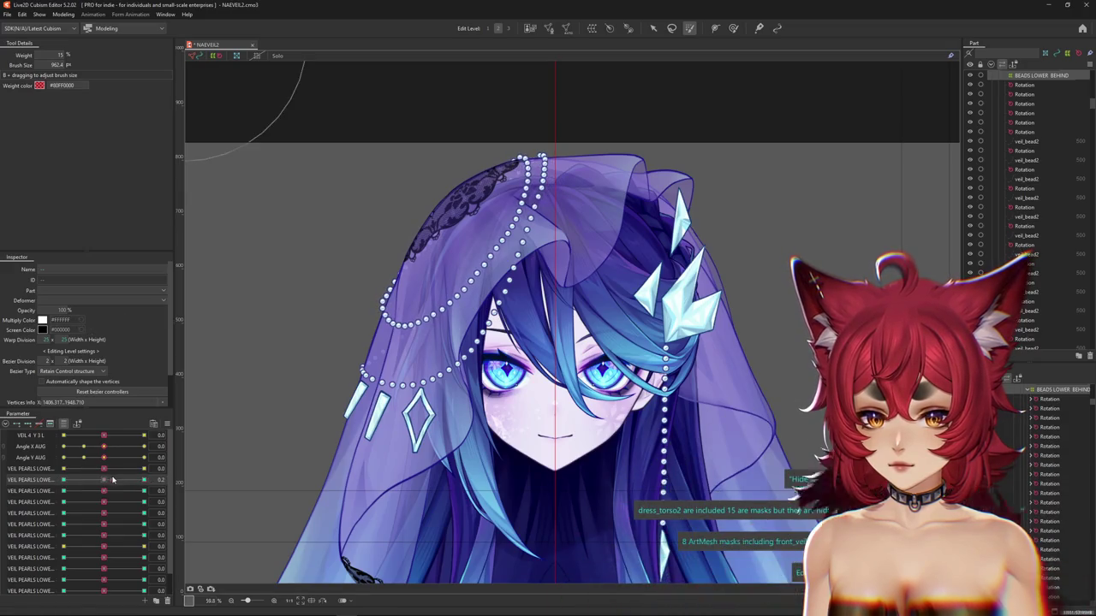
{"action": "mouse_move", "coordinate": [112, 491]}
{"action": "left_mouse_down"}
{"action": "mouse_move", "coordinate": [84, 495]}
{"action": "mouse_move", "coordinate": [112, 493]}
{"action": "left_mouse_up"}
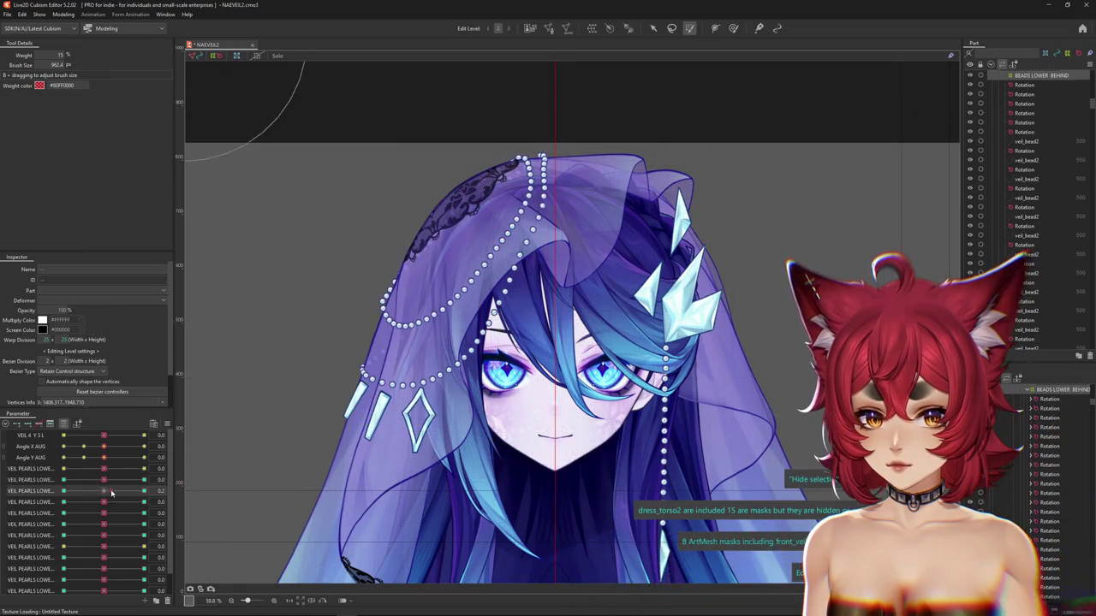
Nudge the parameter slightly negative and paint weights along the veil's left edge
{"action": "left_click", "coordinate": [104, 494]}
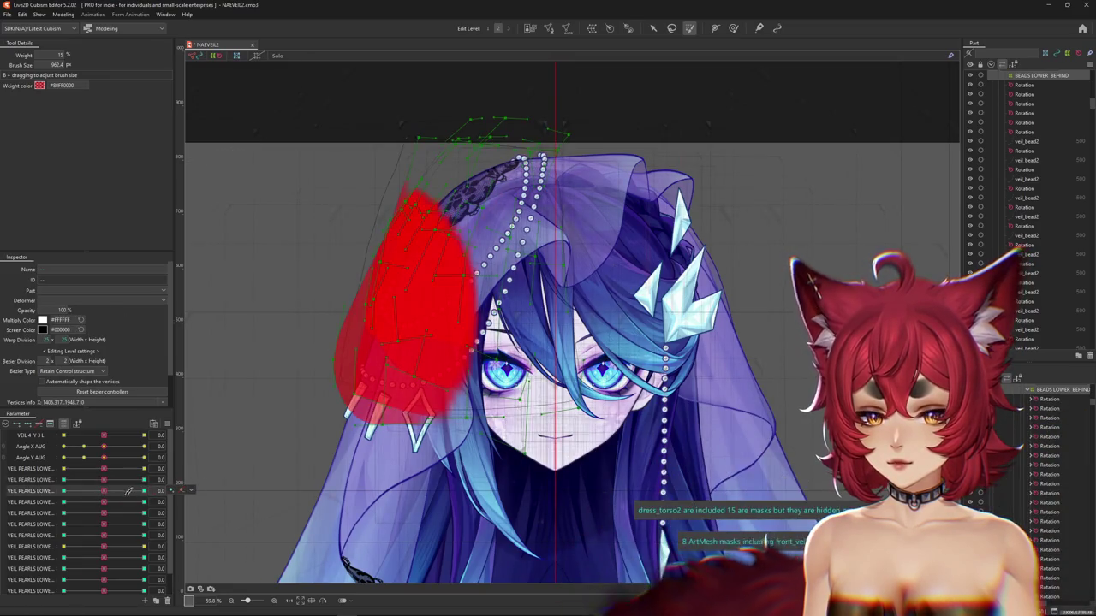
{"action": "left_click_drag", "start_coordinate": [103, 494], "coordinate": [95, 493]}
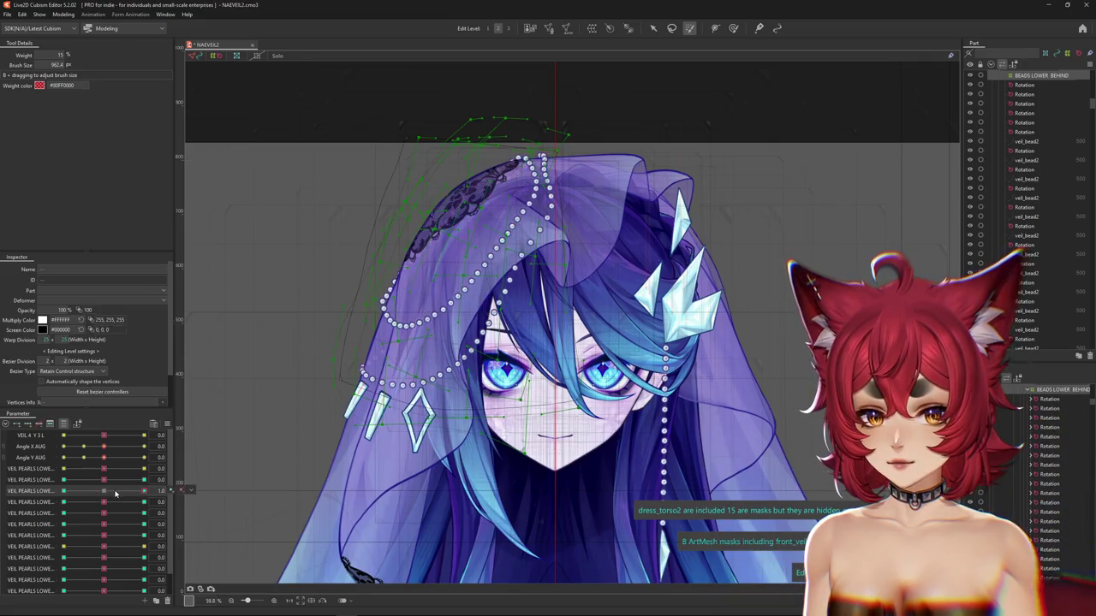
{"action": "left_click_drag", "start_coordinate": [317, 342], "coordinate": [366, 329]}
{"action": "left_click", "coordinate": [215, 473]}
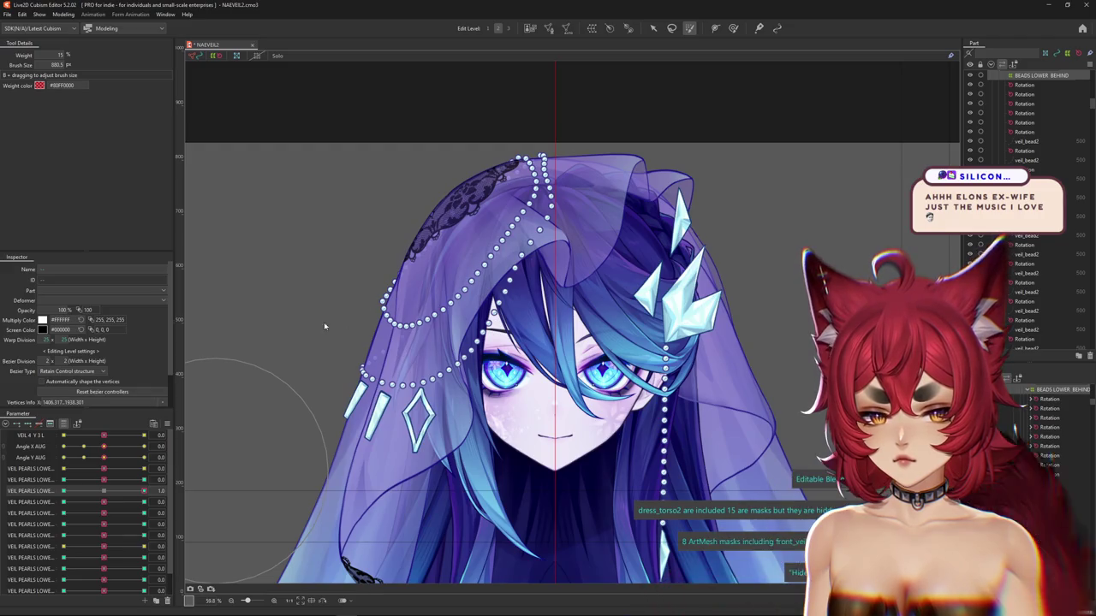
{"action": "right_click", "coordinate": [439, 183]}
Dismiss the paste dialog, reset the veil-pearl parameter to zero, and enlarge the weight brush
{"action": "left_click", "coordinate": [479, 257]}
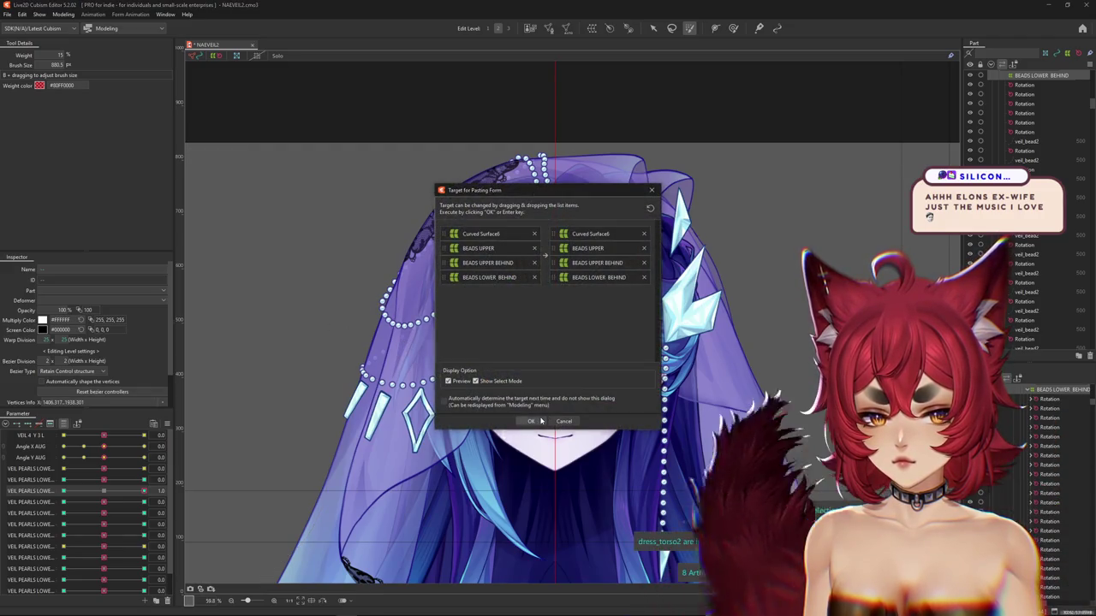
{"action": "left_click", "coordinate": [510, 432]}
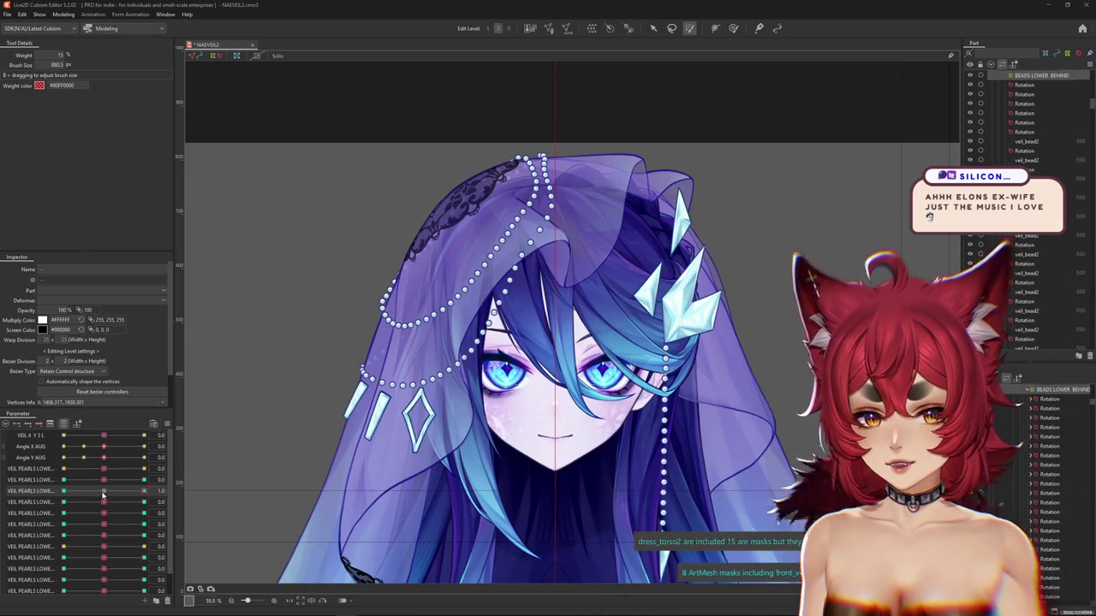
{"action": "left_click_drag", "start_coordinate": [101, 496], "coordinate": [105, 497]}
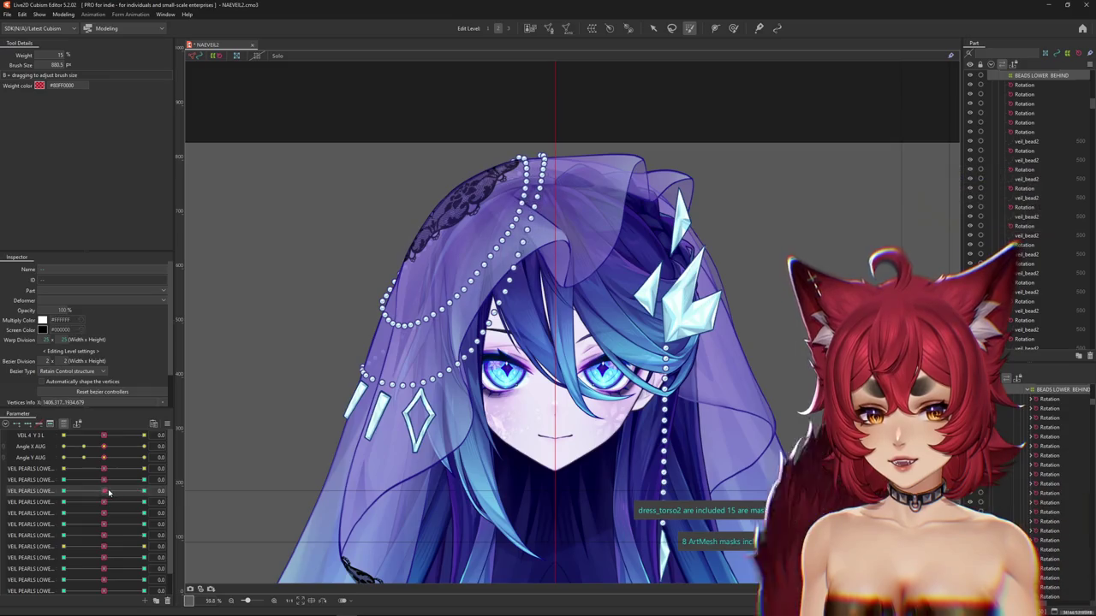
{"action": "mouse_move", "coordinate": [306, 331]}
{"action": "left_mouse_down"}
{"action": "mouse_move", "coordinate": [349, 296]}
{"action": "mouse_move", "coordinate": [342, 286]}
{"action": "mouse_move", "coordinate": [351, 339]}
{"action": "mouse_move", "coordinate": [318, 342]}
{"action": "left_mouse_up"}
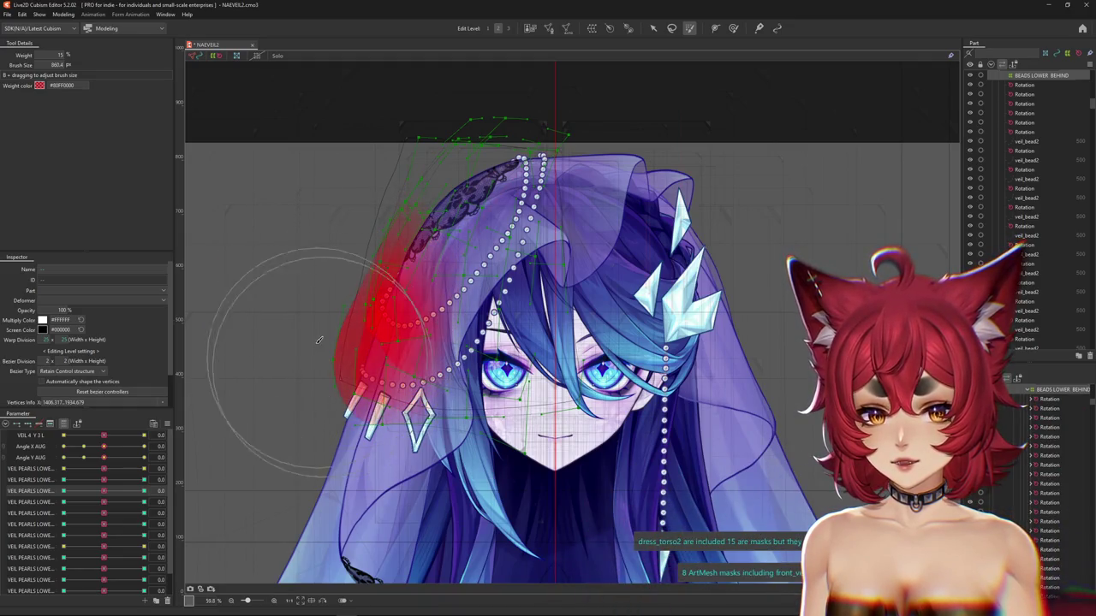
At VEIL PEARLS LOWER -1.0, paste the veil form onto the four deformers, then reset it to 0.0
{"action": "left_click_drag", "start_coordinate": [88, 484], "coordinate": [60, 490]}
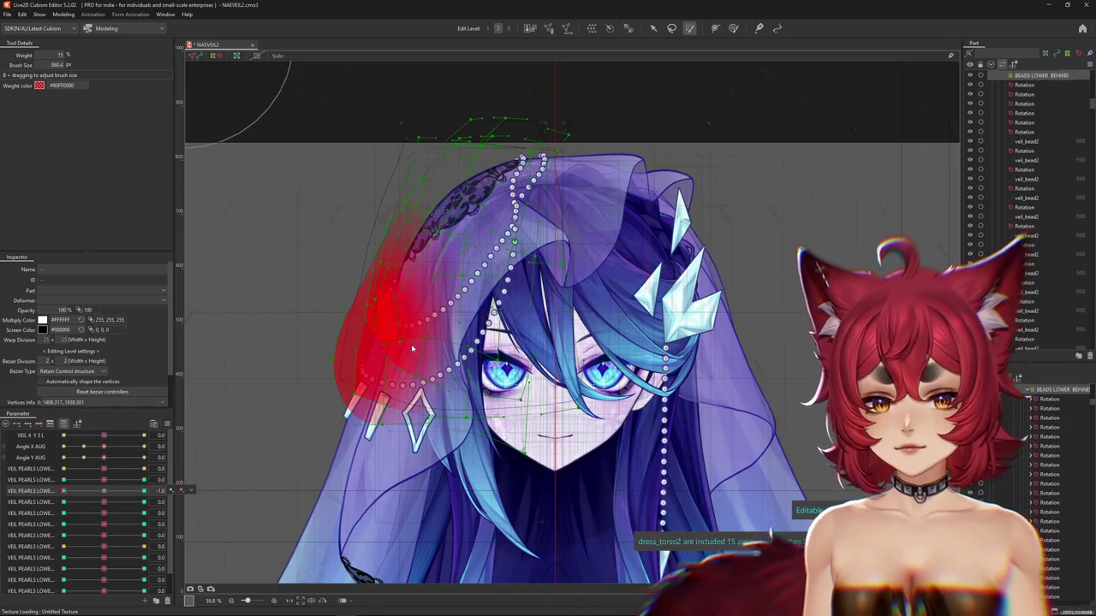
{"action": "key", "text": "ctrl+v"}
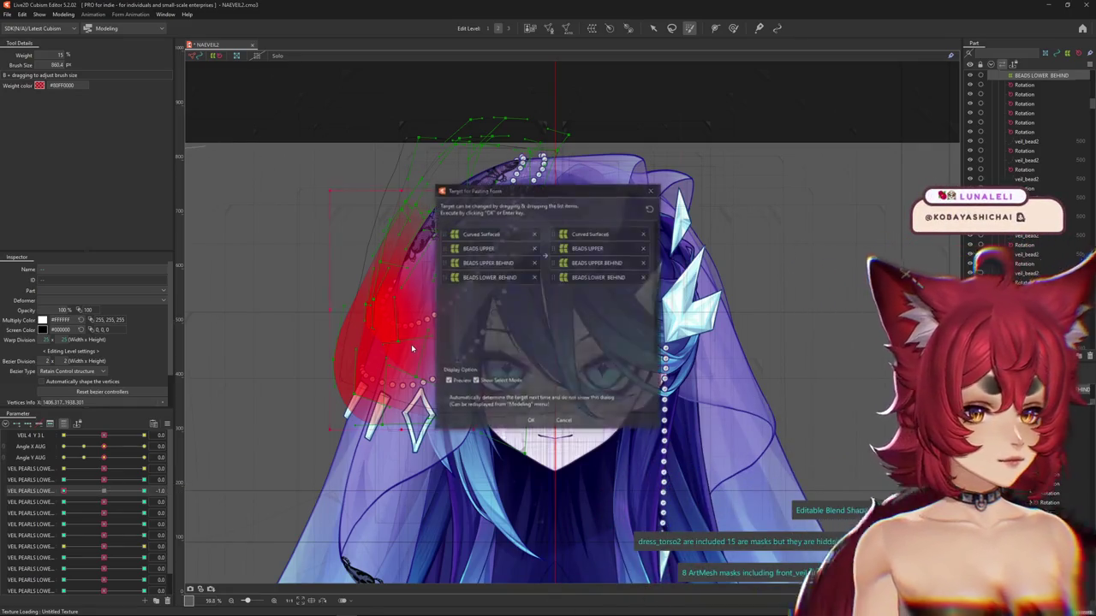
{"action": "left_click", "coordinate": [540, 422]}
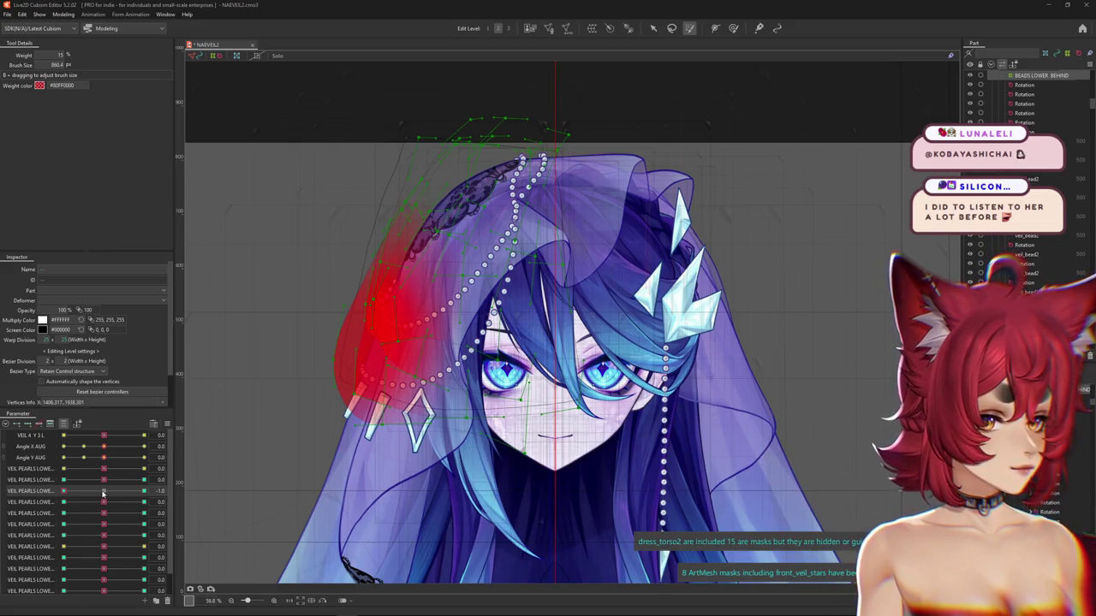
{"action": "left_click", "coordinate": [102, 494]}
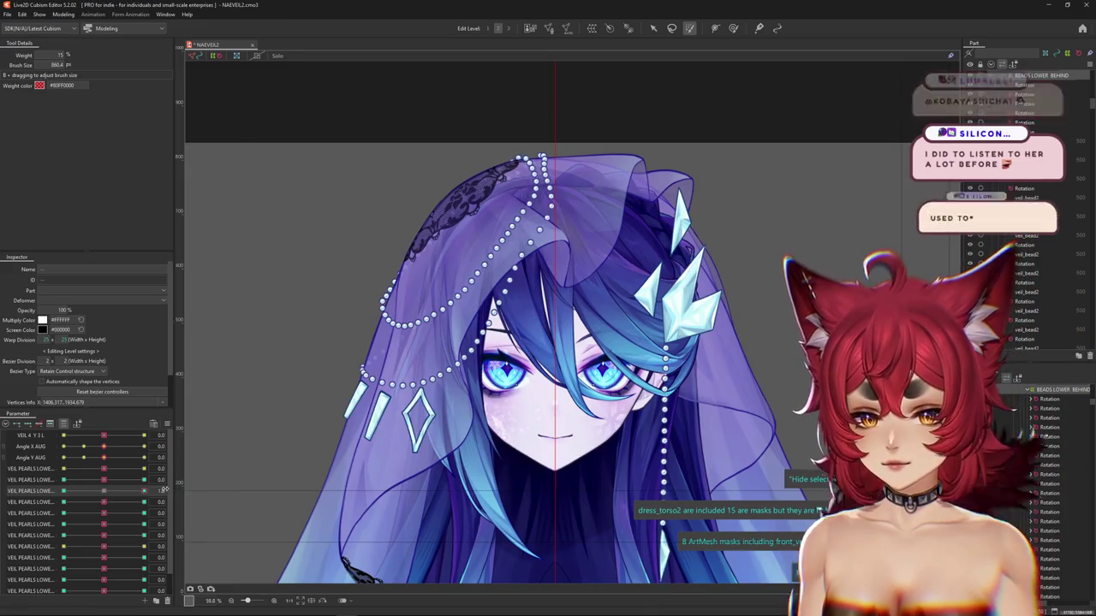
{"action": "left_click_drag", "start_coordinate": [86, 507], "coordinate": [102, 510]}
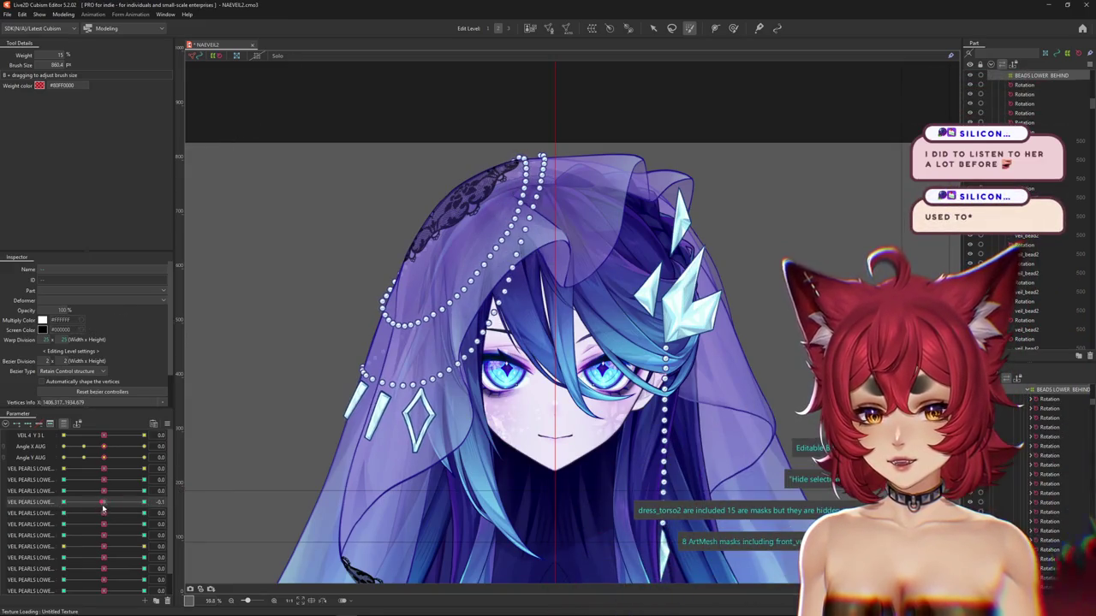
Paint weight on the left veil and paste the form onto the bead deformers at the 1.0 key
{"action": "left_click", "coordinate": [318, 366]}
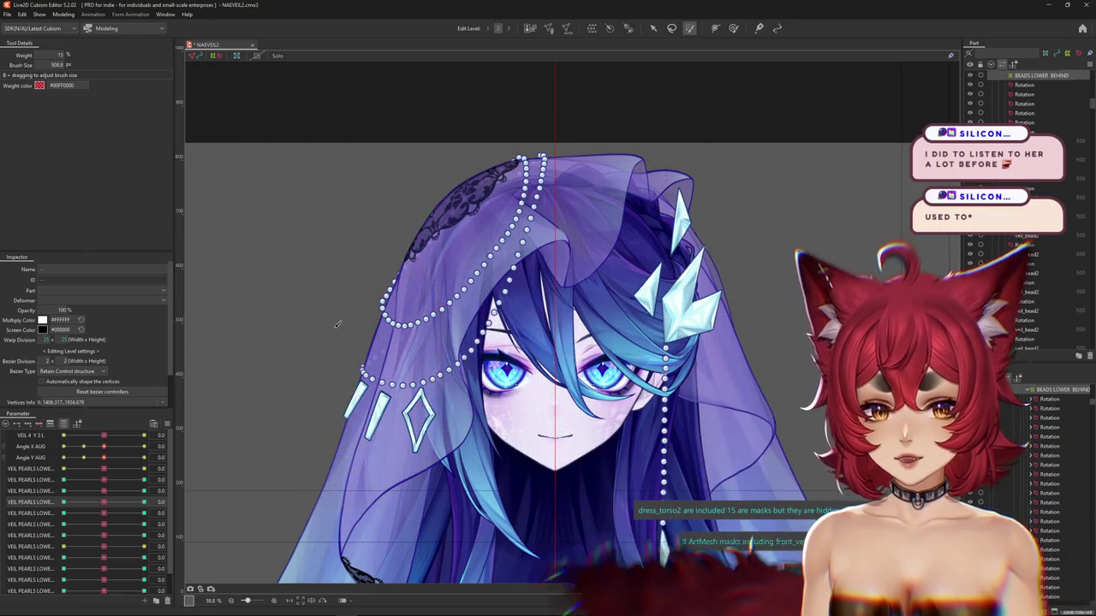
{"action": "left_click_drag", "start_coordinate": [338, 322], "coordinate": [333, 356]}
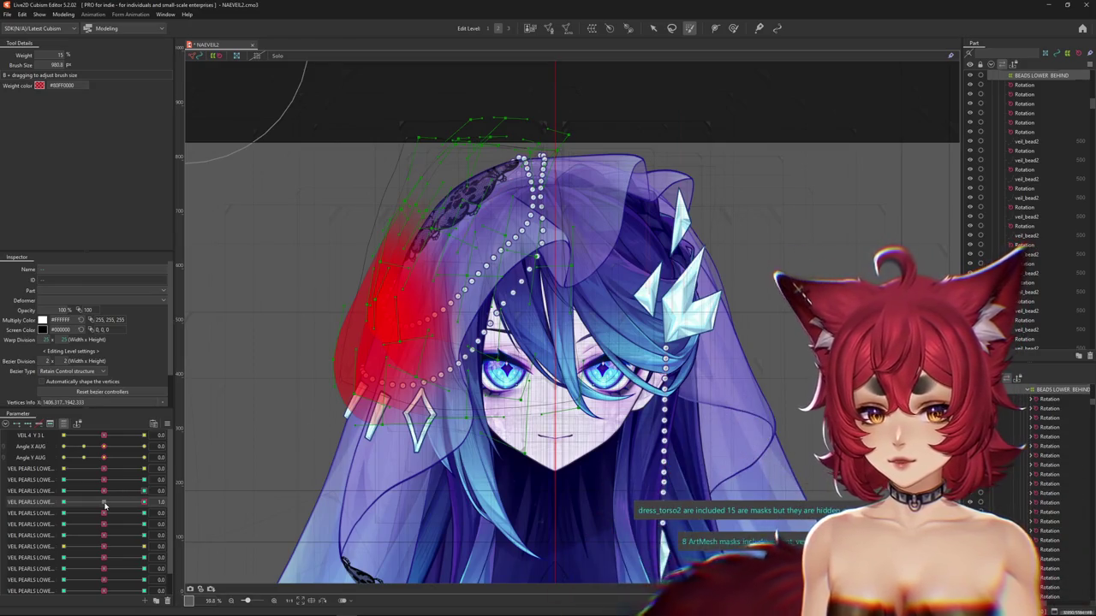
{"action": "key", "text": "ctrl+v"}
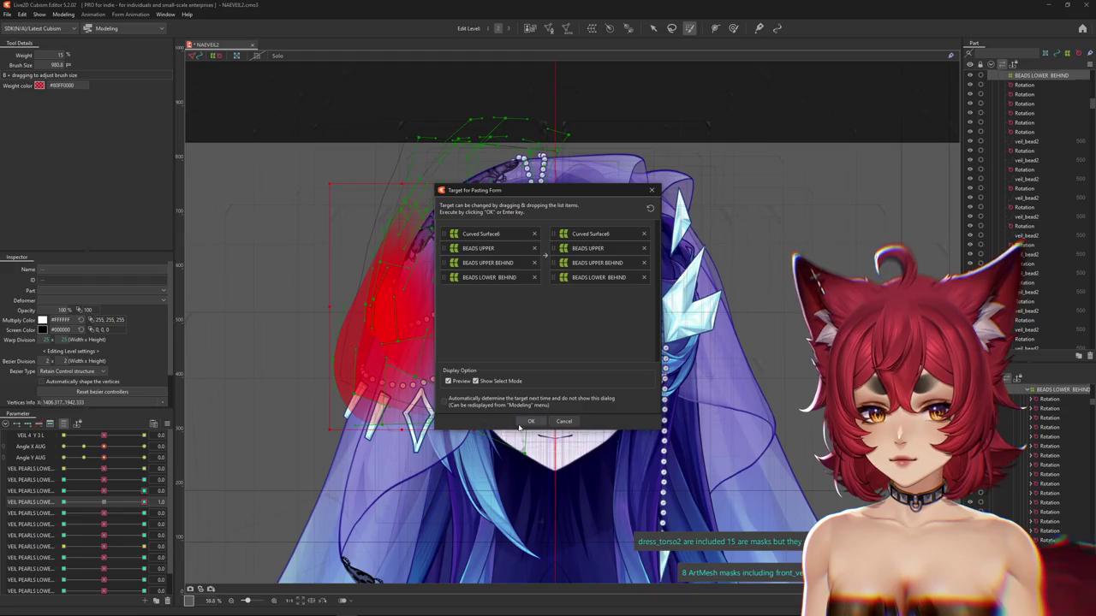
{"action": "left_click", "coordinate": [528, 421]}
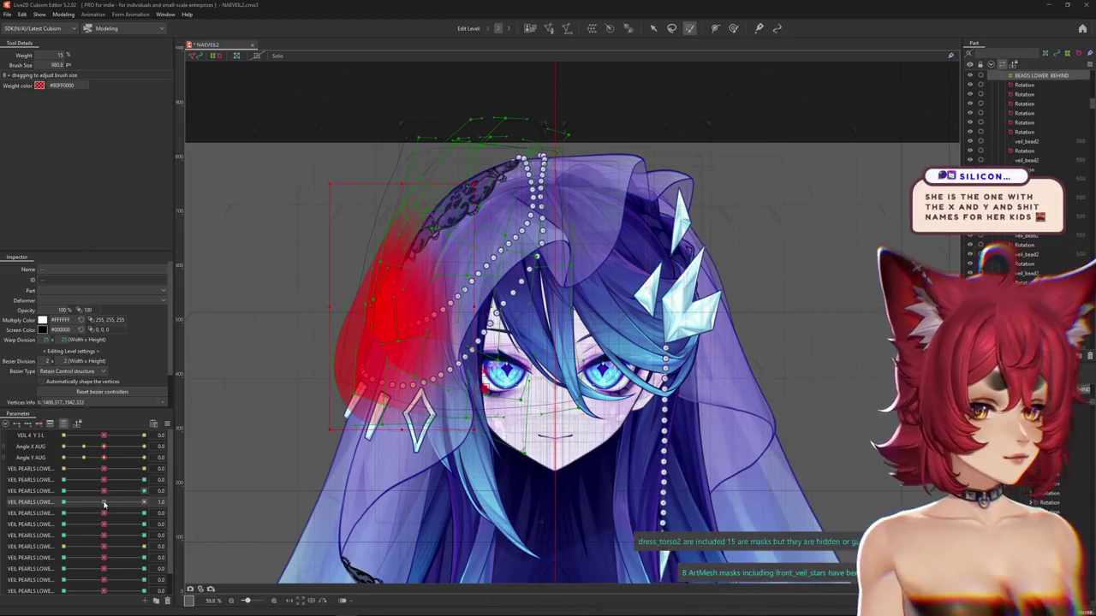
Repaint the left veil, set VEIL PEARLS LOWER to -1.0, and paste the form onto the bead deformers
{"action": "left_click", "coordinate": [104, 505]}
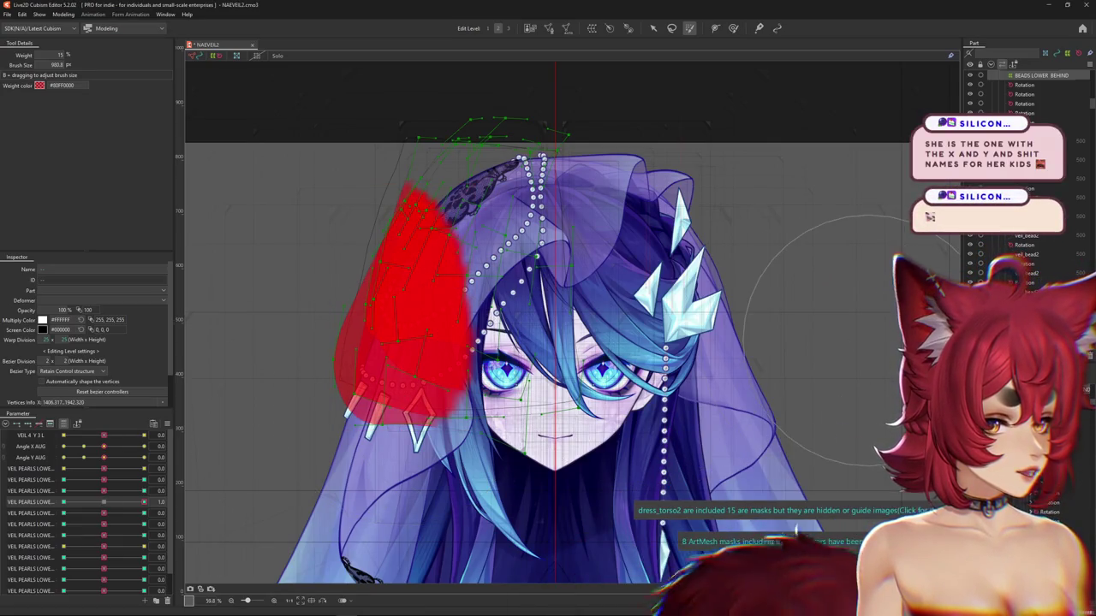
{"action": "left_click", "coordinate": [247, 316]}
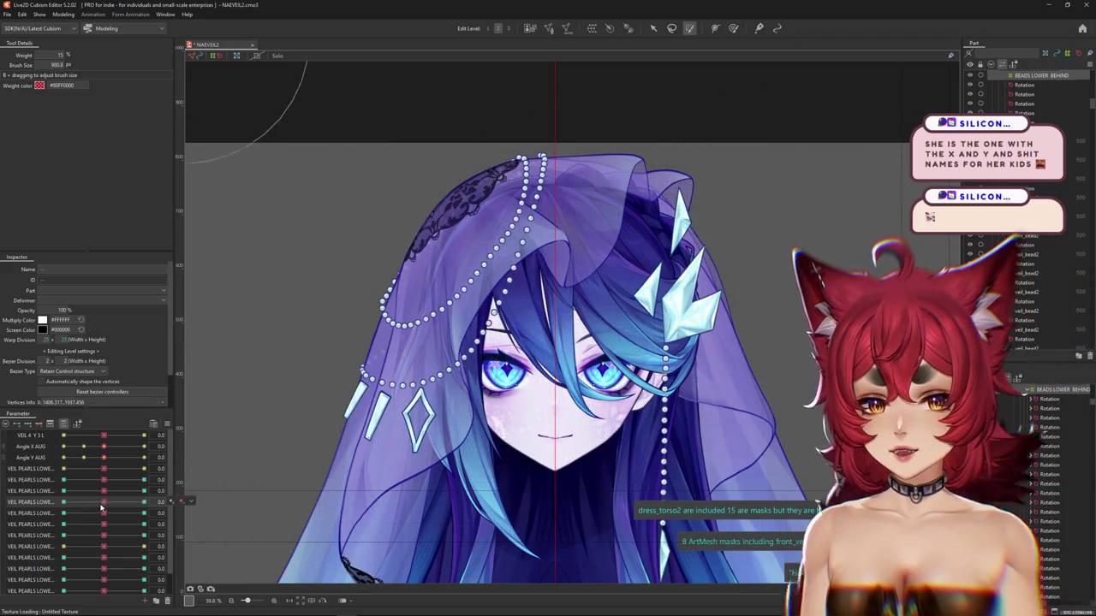
{"action": "left_click_drag", "start_coordinate": [101, 508], "coordinate": [162, 501]}
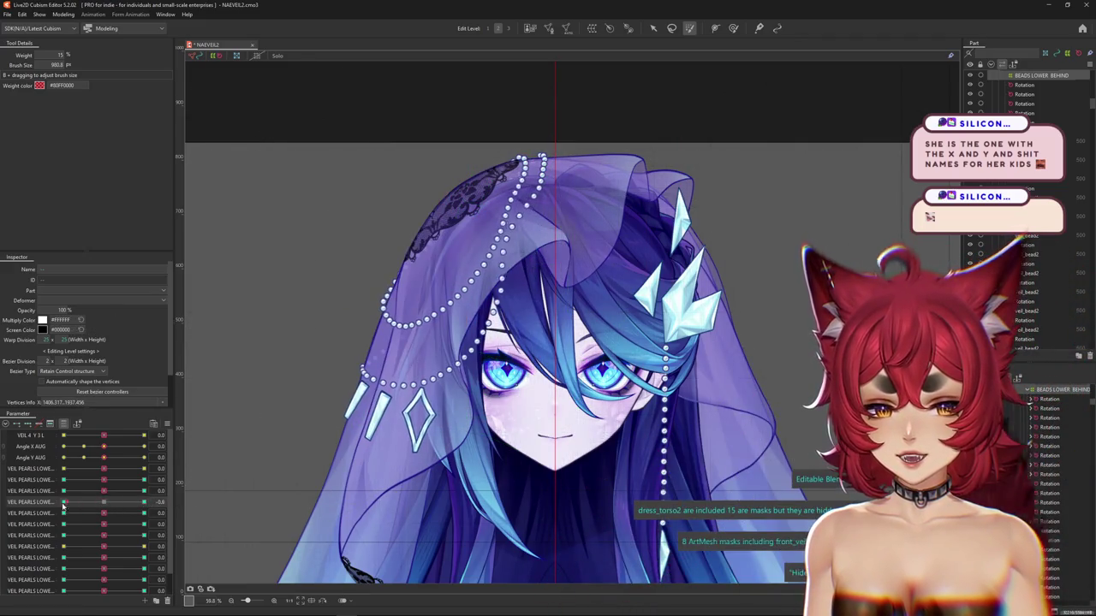
{"action": "left_click", "coordinate": [351, 351]}
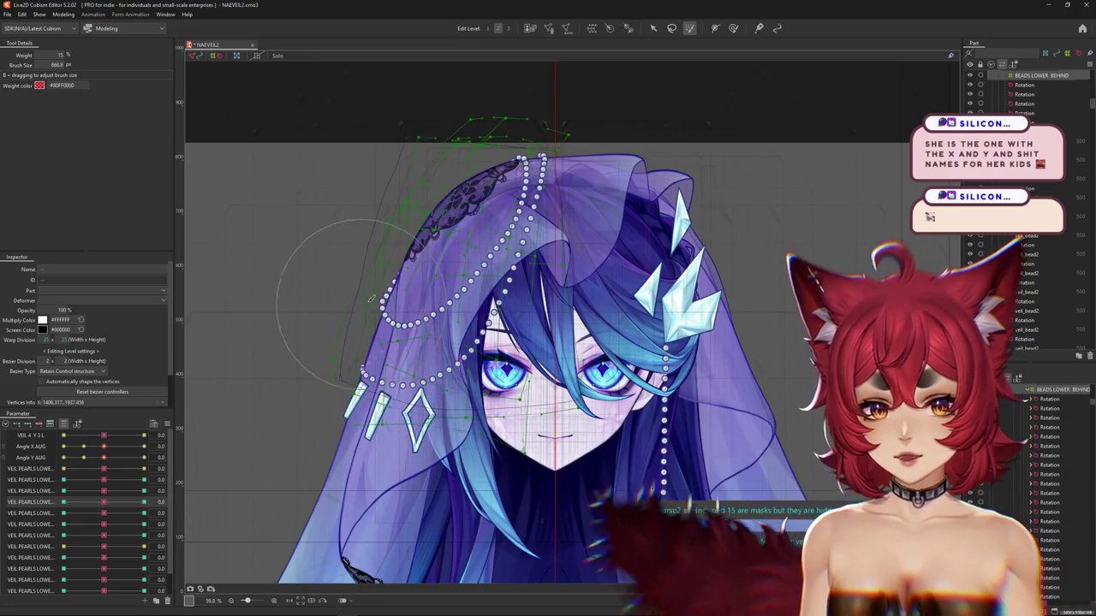
{"action": "left_click_drag", "start_coordinate": [360, 360], "coordinate": [348, 320]}
{"action": "left_click_drag", "start_coordinate": [103, 507], "coordinate": [64, 503]}
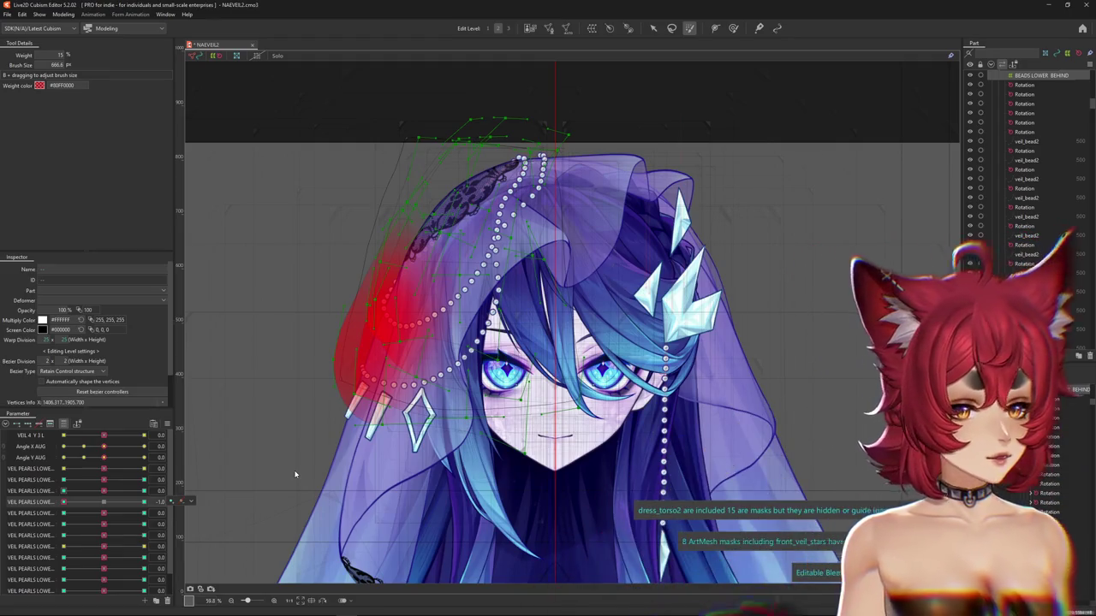
{"action": "key", "text": "ctrl+v"}
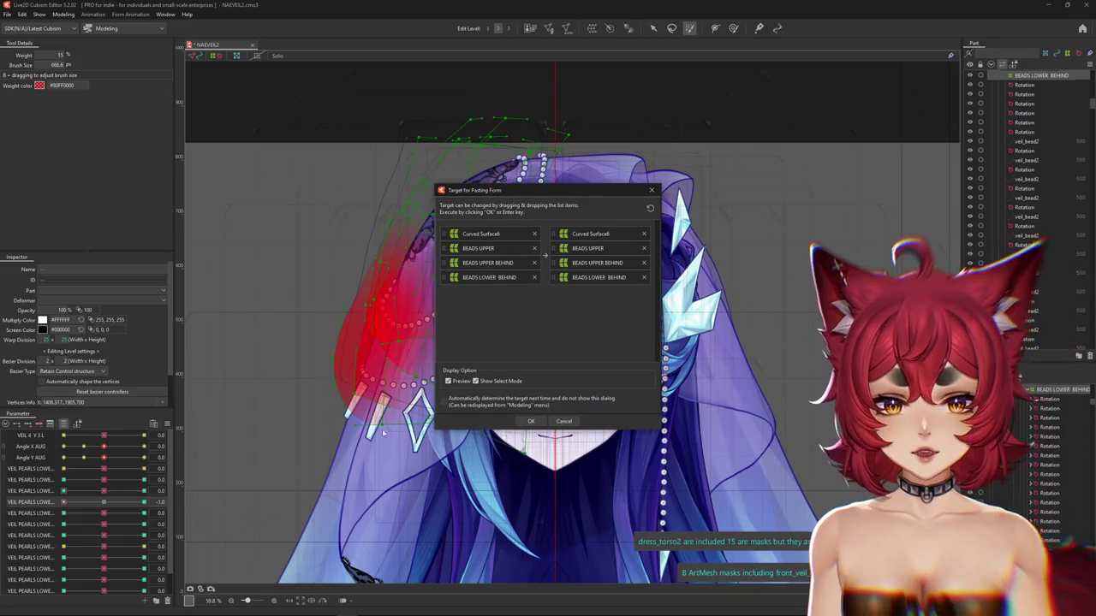
{"action": "left_click", "coordinate": [524, 420]}
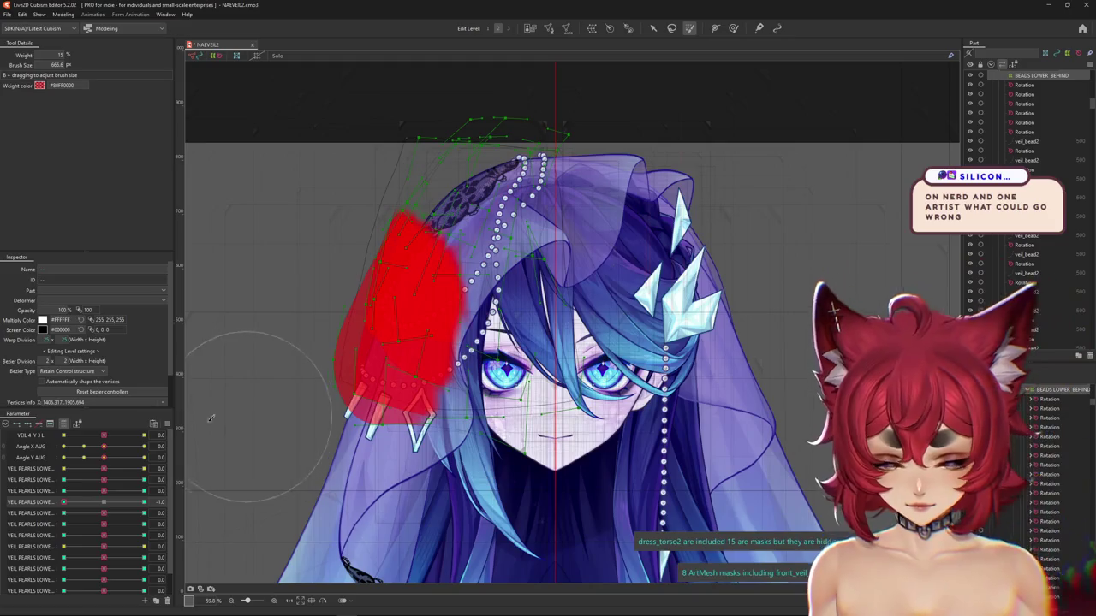
Hide the overlays and swing-test each VEIL PEARLS LOWER and BACK HAIR SWAY slider, returning them to 0.0
{"action": "key", "text": "Escape"}
{"action": "mouse_move", "coordinate": [104, 502]}
{"action": "left_mouse_down"}
{"action": "mouse_move", "coordinate": [115, 513]}
{"action": "mouse_move", "coordinate": [40, 510]}
{"action": "mouse_move", "coordinate": [103, 512]}
{"action": "mouse_move", "coordinate": [113, 540]}
{"action": "mouse_move", "coordinate": [104, 535]}
{"action": "mouse_move", "coordinate": [178, 542]}
{"action": "mouse_move", "coordinate": [104, 546]}
{"action": "left_mouse_up"}
{"action": "left_click_drag", "start_coordinate": [104, 557], "coordinate": [65, 560]}
{"action": "left_click", "coordinate": [104, 558]}
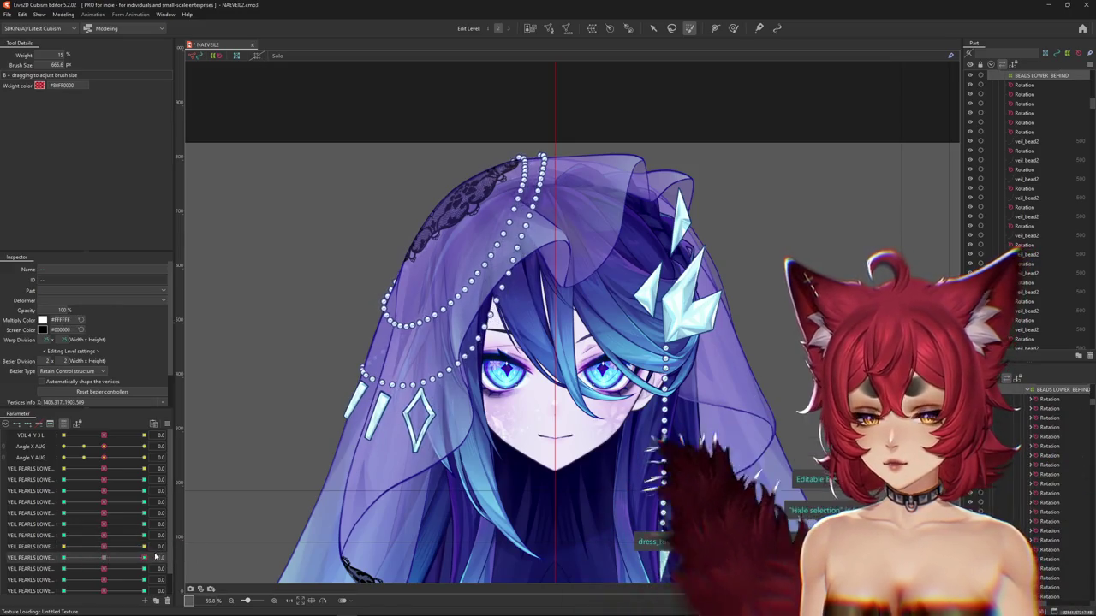
{"action": "mouse_move", "coordinate": [105, 557]}
{"action": "left_mouse_down"}
{"action": "mouse_move", "coordinate": [141, 558]}
{"action": "mouse_move", "coordinate": [165, 582]}
{"action": "mouse_move", "coordinate": [72, 590]}
{"action": "mouse_move", "coordinate": [172, 580]}
{"action": "mouse_move", "coordinate": [51, 582]}
{"action": "mouse_move", "coordinate": [108, 585]}
{"action": "left_mouse_up"}
{"action": "left_click", "coordinate": [104, 558]}
{"action": "left_click", "coordinate": [104, 580]}
{"action": "scroll", "coordinate": [12, 585], "scroll_direction": "down", "scroll_amount": 1}
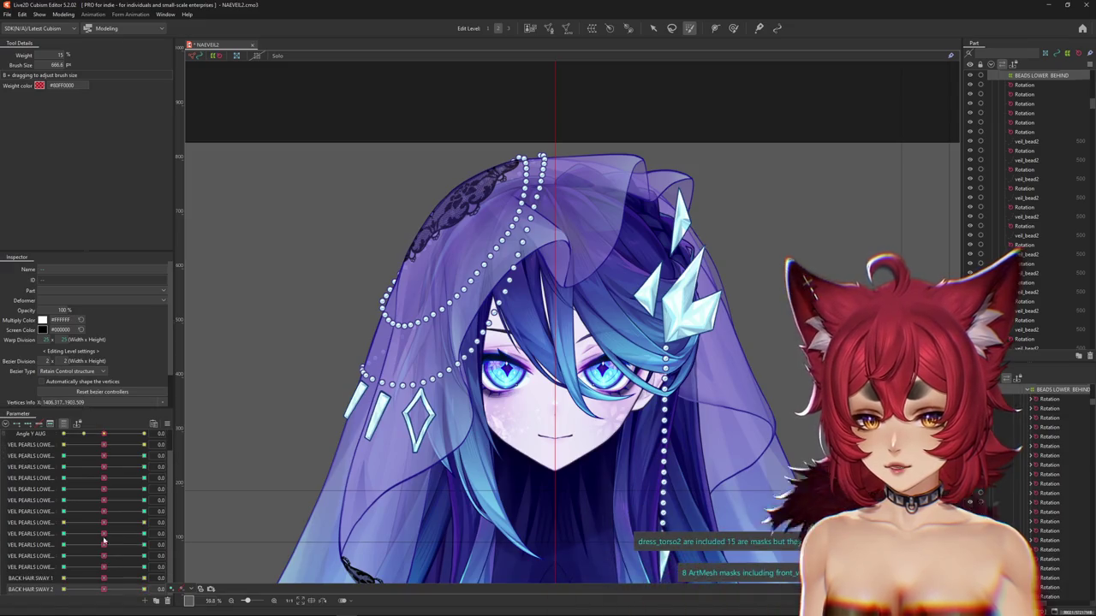
Open the Modeling menu
{"action": "left_click", "coordinate": [168, 424]}
{"action": "key", "text": "Escape"}
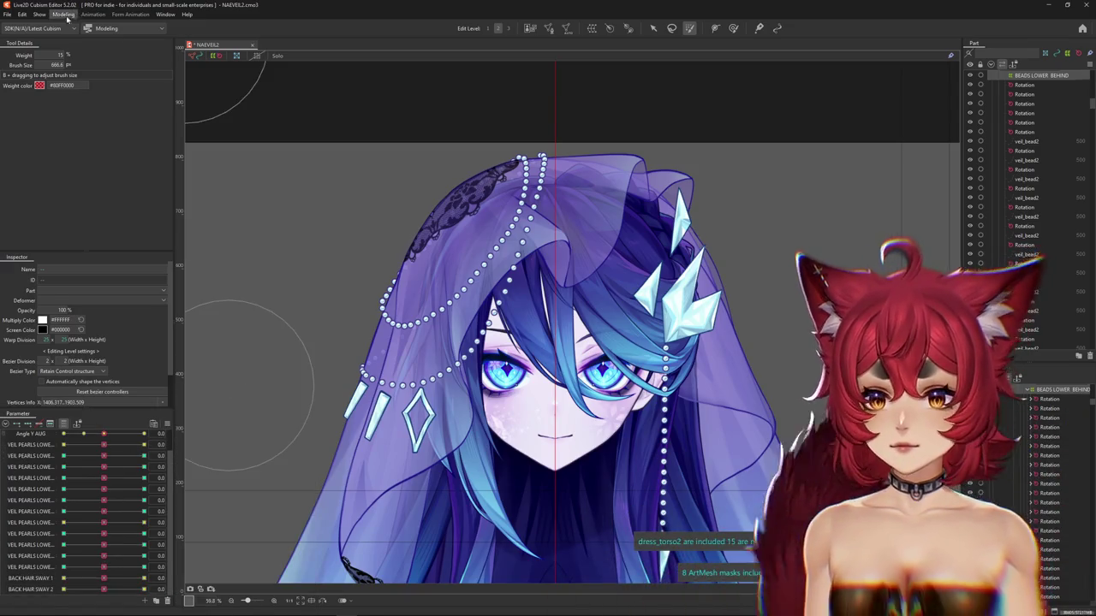
{"action": "left_click", "coordinate": [64, 14]}
Open Physics Settings on the VEIL BEHIND Y group with a zoomed, widened preview of the veiled face
{"action": "left_click", "coordinate": [102, 205]}
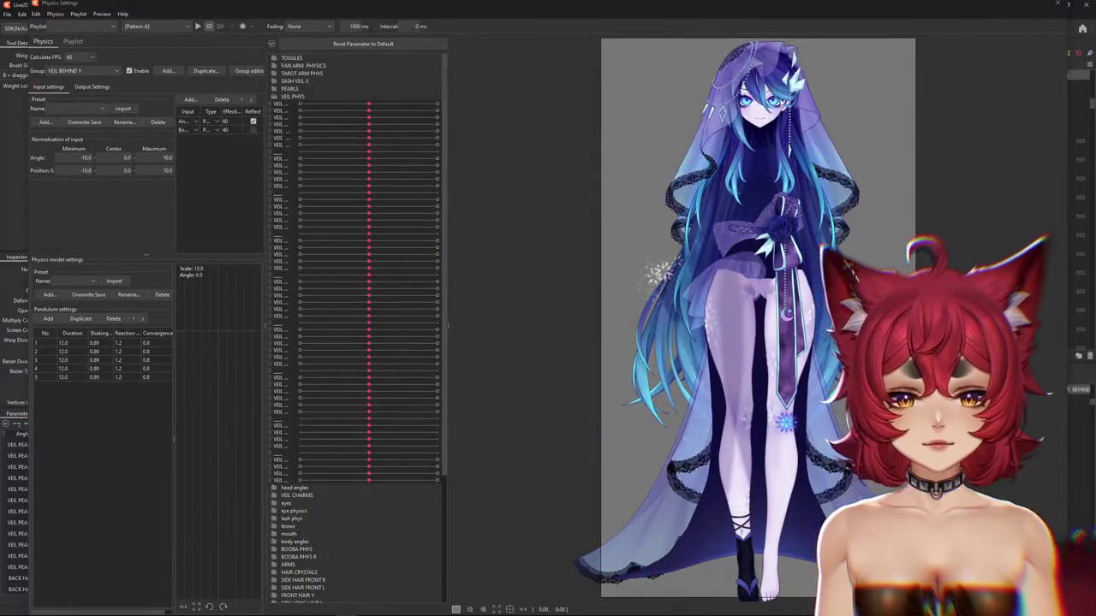
{"action": "scroll", "coordinate": [726, 152], "scroll_direction": "up", "scroll_amount": 2}
{"action": "scroll", "coordinate": [726, 152], "scroll_direction": "up", "scroll_amount": 2}
{"action": "scroll", "coordinate": [726, 153], "scroll_direction": "up", "scroll_amount": 2}
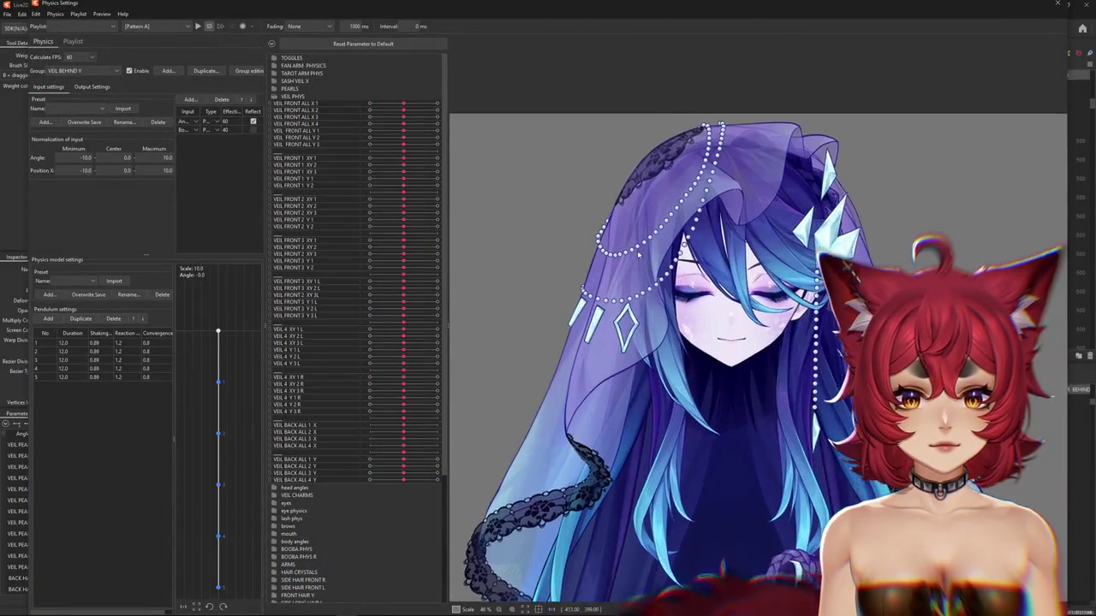
{"action": "left_click_drag", "start_coordinate": [261, 250], "coordinate": [256, 250]}
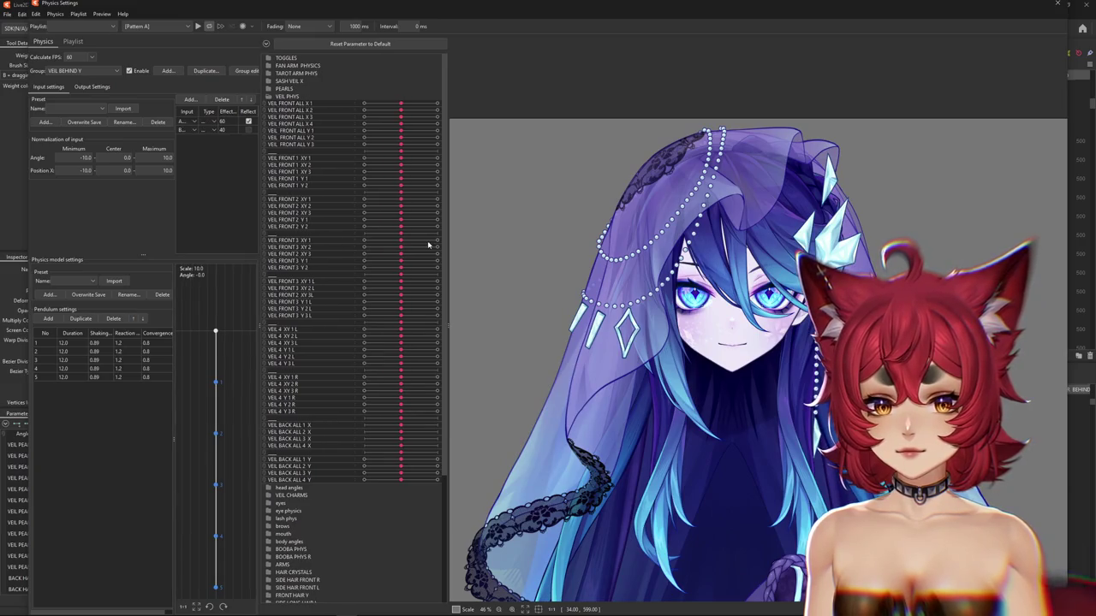
{"action": "left_click_drag", "start_coordinate": [447, 241], "coordinate": [344, 241]}
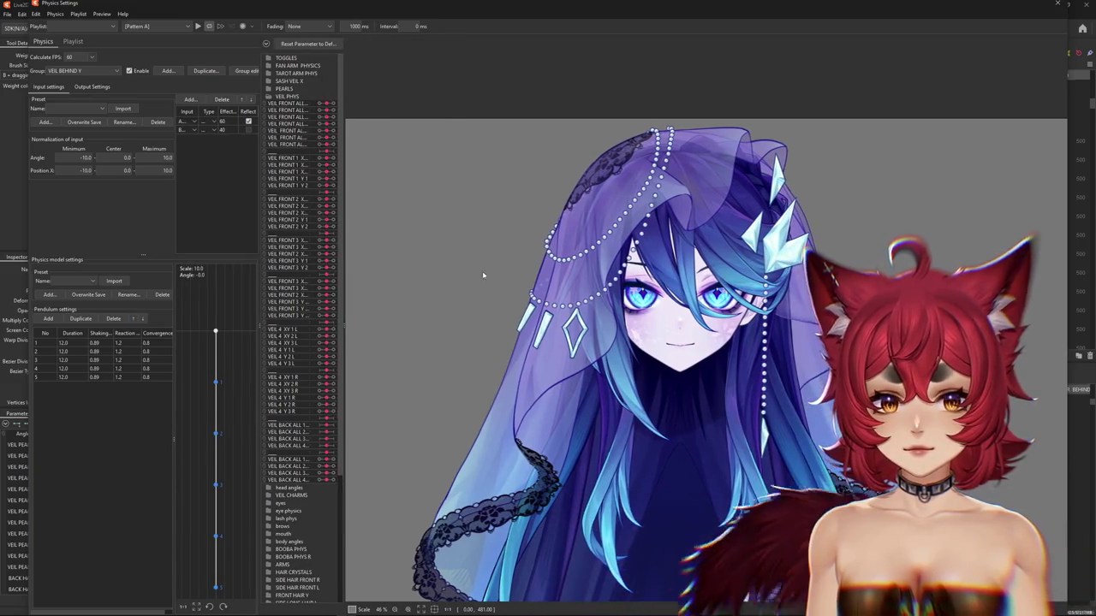
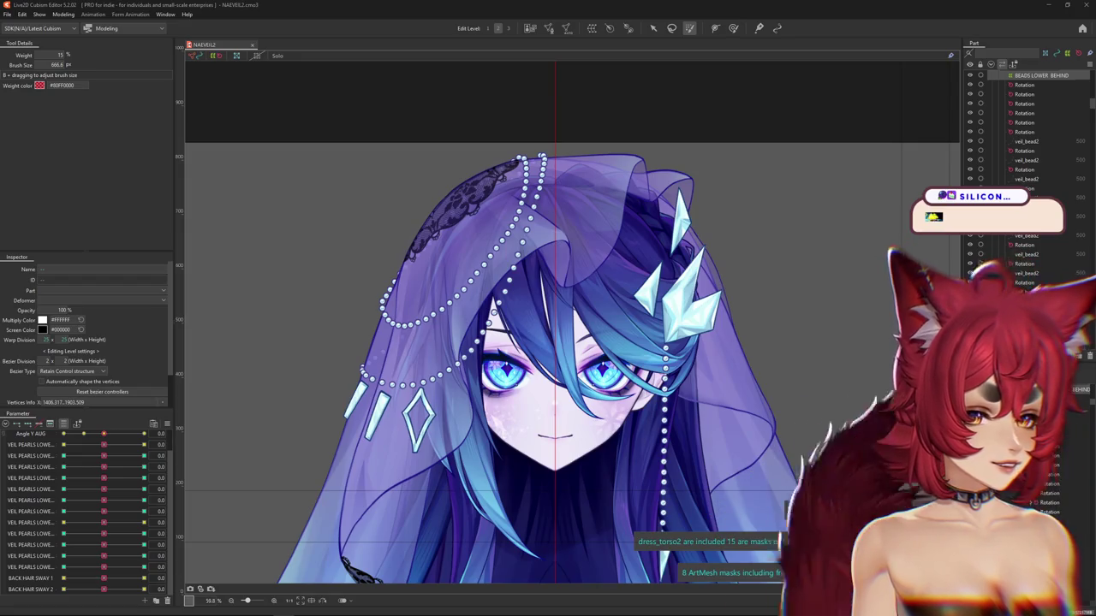
Preview the physics by swinging the model to watch the veil, then close the preview
{"action": "scroll", "coordinate": [746, 231], "scroll_direction": "down", "scroll_amount": 3}
{"action": "scroll", "coordinate": [746, 231], "scroll_direction": "down", "scroll_amount": 3}
{"action": "left_click", "coordinate": [63, 14]}
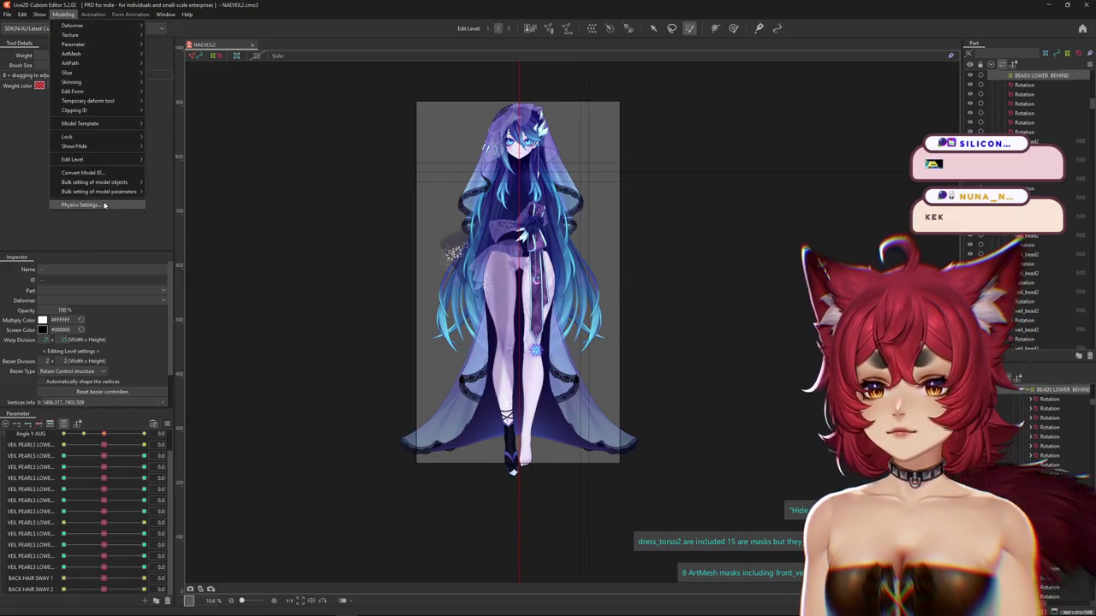
{"action": "left_click", "coordinate": [80, 205]}
{"action": "mouse_move", "coordinate": [659, 210]}
{"action": "left_mouse_down"}
{"action": "mouse_move", "coordinate": [509, 427]}
{"action": "mouse_move", "coordinate": [604, 109]}
{"action": "mouse_move", "coordinate": [455, 403]}
{"action": "mouse_move", "coordinate": [764, 115]}
{"action": "mouse_move", "coordinate": [560, 230]}
{"action": "left_mouse_up"}
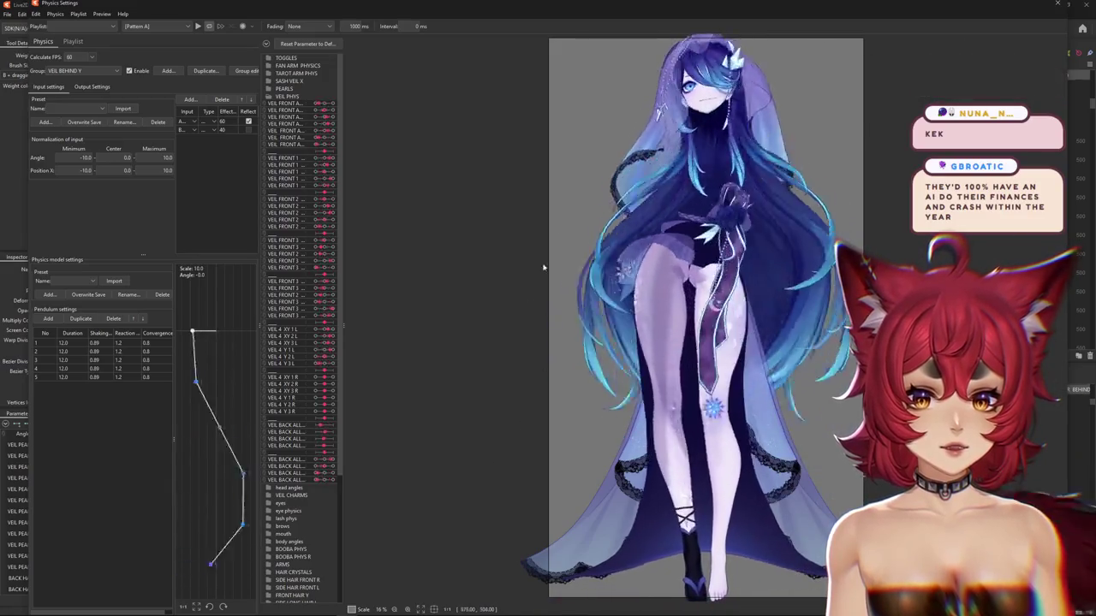
{"action": "mouse_move", "coordinate": [561, 229]}
{"action": "left_mouse_down"}
{"action": "mouse_move", "coordinate": [585, 264]}
{"action": "mouse_move", "coordinate": [629, 274]}
{"action": "left_mouse_up"}
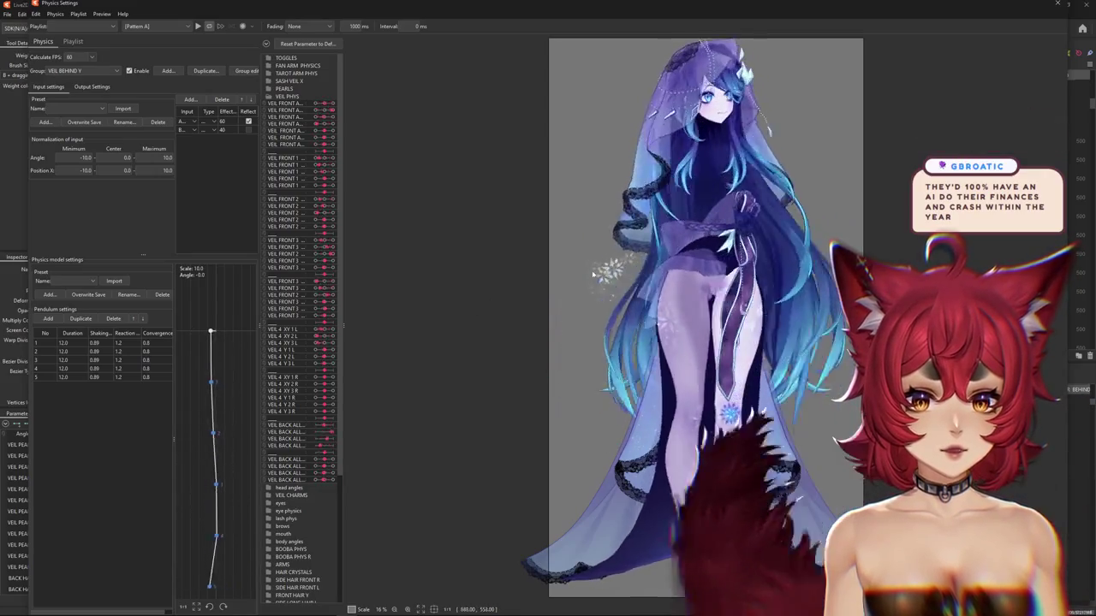
{"action": "key", "text": "Escape"}
Bring the head into view and change the parameter panel options
{"action": "scroll", "coordinate": [530, 201], "scroll_direction": "up", "scroll_amount": 5}
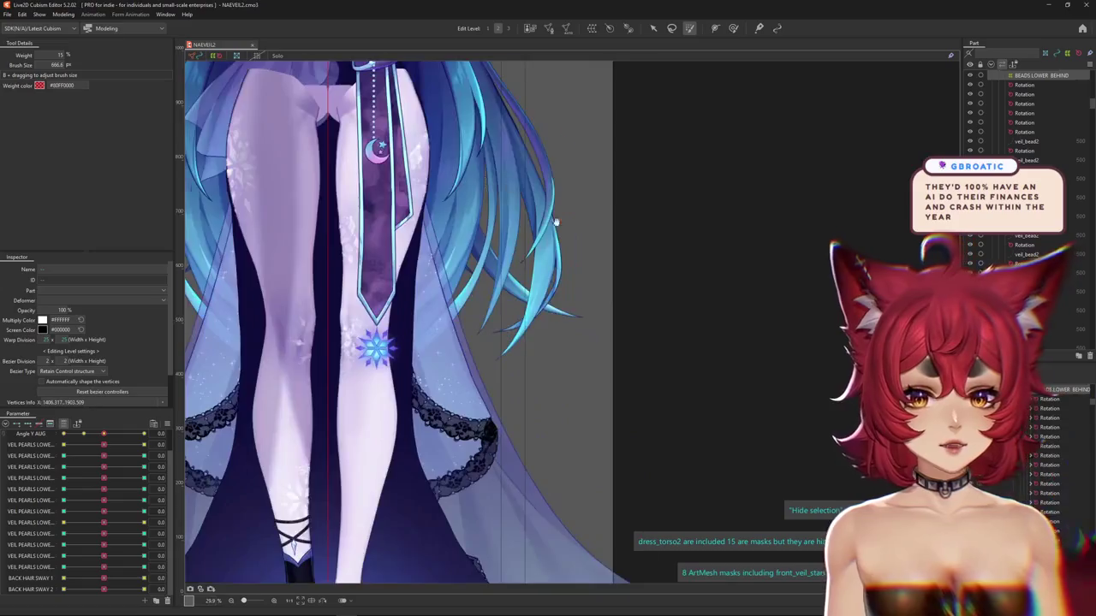
{"action": "left_click_drag", "start_coordinate": [530, 202], "coordinate": [606, 347]}
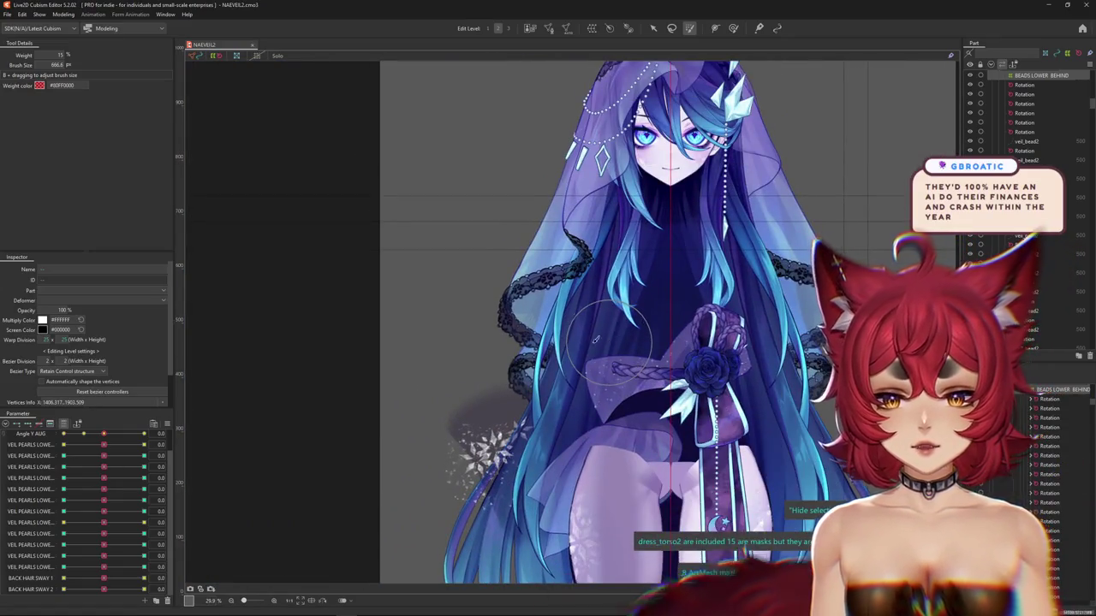
{"action": "right_click", "coordinate": [175, 514]}
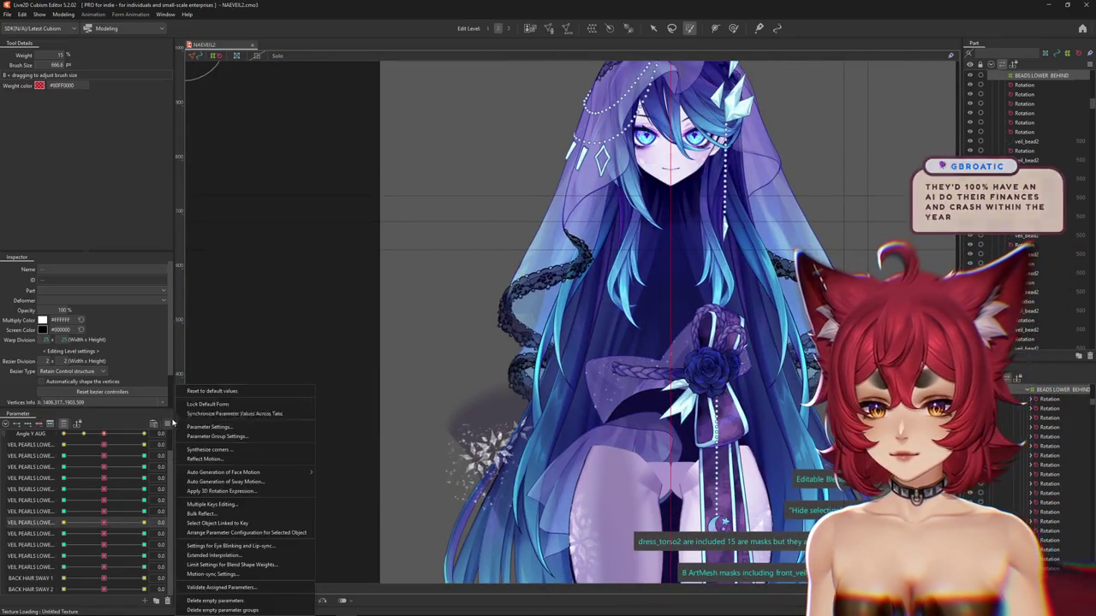
{"action": "left_click", "coordinate": [213, 419]}
Unhide sash1 at the waist from the hidden-objects list, confirming Yes
{"action": "scroll", "coordinate": [11, 441], "scroll_direction": "up", "scroll_amount": 1}
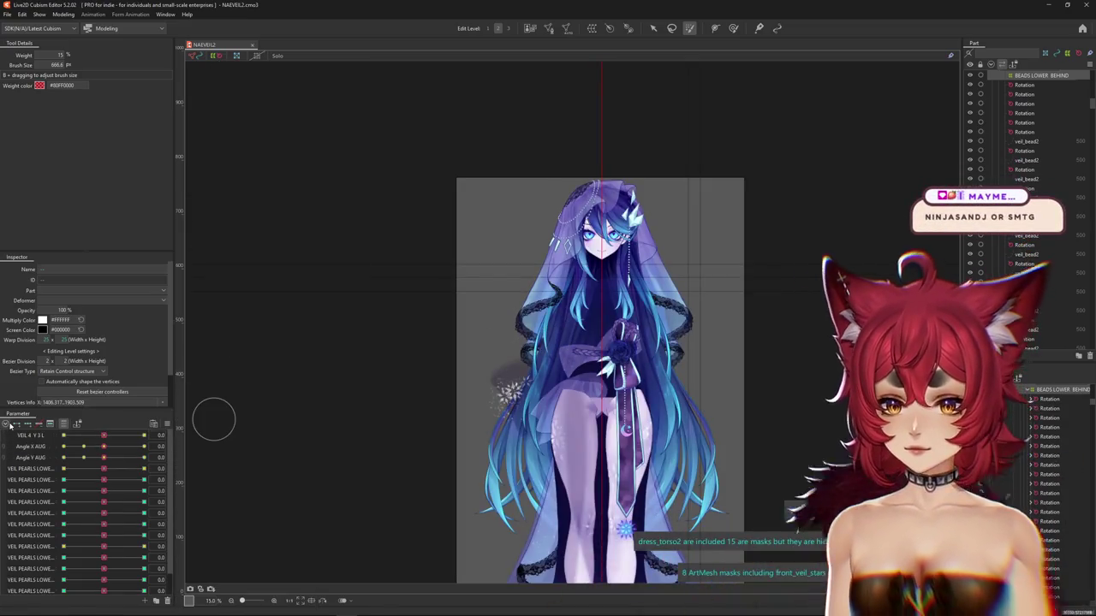
{"action": "scroll", "coordinate": [531, 326], "scroll_direction": "up", "scroll_amount": 2}
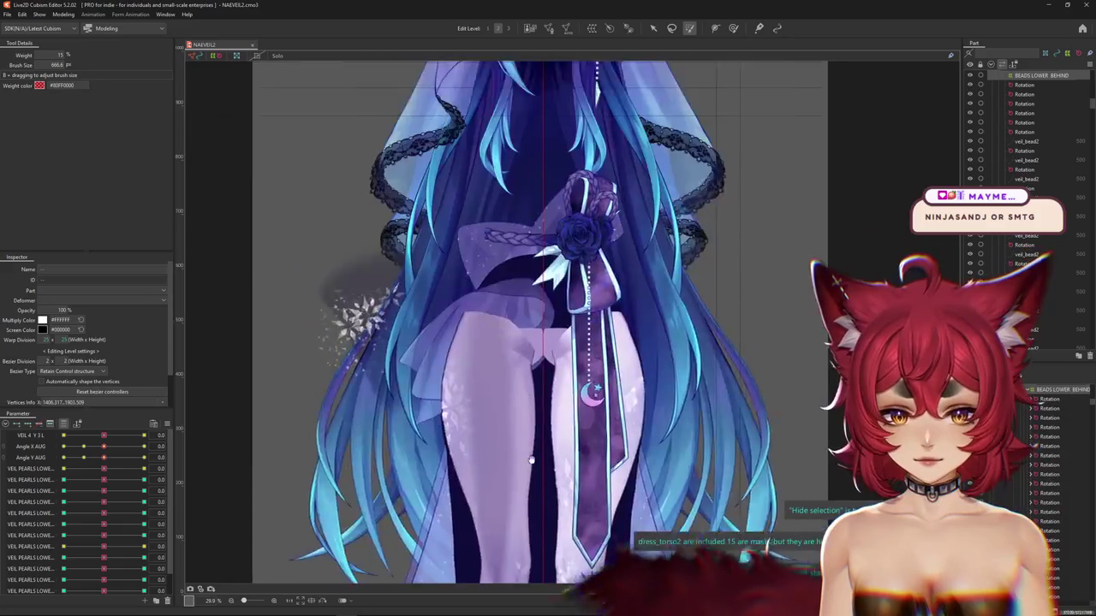
{"action": "left_click_drag", "start_coordinate": [534, 209], "coordinate": [534, 324]}
{"action": "left_click", "coordinate": [537, 318]}
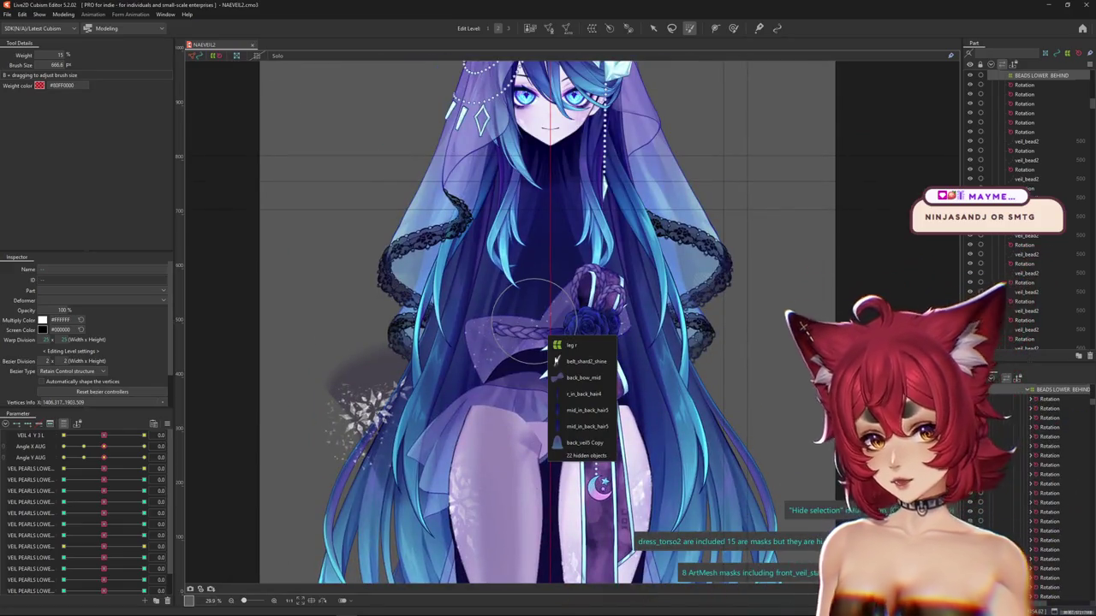
{"action": "left_click", "coordinate": [571, 457]}
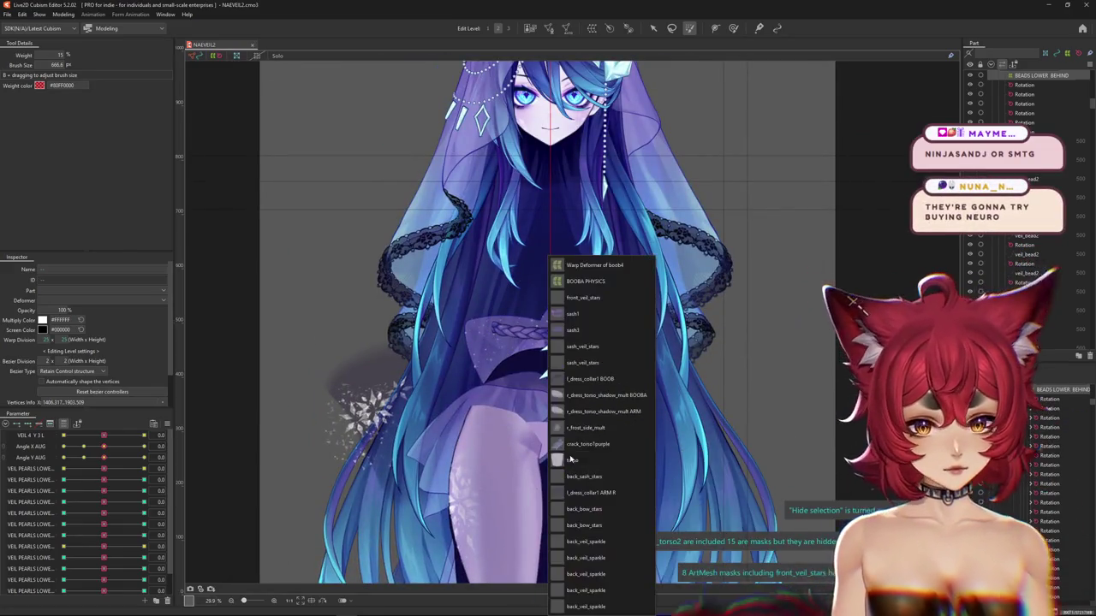
{"action": "left_click", "coordinate": [575, 382]}
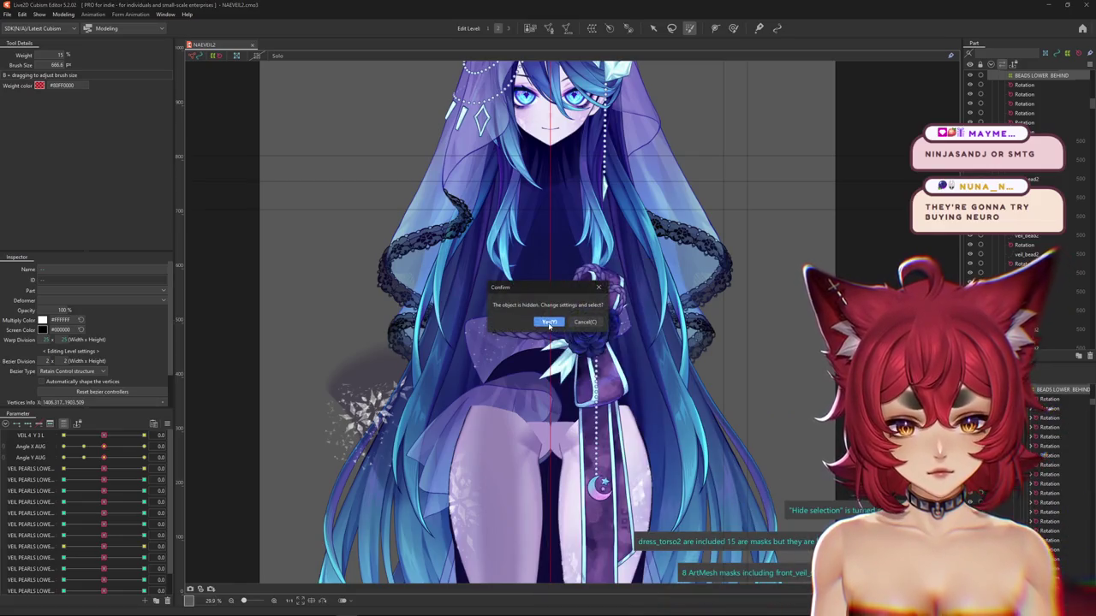
{"action": "scroll", "coordinate": [552, 318], "scroll_direction": "up", "scroll_amount": 3}
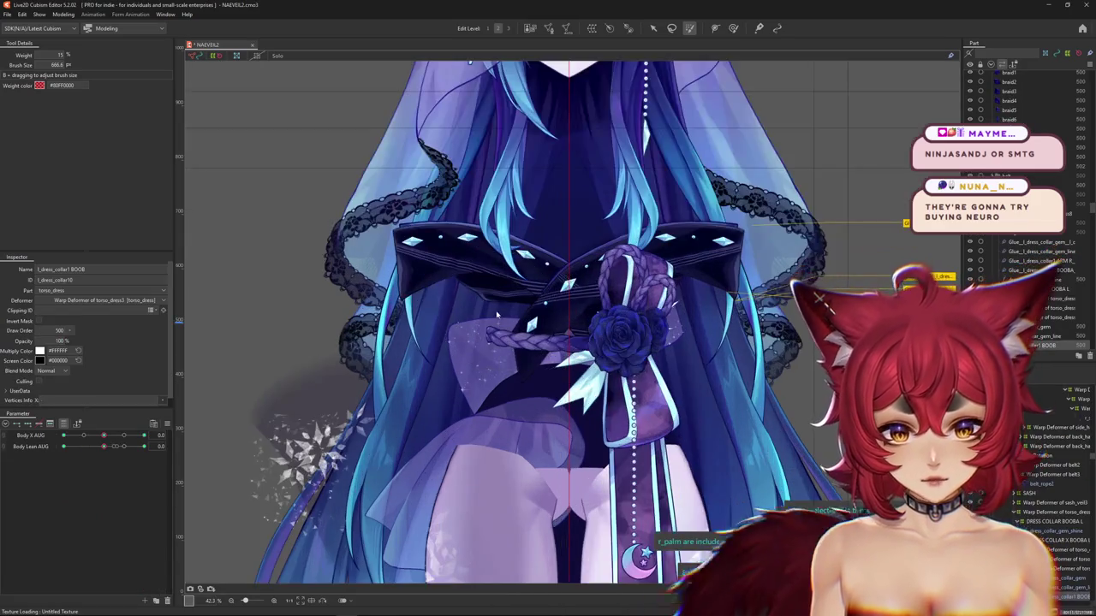
{"action": "right_click", "coordinate": [529, 332]}
{"action": "left_click", "coordinate": [548, 353]}
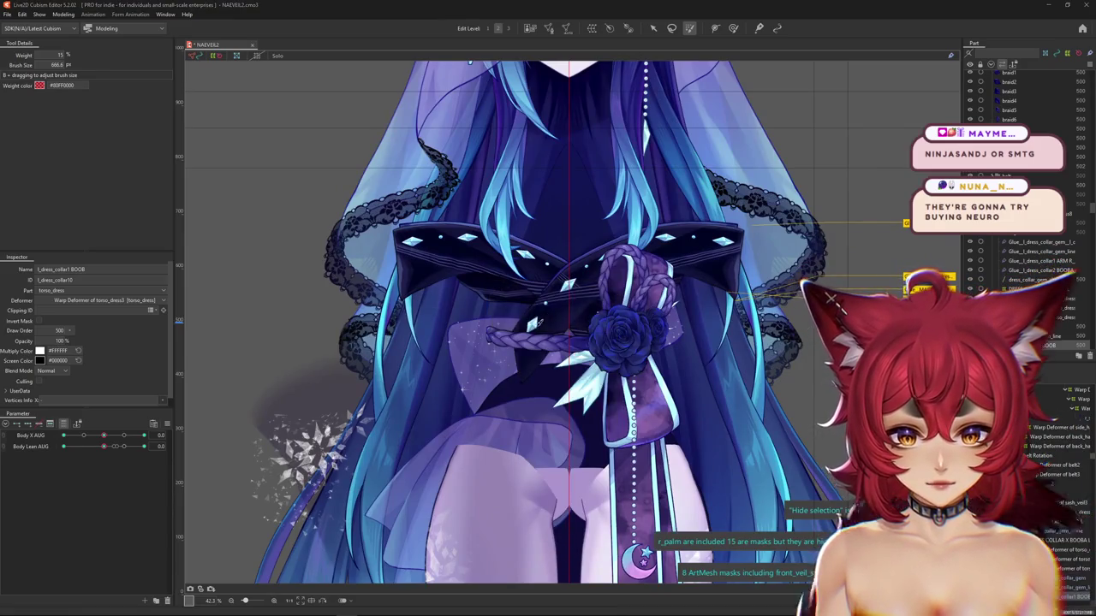
{"action": "right_click", "coordinate": [524, 418]}
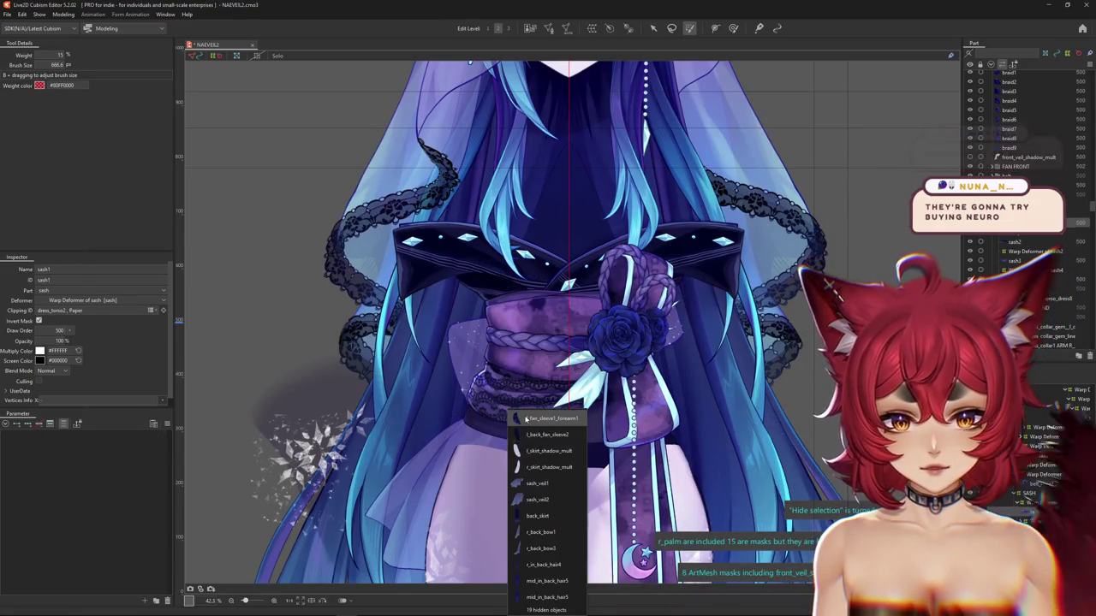
{"action": "left_click", "coordinate": [527, 415]}
Unhide the l_skirt LEG piece from the objects listed at the skirt
{"action": "right_click", "coordinate": [502, 459]}
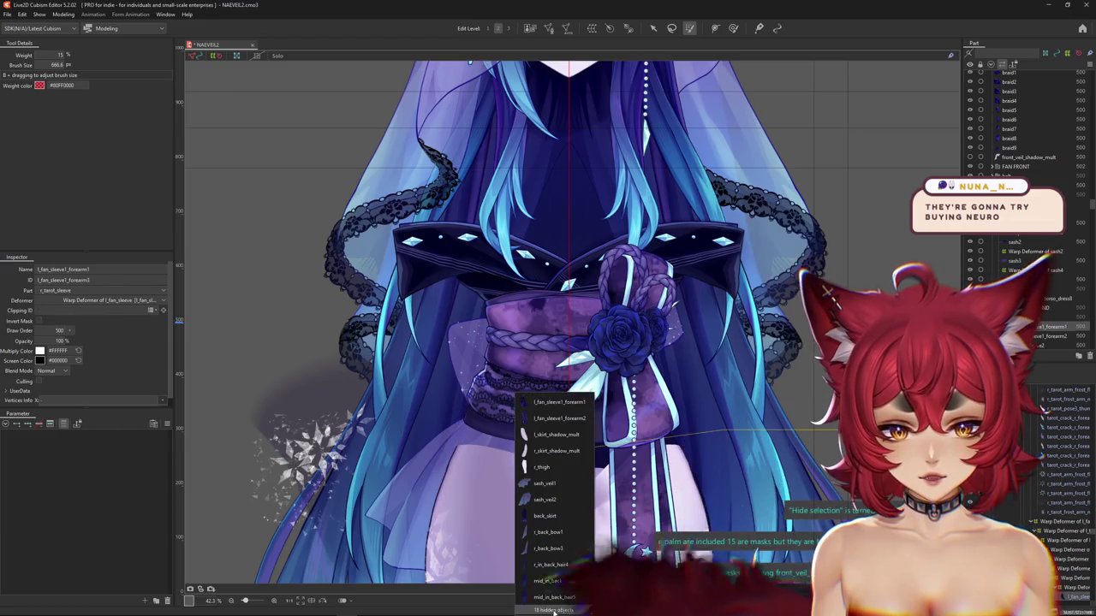
{"action": "left_click", "coordinate": [546, 363]}
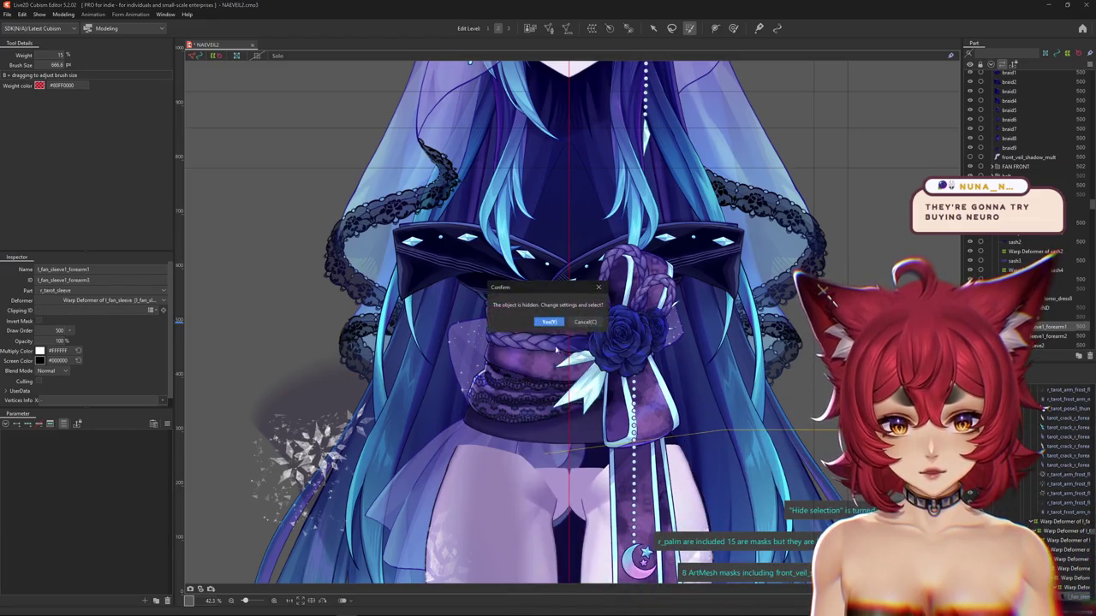
{"action": "scroll", "coordinate": [553, 317], "scroll_direction": "down", "scroll_amount": 2}
{"action": "scroll", "coordinate": [565, 291], "scroll_direction": "down", "scroll_amount": 3}
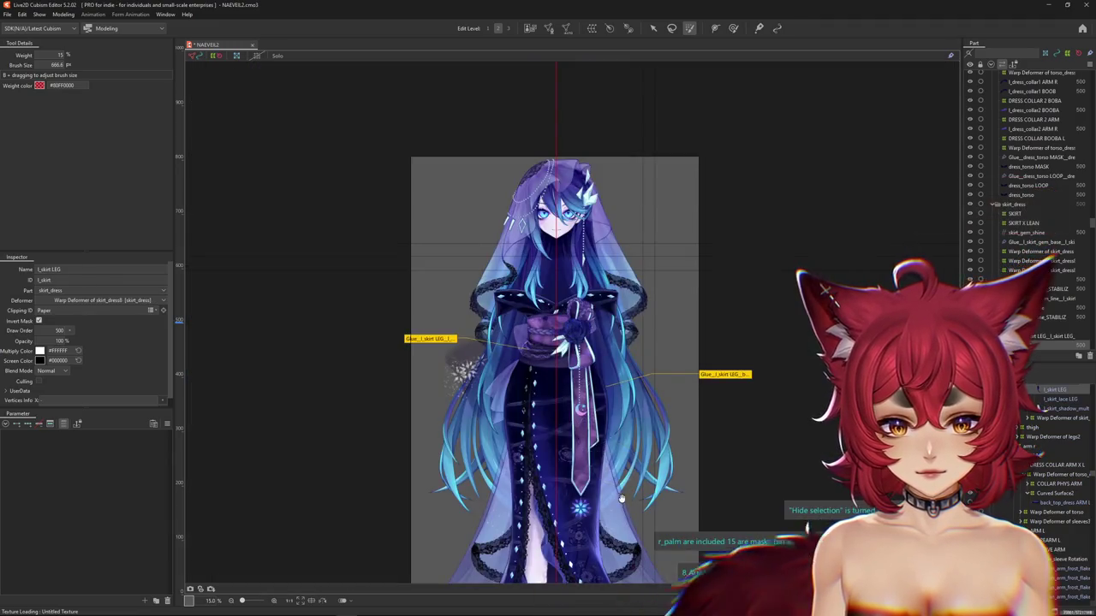
Restore one piece from the 10 hidden objects over the skirt
{"action": "scroll", "coordinate": [595, 258], "scroll_direction": "up", "scroll_amount": 2}
{"action": "scroll", "coordinate": [557, 354], "scroll_direction": "up", "scroll_amount": 1}
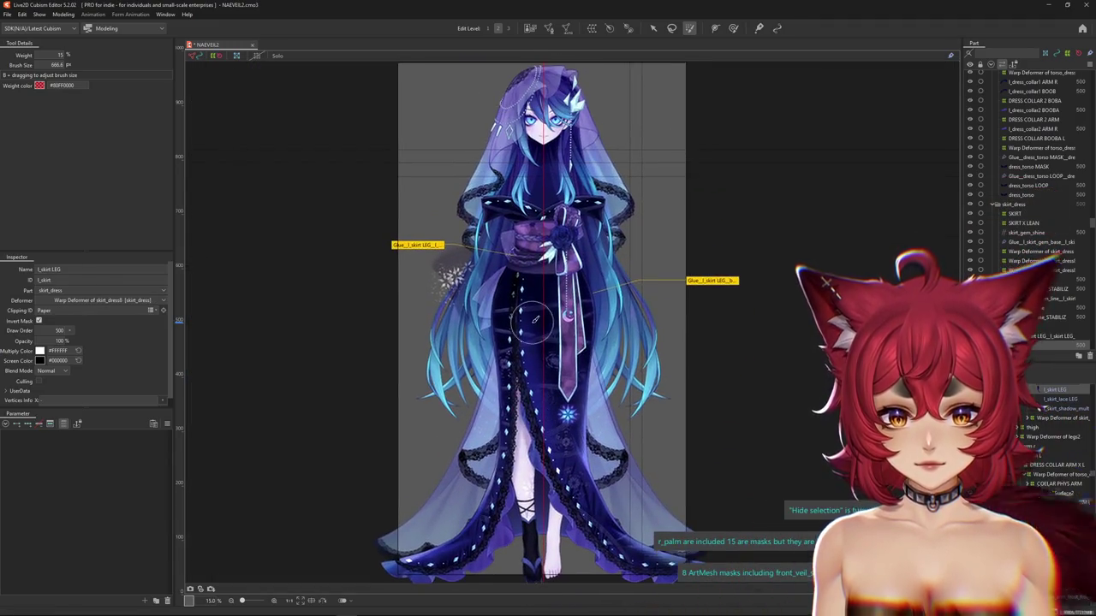
{"action": "scroll", "coordinate": [530, 351], "scroll_direction": "up", "scroll_amount": 2}
{"action": "scroll", "coordinate": [505, 347], "scroll_direction": "up", "scroll_amount": 2}
{"action": "right_click", "coordinate": [504, 344]}
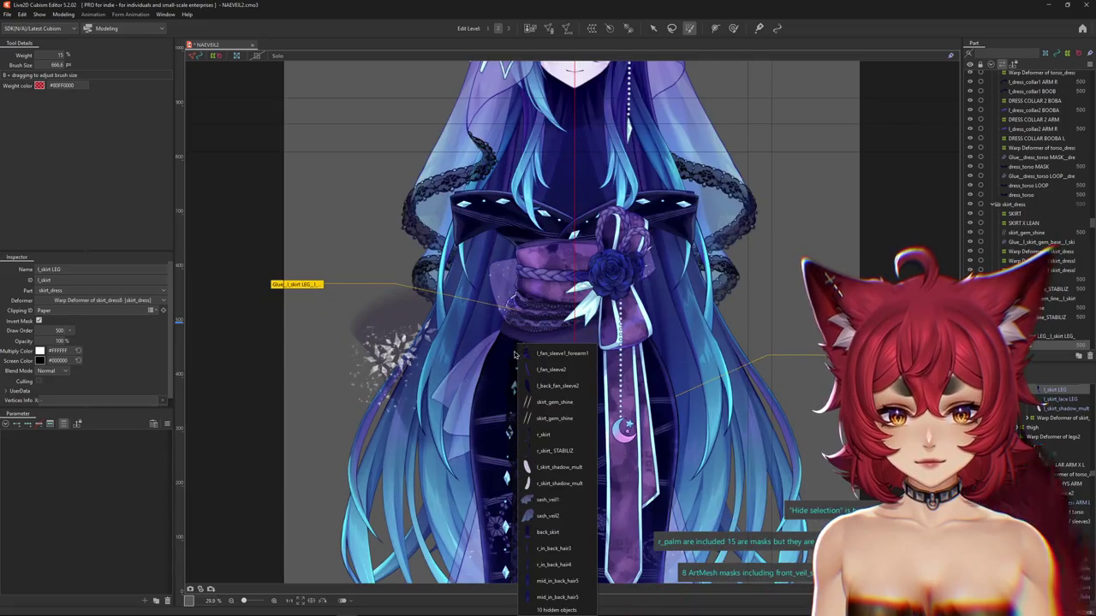
{"action": "left_click", "coordinate": [557, 610]}
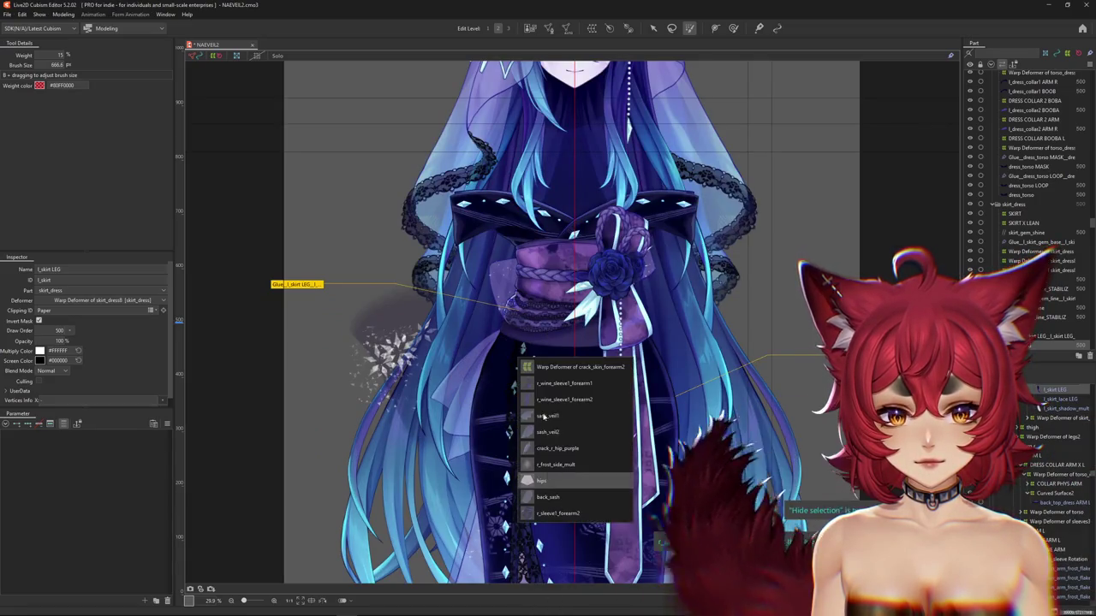
{"action": "left_click", "coordinate": [552, 362]}
{"action": "left_click", "coordinate": [548, 323]}
Unhide sash_veil2 from the nine remaining hidden objects
{"action": "right_click", "coordinate": [519, 382]}
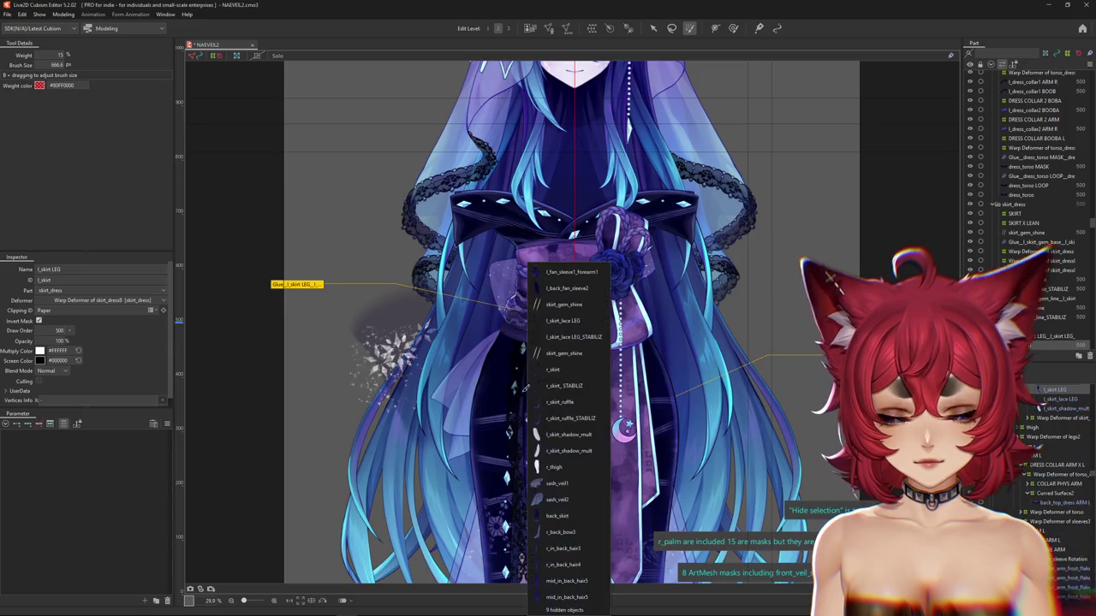
{"action": "left_click", "coordinate": [565, 609]}
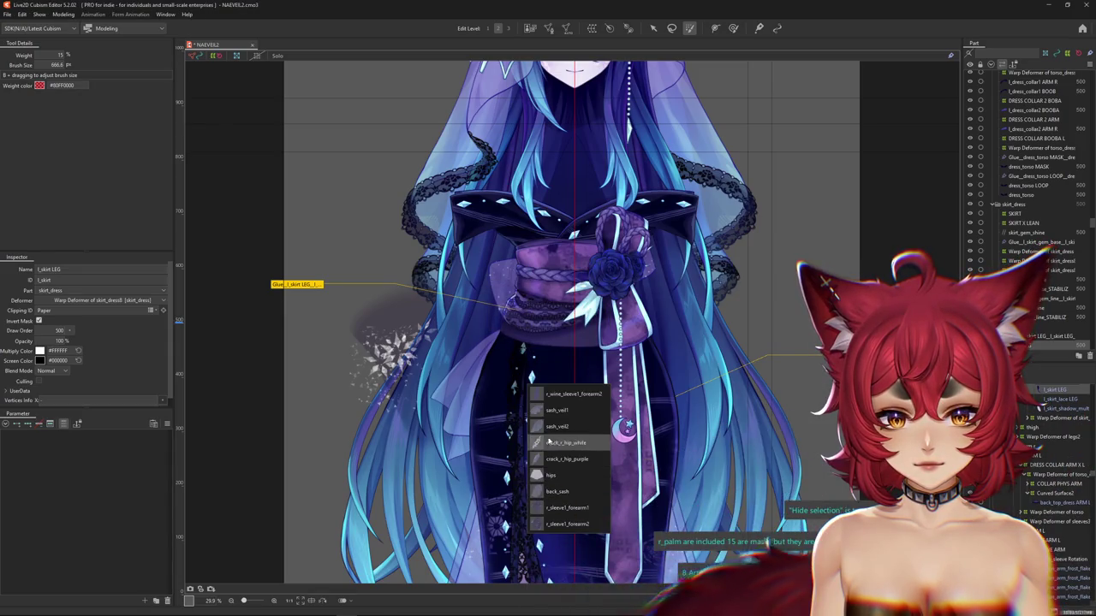
{"action": "left_click", "coordinate": [549, 442]}
{"action": "left_click", "coordinate": [550, 330]}
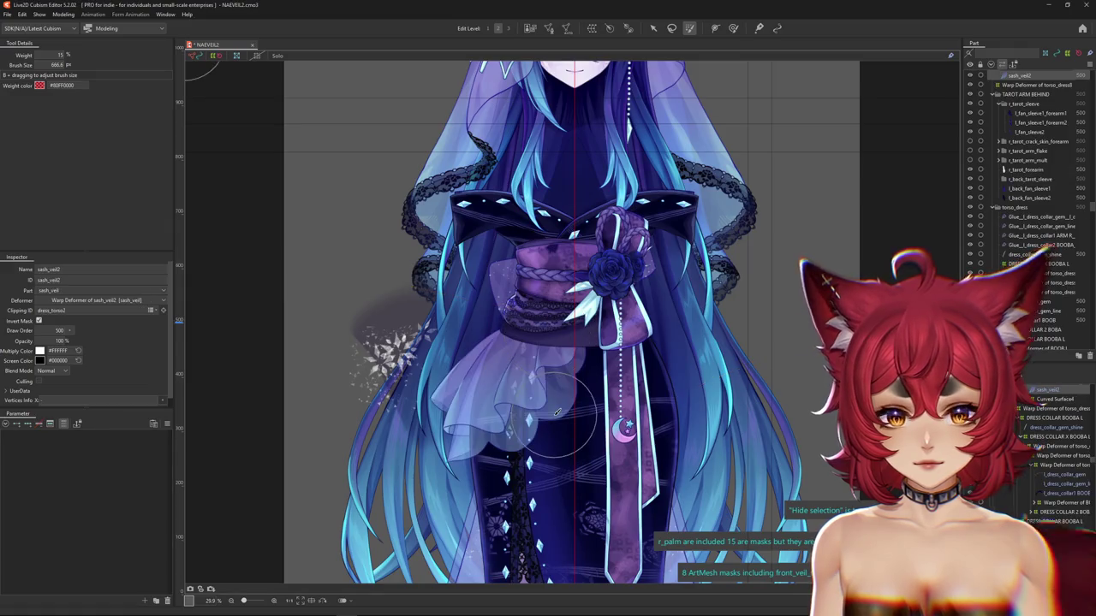
Unhide the r_sleeve1_upperarm sleeve on the arm
{"action": "scroll", "coordinate": [590, 334], "scroll_direction": "down", "scroll_amount": 3}
{"action": "scroll", "coordinate": [591, 334], "scroll_direction": "down", "scroll_amount": 2}
{"action": "scroll", "coordinate": [631, 340], "scroll_direction": "up", "scroll_amount": 5}
{"action": "left_click", "coordinate": [630, 340]}
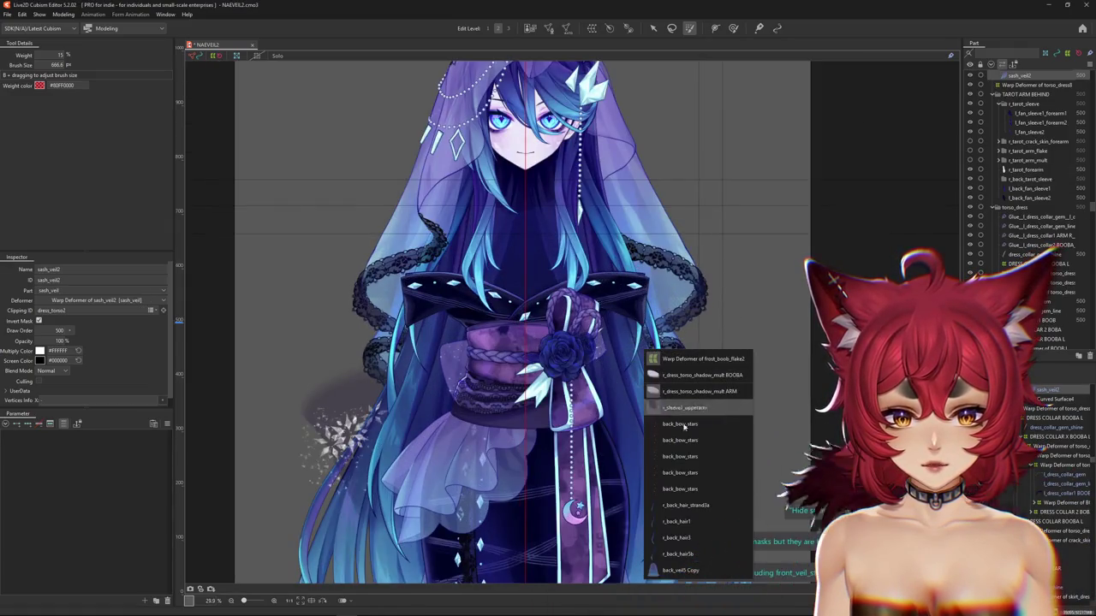
{"action": "left_click", "coordinate": [685, 408]}
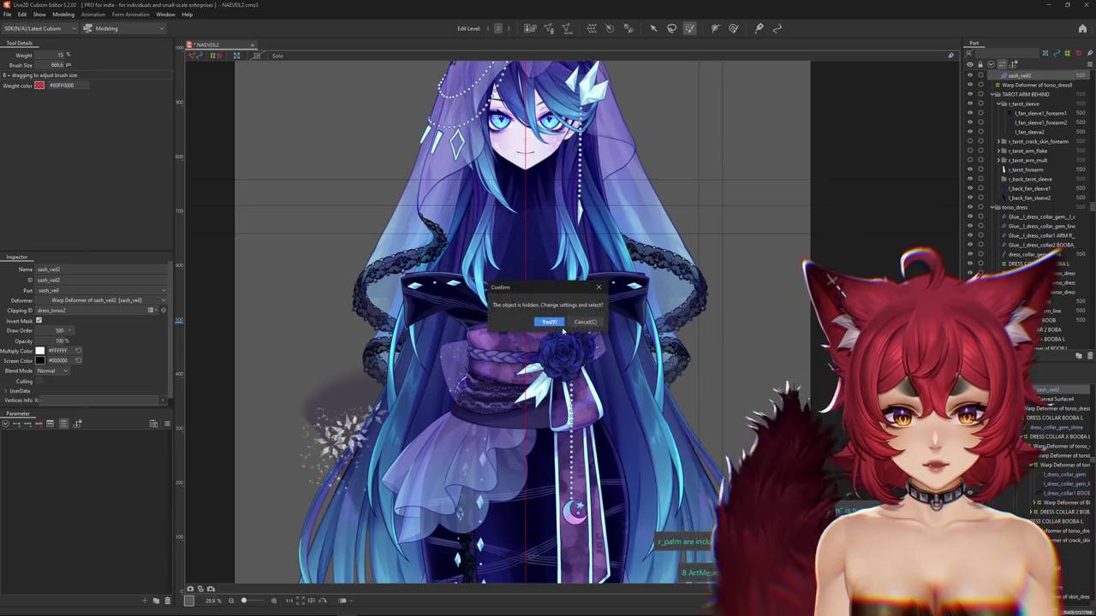
{"action": "left_click", "coordinate": [550, 330]}
Unhide the torso mesh at the chest
{"action": "scroll", "coordinate": [631, 351], "scroll_direction": "down", "scroll_amount": 2}
{"action": "scroll", "coordinate": [631, 351], "scroll_direction": "up", "scroll_amount": 2}
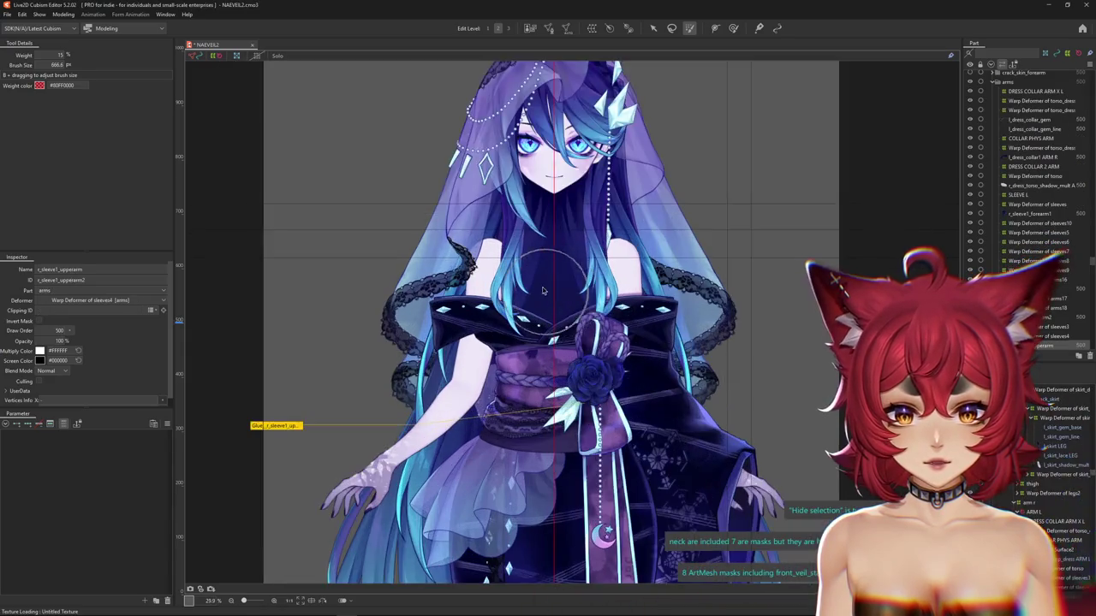
{"action": "left_click", "coordinate": [558, 306]}
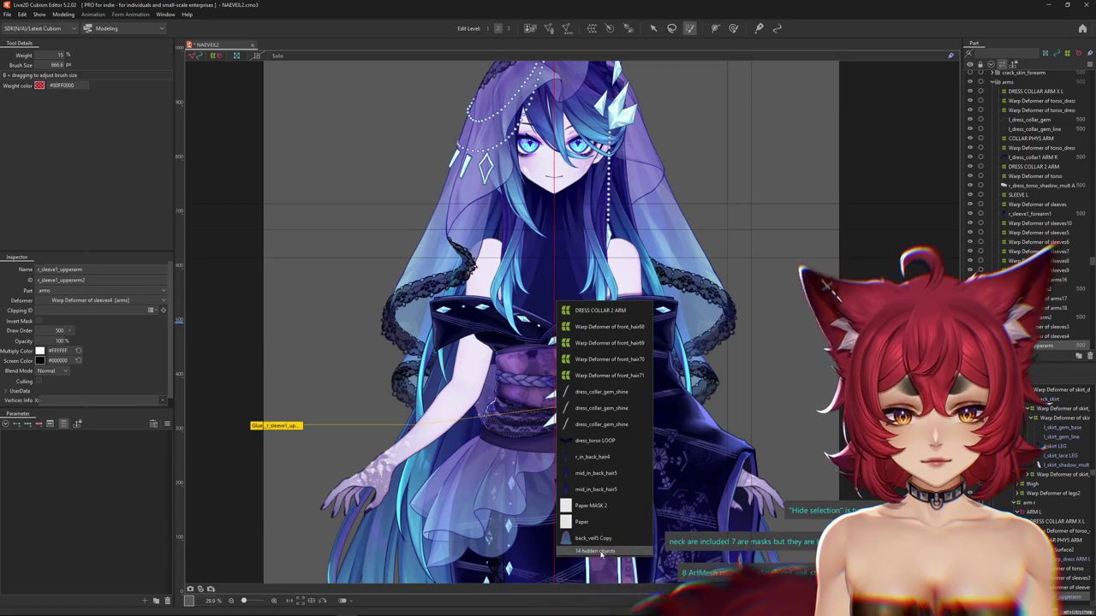
{"action": "scroll", "coordinate": [599, 463], "scroll_direction": "down", "scroll_amount": 5}
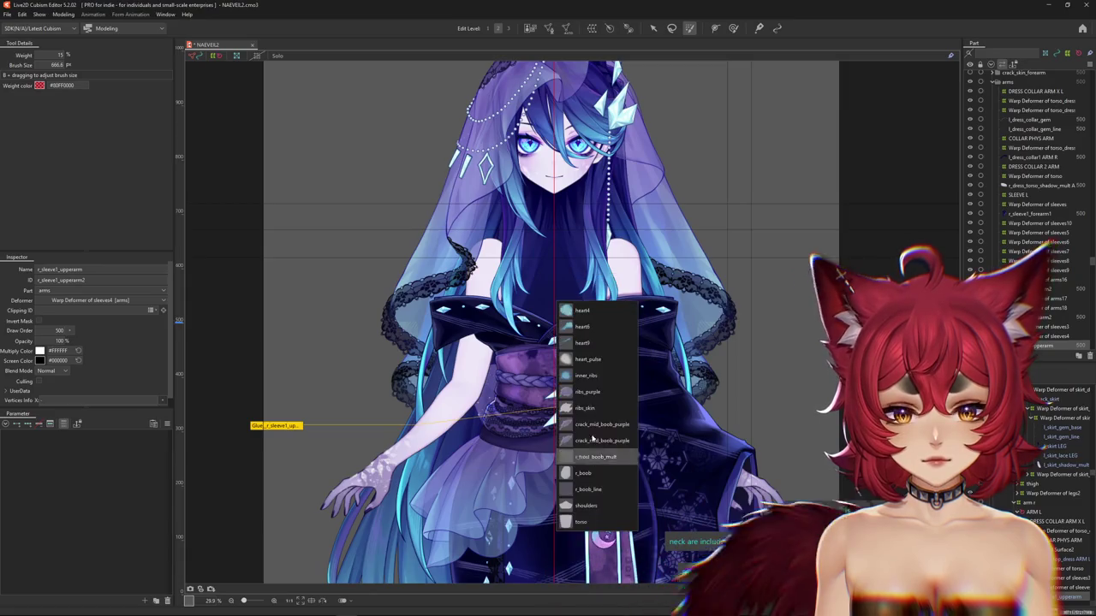
{"action": "left_click", "coordinate": [600, 520]}
{"action": "left_click", "coordinate": [550, 322]}
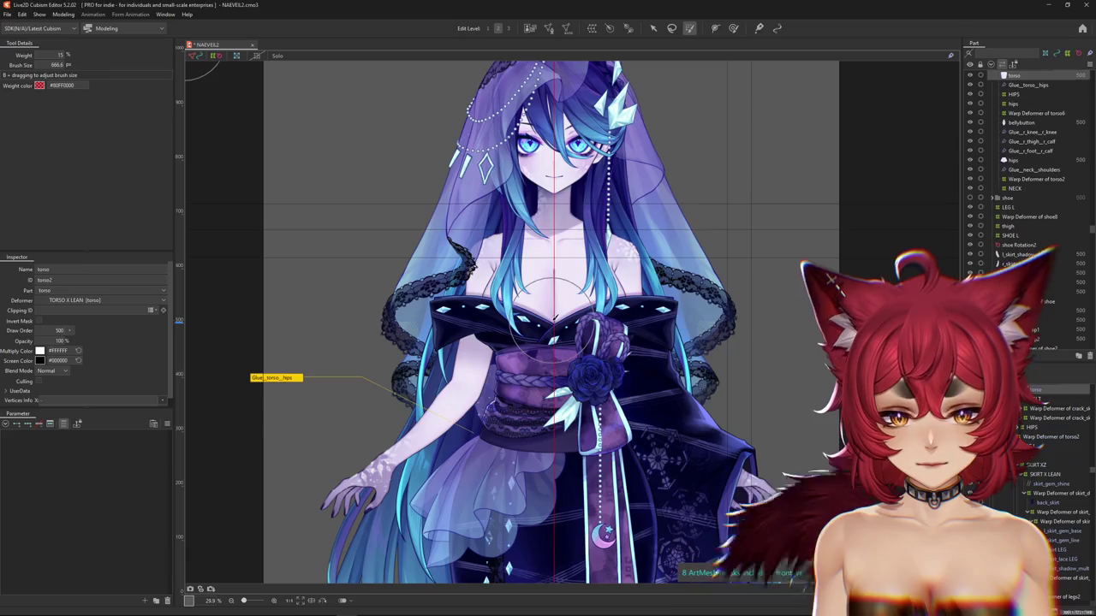
Unhide the necklace from the parts overlapping the chest
{"action": "scroll", "coordinate": [566, 255], "scroll_direction": "up", "scroll_amount": 5}
{"action": "left_click", "coordinate": [559, 198]}
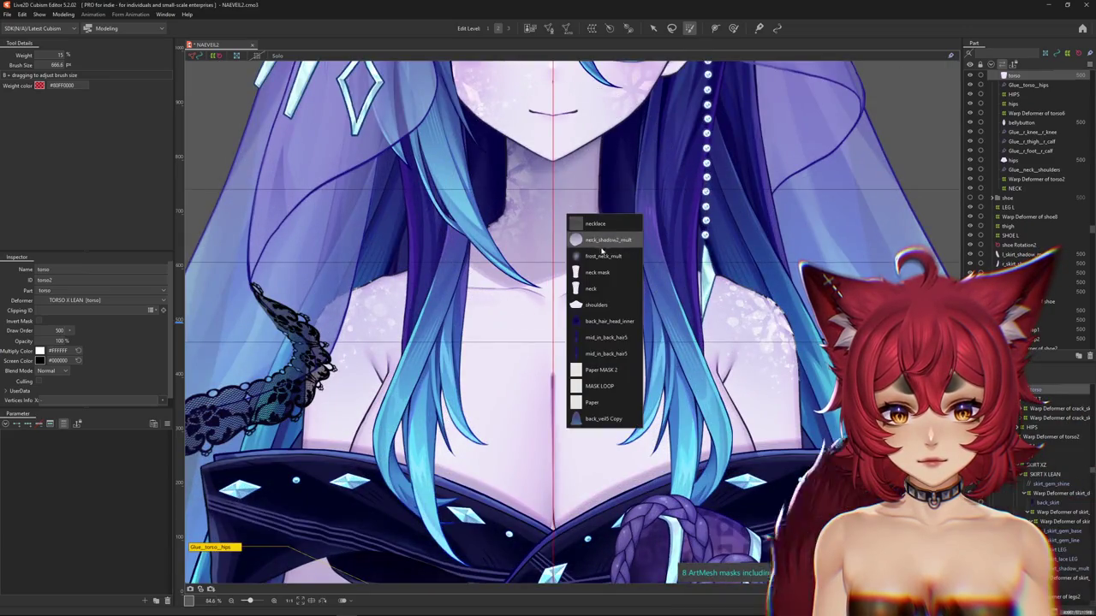
{"action": "left_click", "coordinate": [599, 224]}
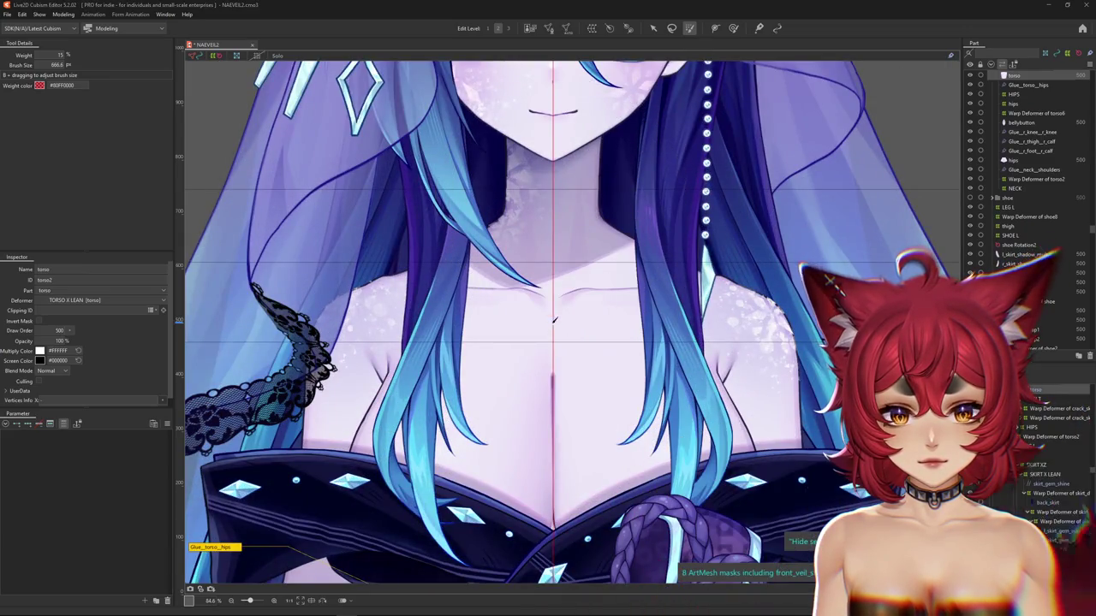
{"action": "scroll", "coordinate": [552, 322], "scroll_direction": "down", "scroll_amount": 2}
{"action": "scroll", "coordinate": [552, 322], "scroll_direction": "down", "scroll_amount": 4}
{"action": "scroll", "coordinate": [539, 342], "scroll_direction": "down", "scroll_amount": 2}
{"action": "scroll", "coordinate": [523, 374], "scroll_direction": "up", "scroll_amount": 4}
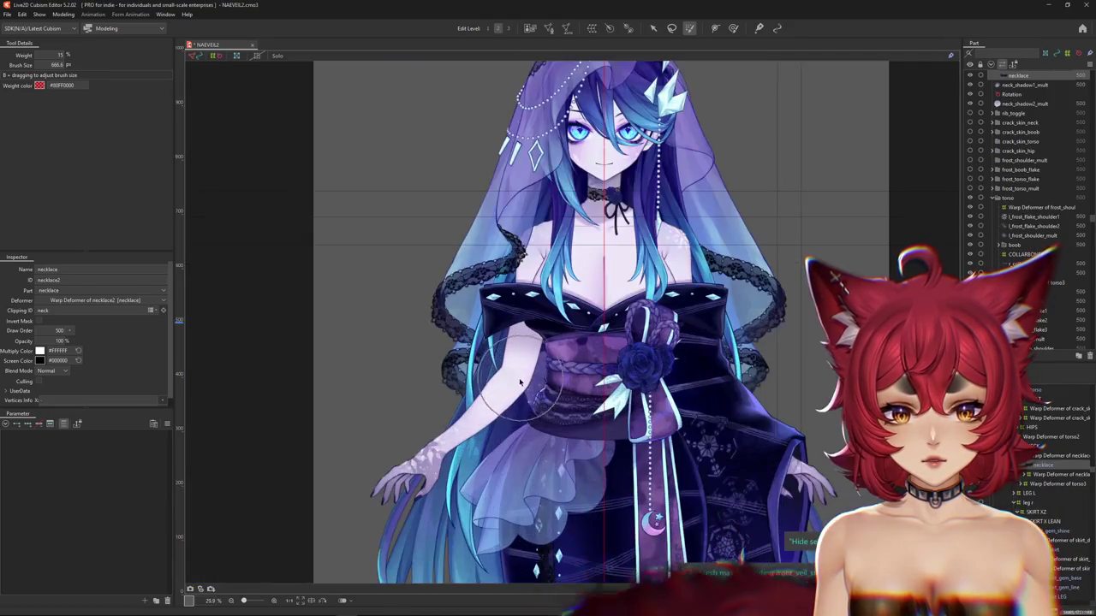
Unhide the r_back_sleeve2 and r_sleeve1_forearm1 sleeve pieces under the lower arm
{"action": "left_click_drag", "start_coordinate": [506, 486], "coordinate": [447, 240]}
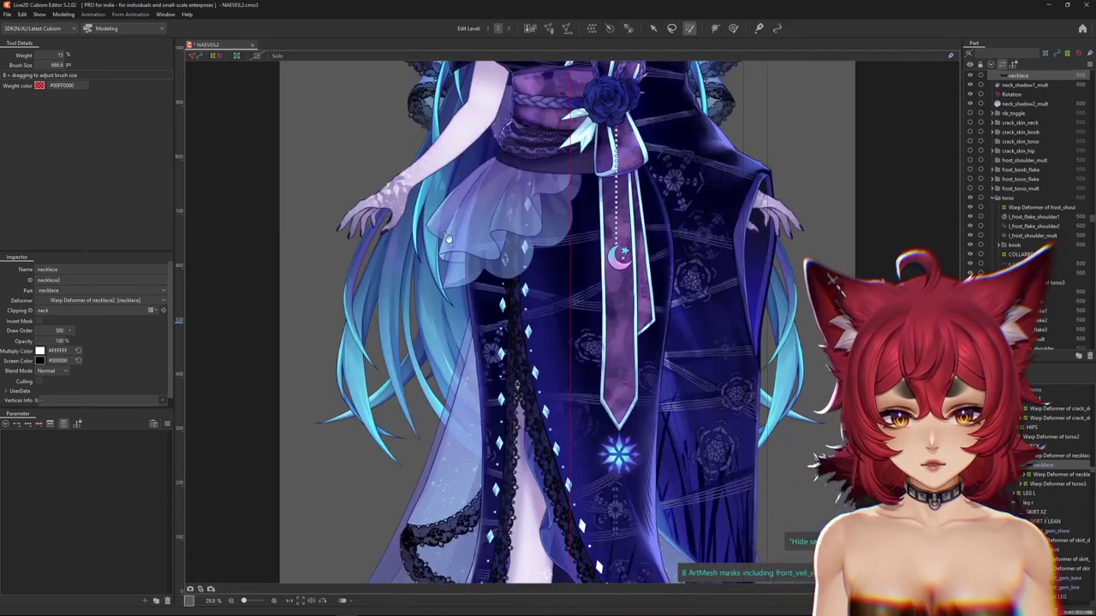
{"action": "right_click", "coordinate": [417, 180]}
{"action": "left_click", "coordinate": [471, 295]}
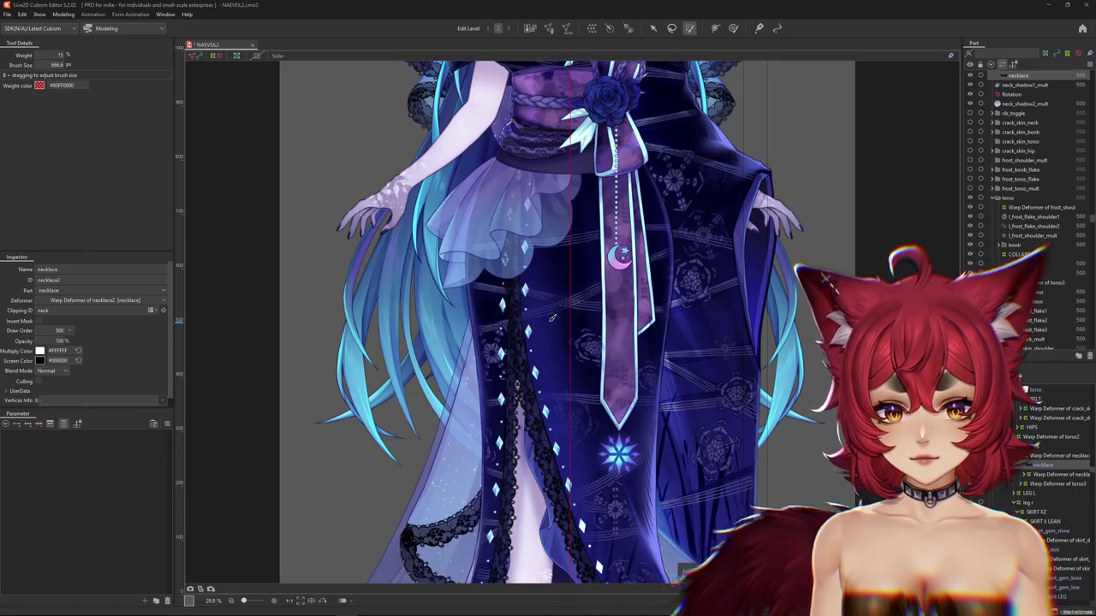
{"action": "right_click", "coordinate": [401, 186]}
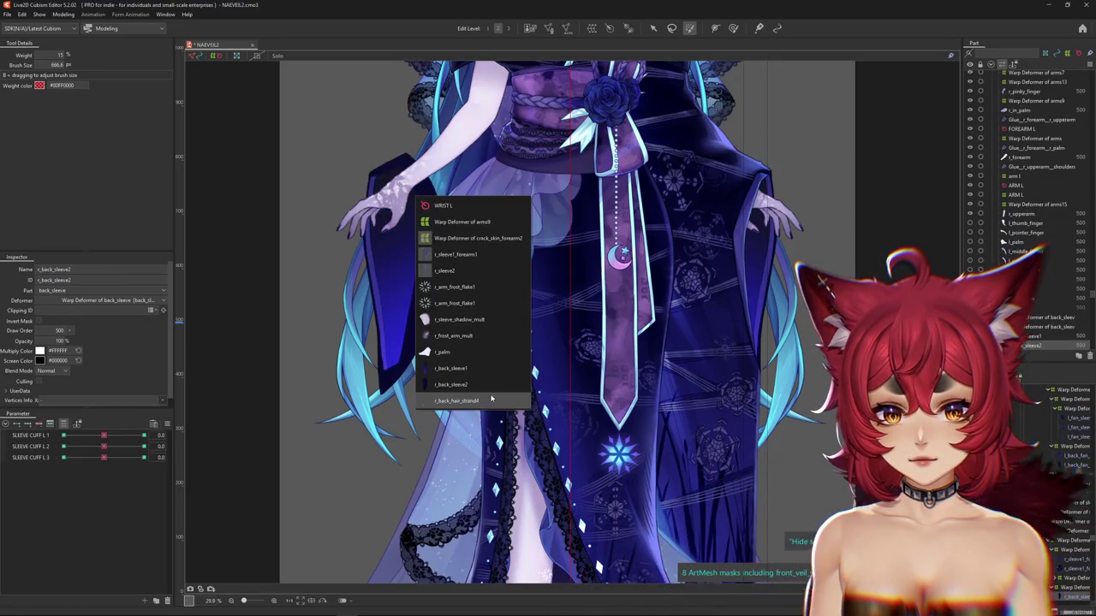
{"action": "left_click", "coordinate": [454, 254]}
{"action": "left_click", "coordinate": [550, 320]}
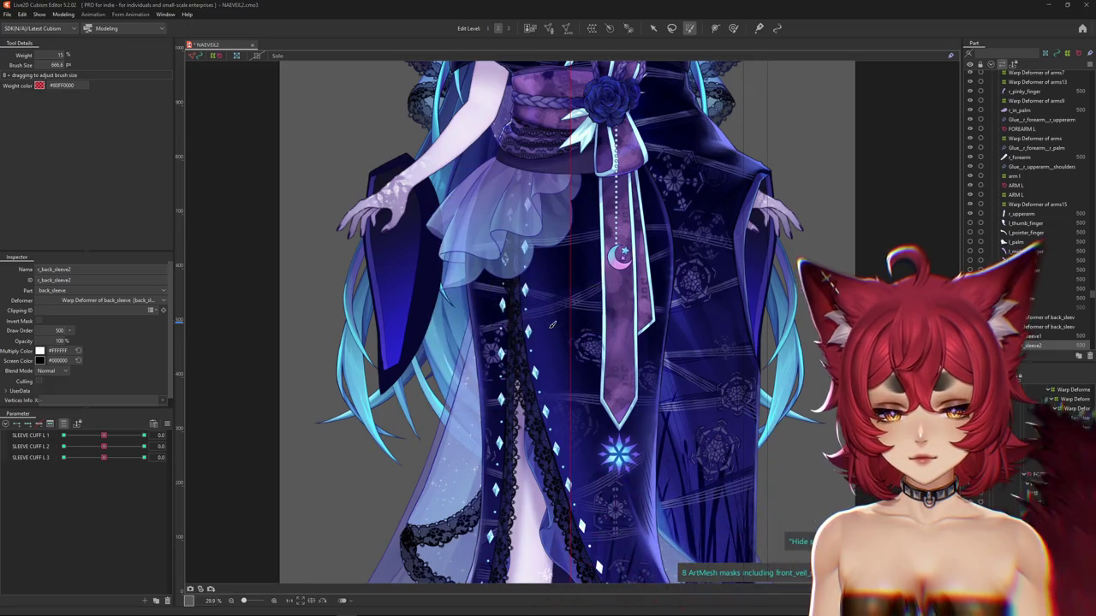
{"action": "left_click", "coordinate": [553, 324]}
Zoom out to the whole model and open the Modeling menu
{"action": "scroll", "coordinate": [553, 317], "scroll_direction": "down", "scroll_amount": 3}
{"action": "scroll", "coordinate": [553, 317], "scroll_direction": "down", "scroll_amount": 2}
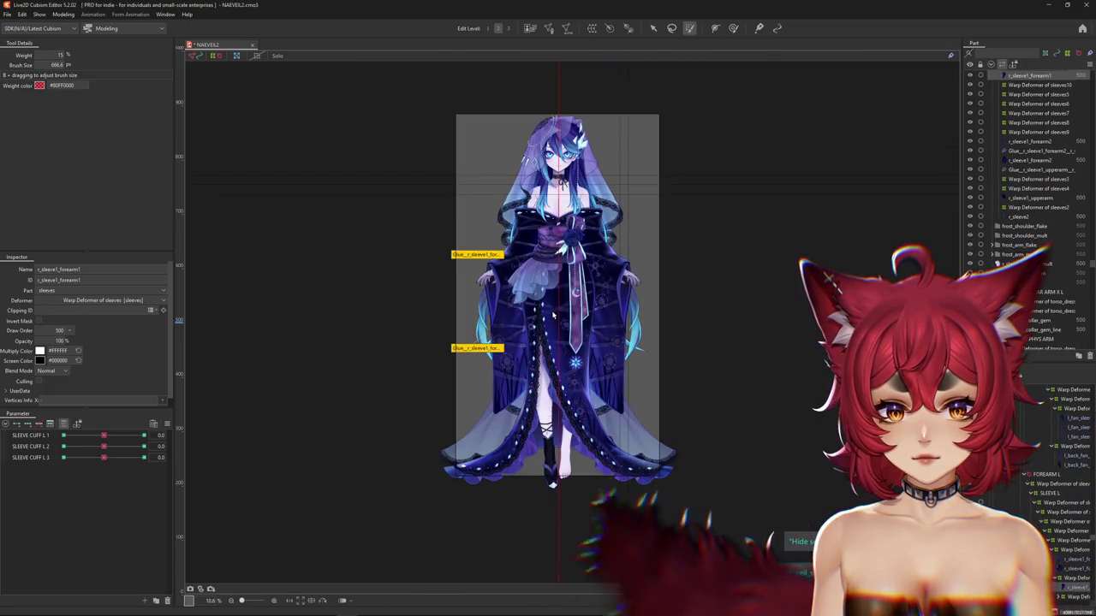
{"action": "scroll", "coordinate": [567, 166], "scroll_direction": "up", "scroll_amount": 6}
{"action": "scroll", "coordinate": [633, 295], "scroll_direction": "down", "scroll_amount": 2}
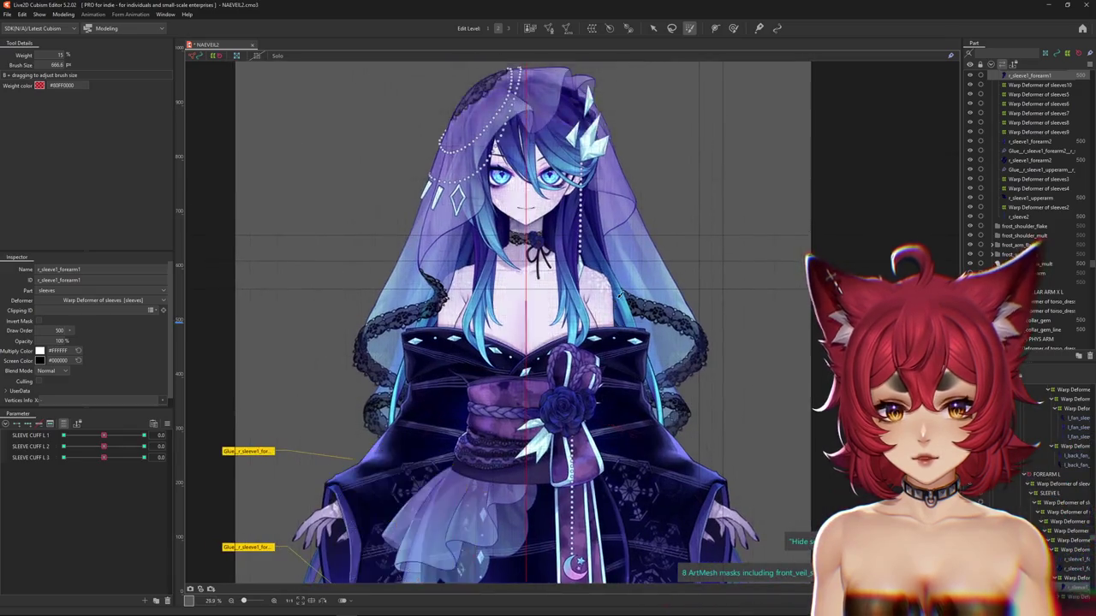
{"action": "scroll", "coordinate": [644, 293], "scroll_direction": "down", "scroll_amount": 3}
{"action": "left_click", "coordinate": [64, 15]}
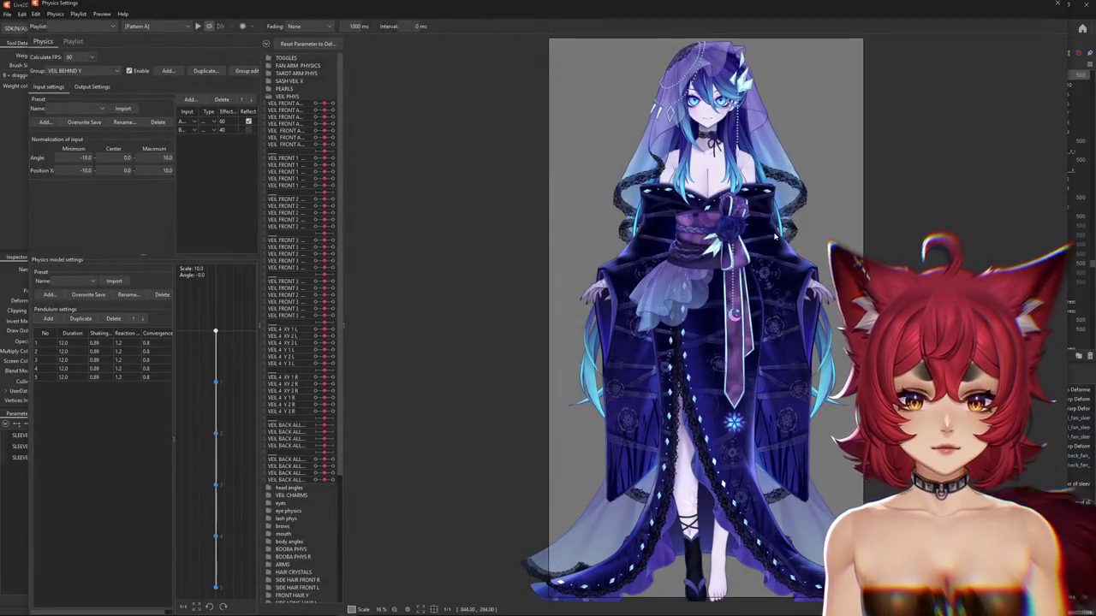
Close Physics Settings, unhide l_shoe_foot, and toggle Hide selection off and on
{"action": "left_click", "coordinate": [1059, 4]}
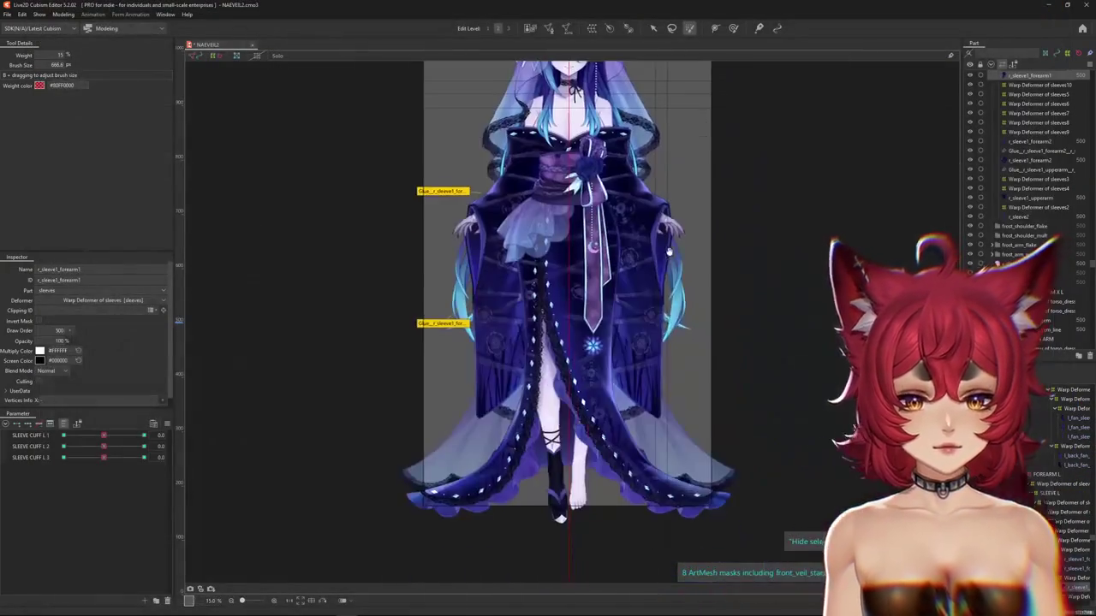
{"action": "scroll", "coordinate": [584, 490], "scroll_direction": "up", "scroll_amount": 3}
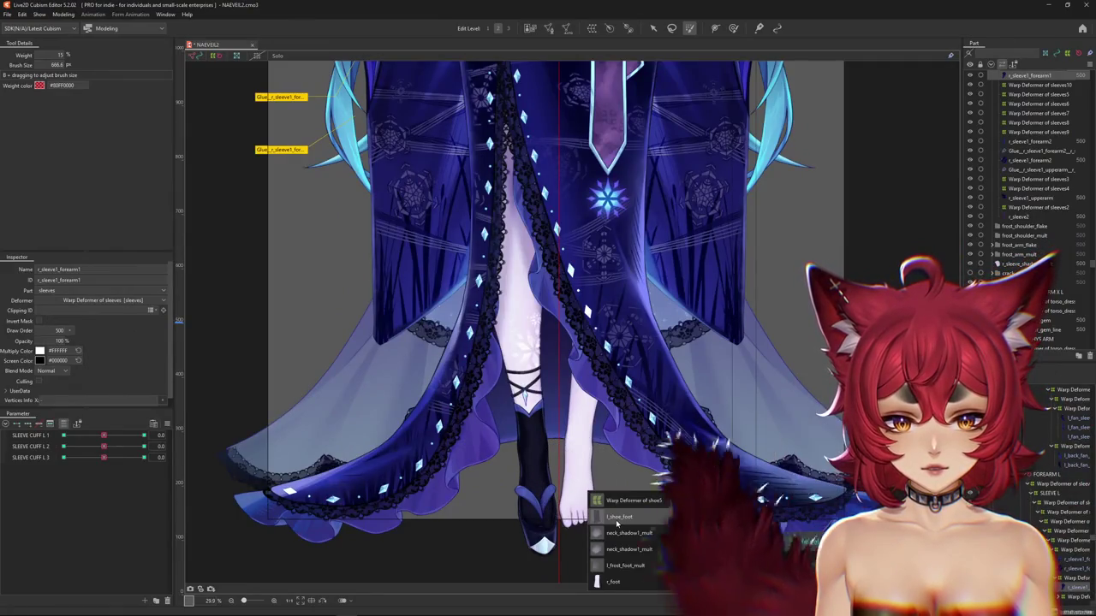
{"action": "left_click", "coordinate": [619, 517]}
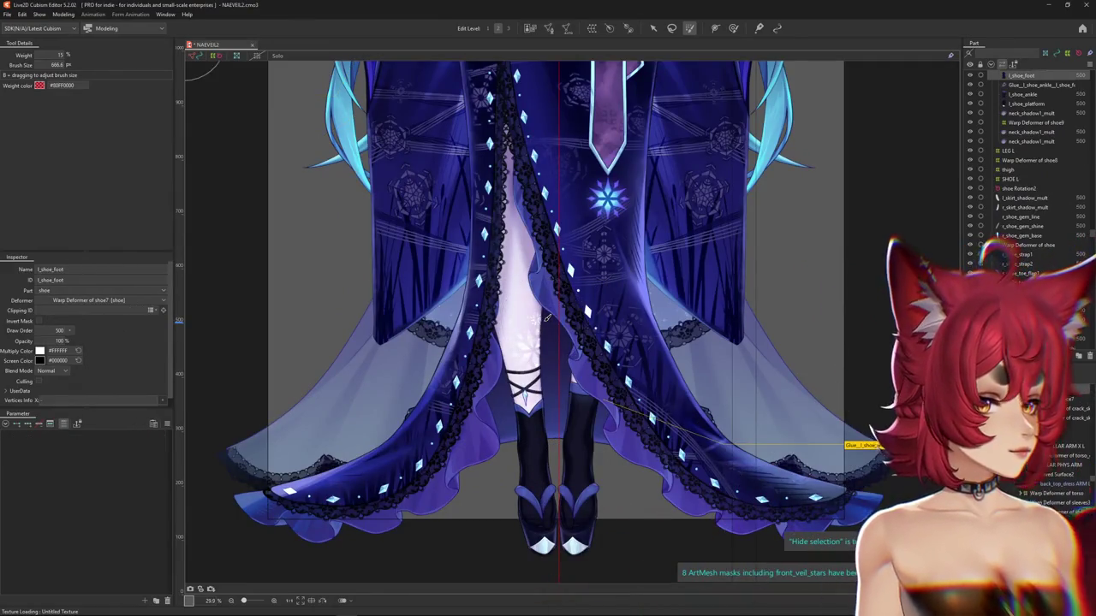
{"action": "key", "text": "ctrl+h"}
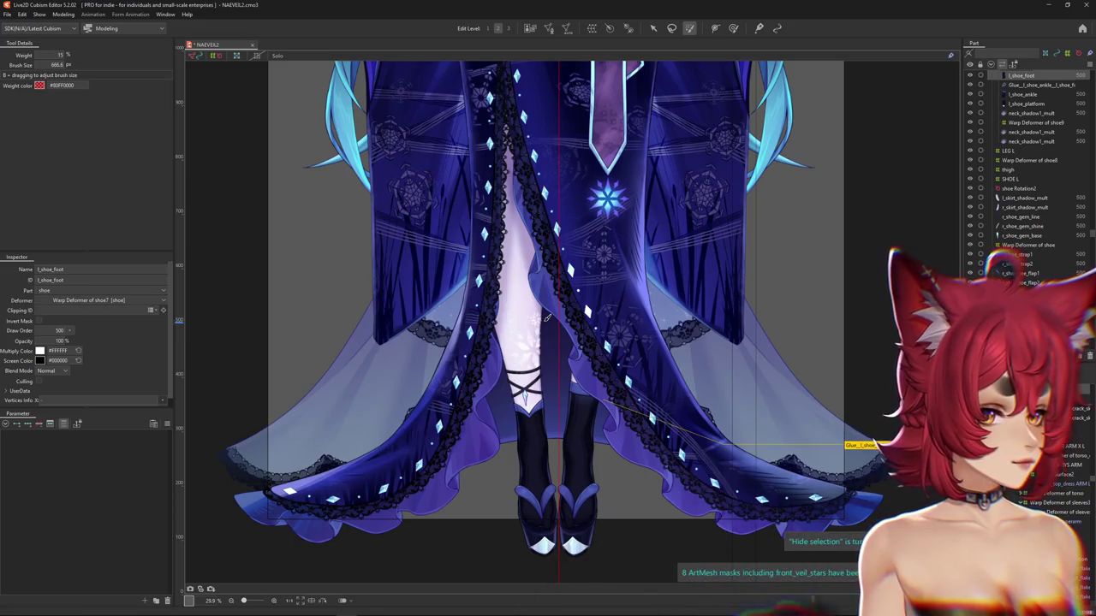
{"action": "key", "text": "ctrl+h"}
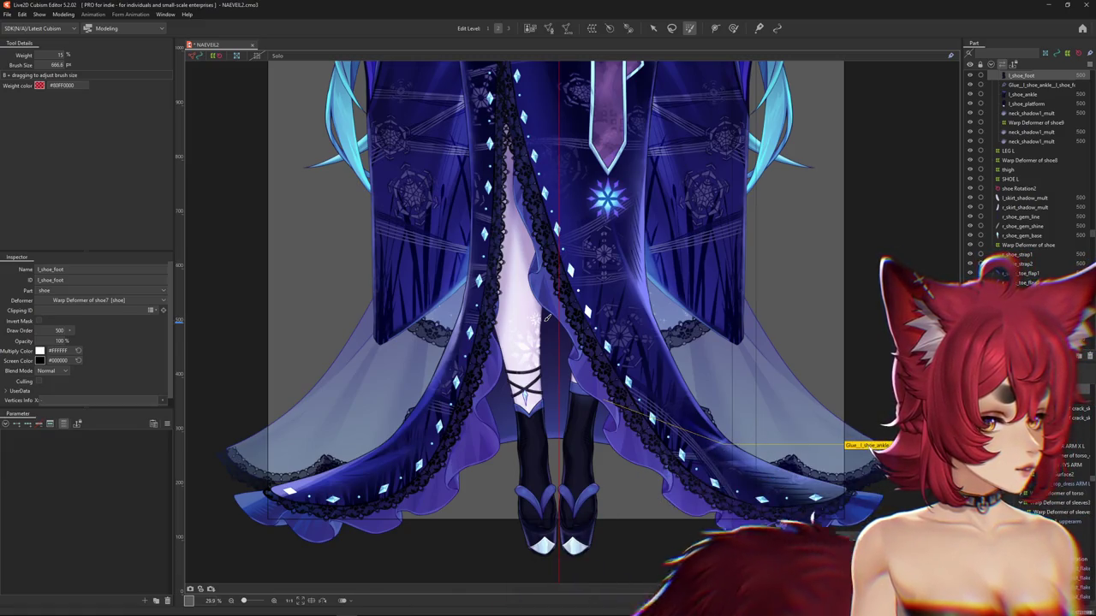
Center the face and open the Physics Settings preview
{"action": "scroll", "coordinate": [546, 319], "scroll_direction": "down", "scroll_amount": 2}
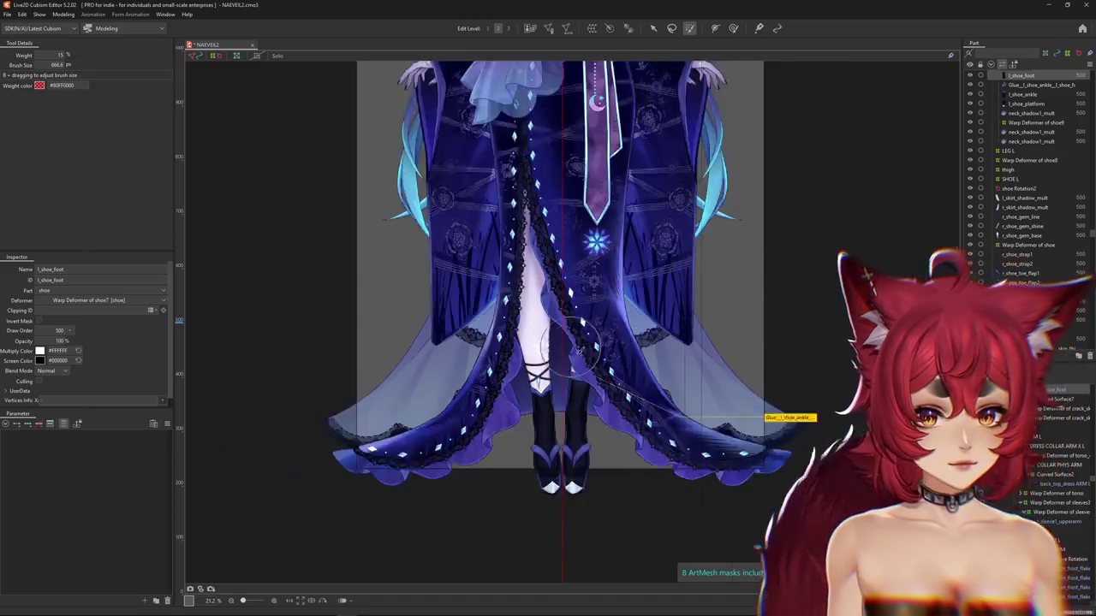
{"action": "scroll", "coordinate": [547, 318], "scroll_direction": "down", "scroll_amount": 3}
{"action": "scroll", "coordinate": [539, 222], "scroll_direction": "up", "scroll_amount": 5}
{"action": "left_click_drag", "start_coordinate": [391, 235], "coordinate": [355, 287]}
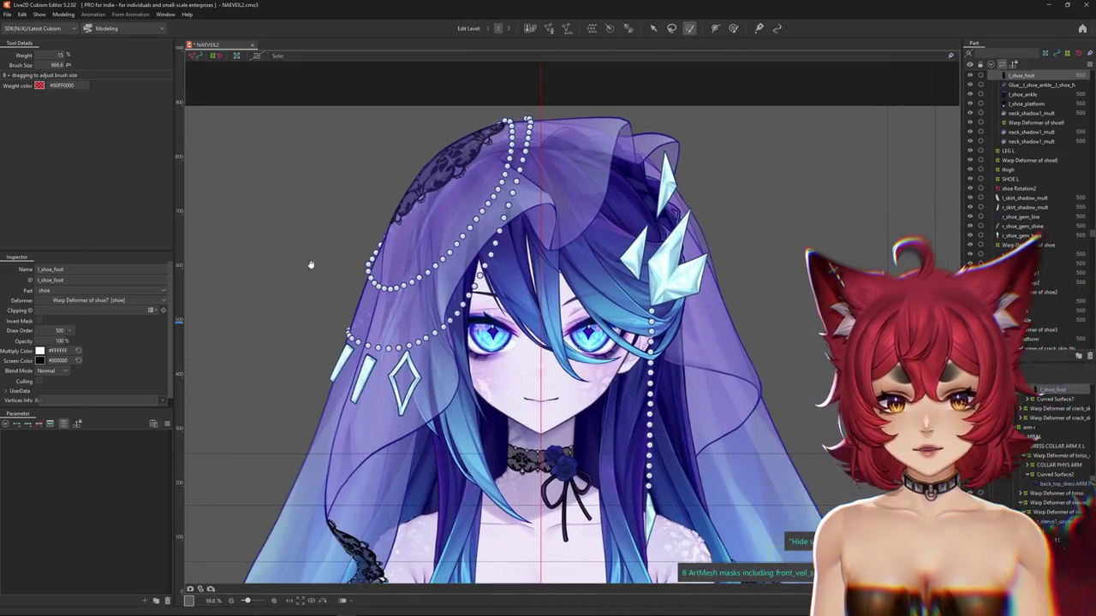
{"action": "left_click", "coordinate": [62, 15]}
{"action": "left_click", "coordinate": [80, 204]}
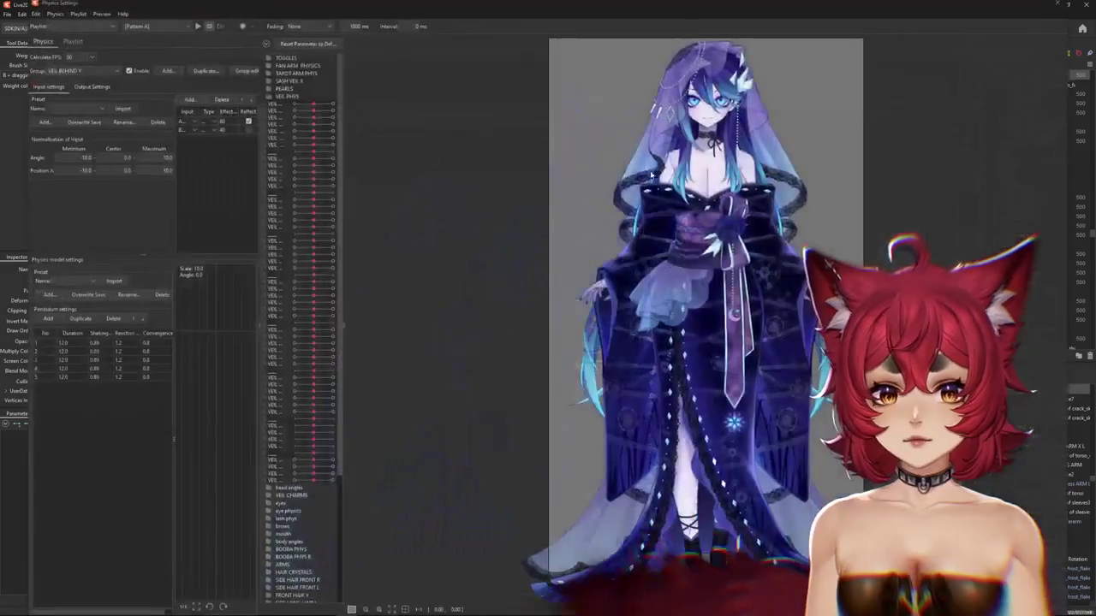
Zoom the face preview, then unhide back_top_dress ARM L, confirming Yes
{"action": "scroll", "coordinate": [709, 164], "scroll_direction": "up", "scroll_amount": 5}
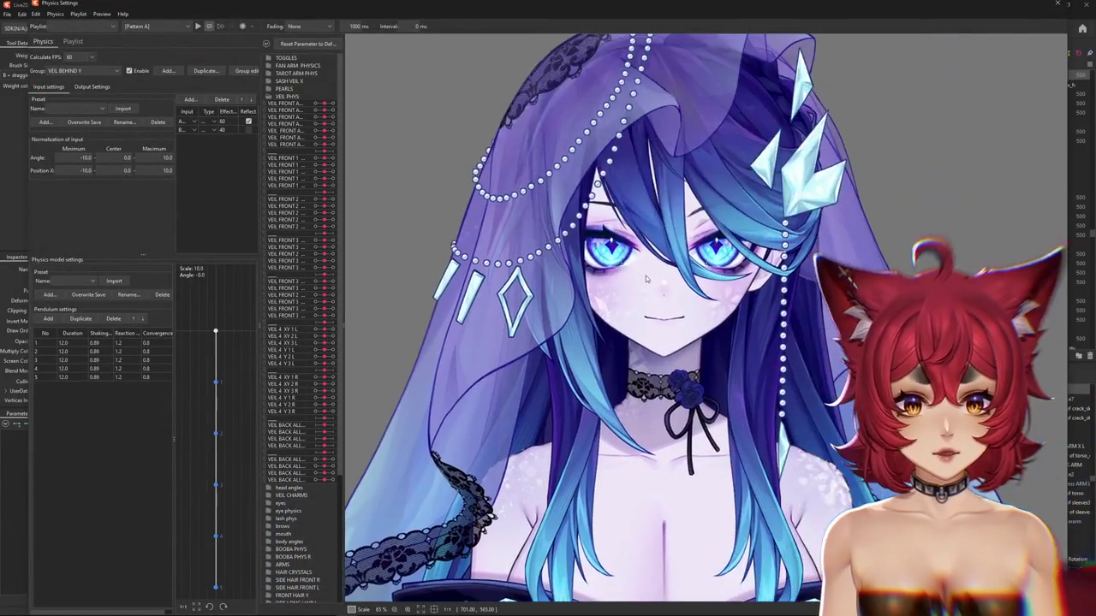
{"action": "scroll", "coordinate": [434, 252], "scroll_direction": "up", "scroll_amount": 2}
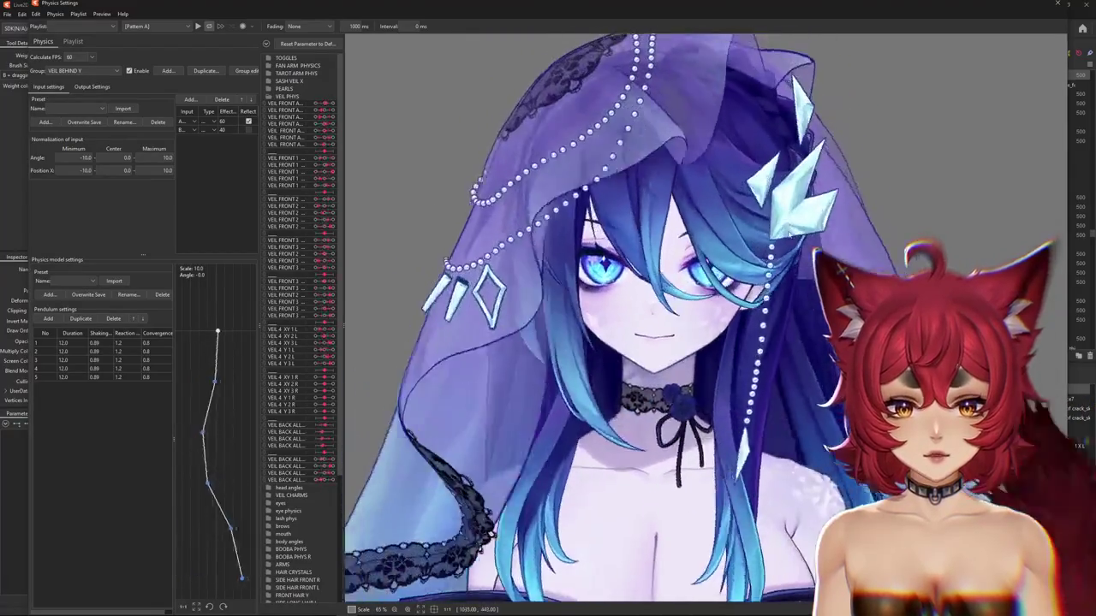
{"action": "scroll", "coordinate": [813, 248], "scroll_direction": "down", "scroll_amount": 3}
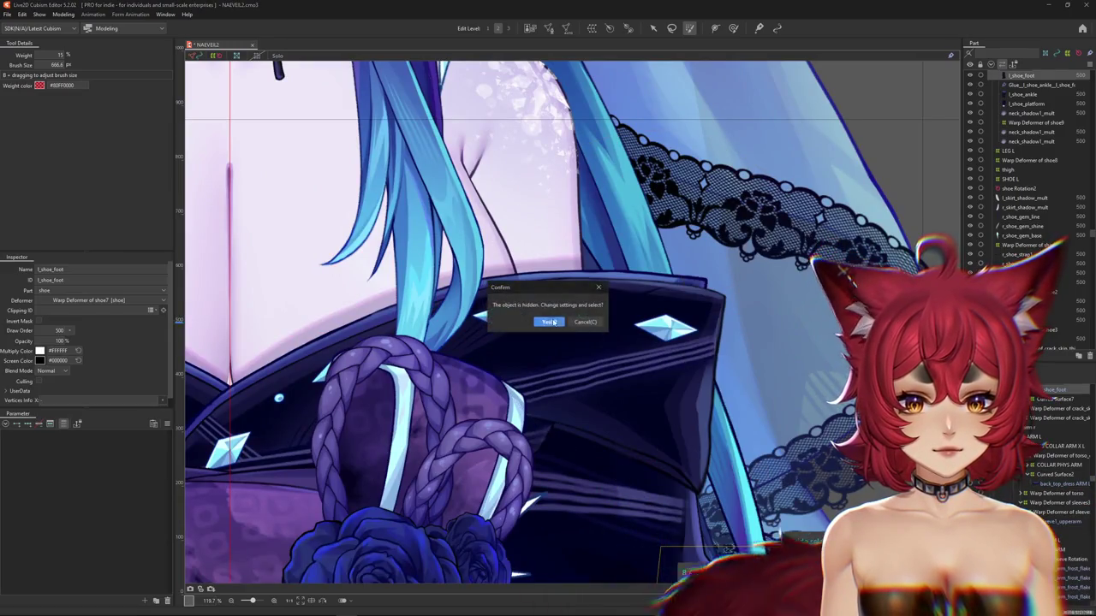
{"action": "left_click", "coordinate": [687, 284]}
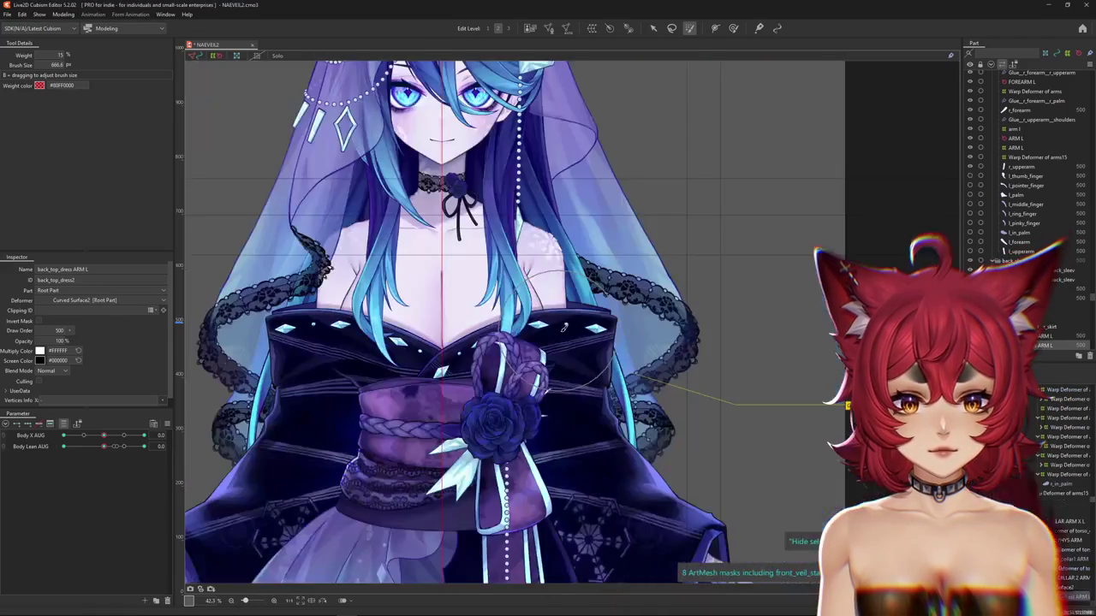
Reopen the Physics Settings preview on the restored bride model
{"action": "scroll", "coordinate": [620, 385], "scroll_direction": "down", "scroll_amount": 2}
{"action": "scroll", "coordinate": [620, 384], "scroll_direction": "up", "scroll_amount": 2}
{"action": "scroll", "coordinate": [619, 385], "scroll_direction": "up", "scroll_amount": 3}
{"action": "scroll", "coordinate": [620, 384], "scroll_direction": "down", "scroll_amount": 3}
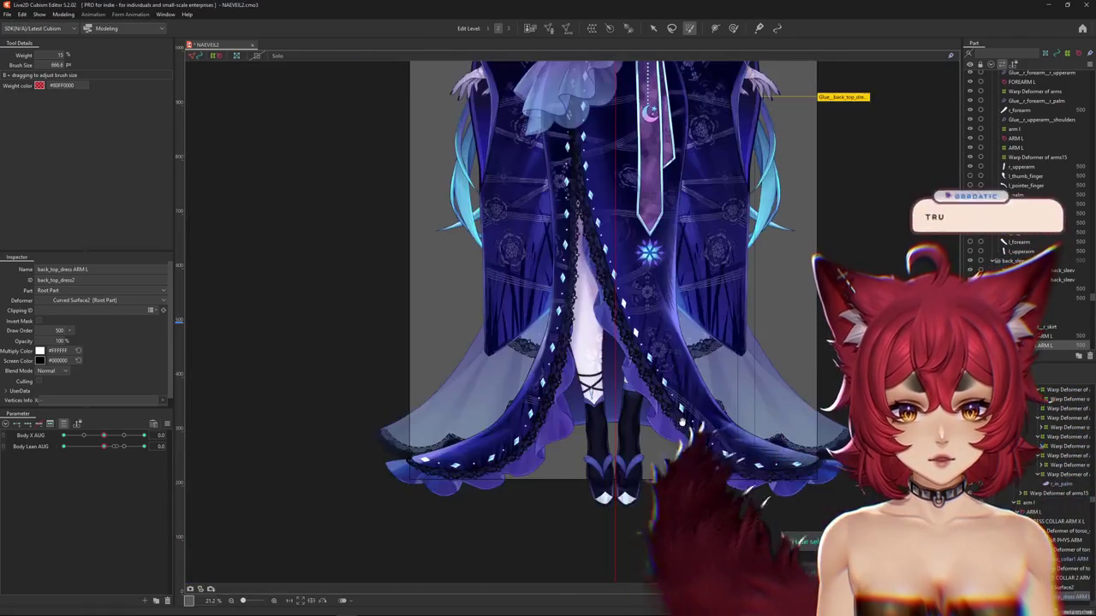
{"action": "scroll", "coordinate": [685, 381], "scroll_direction": "down", "scroll_amount": 2}
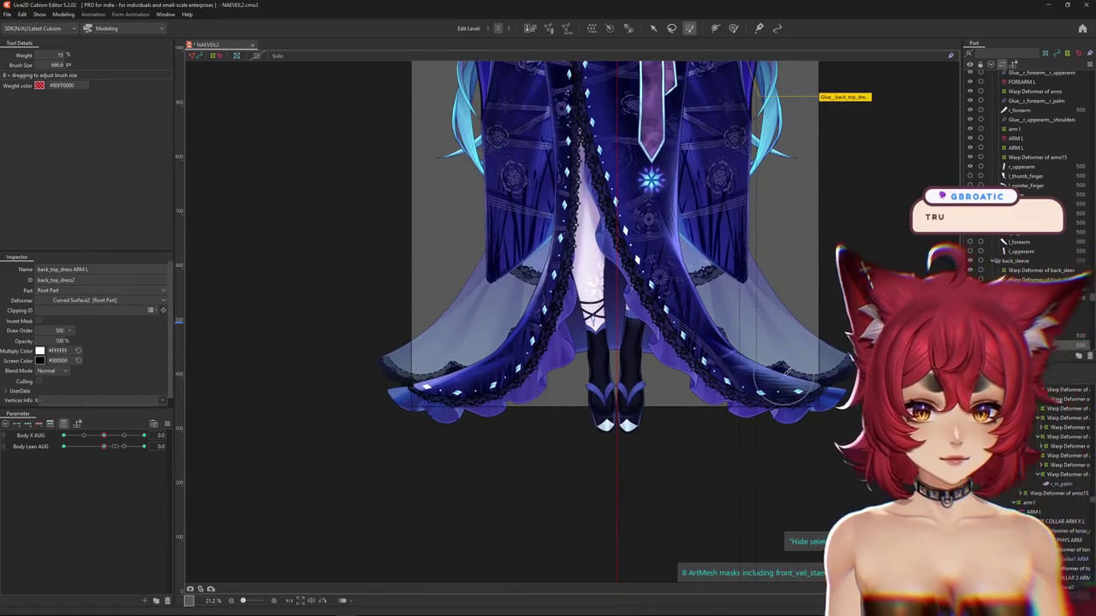
{"action": "left_click", "coordinate": [66, 15]}
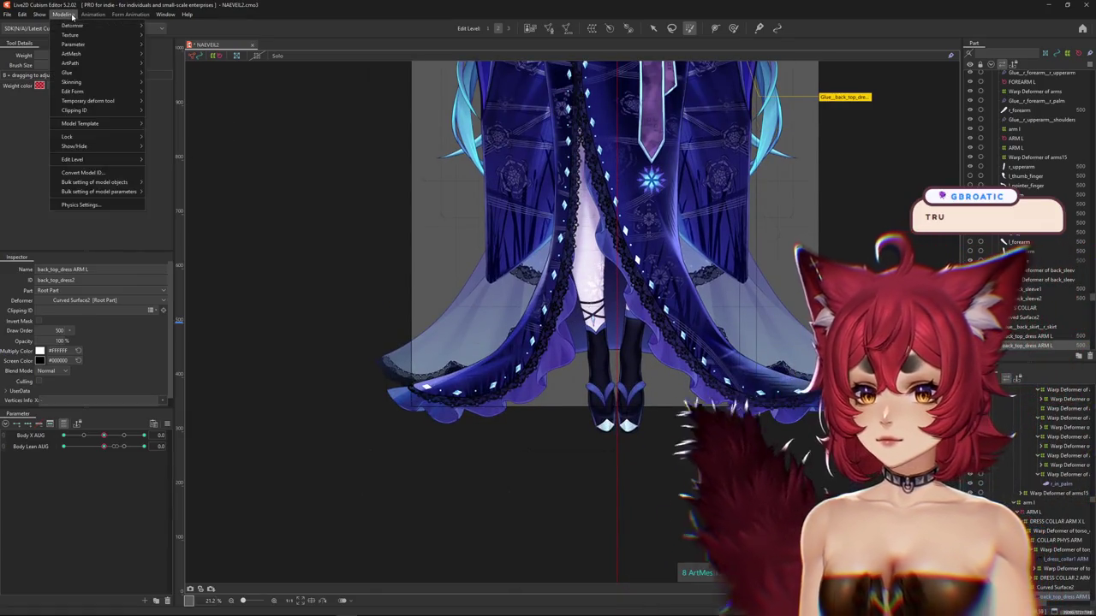
{"action": "left_click", "coordinate": [80, 205]}
{"action": "scroll", "coordinate": [728, 231], "scroll_direction": "up", "scroll_amount": 5}
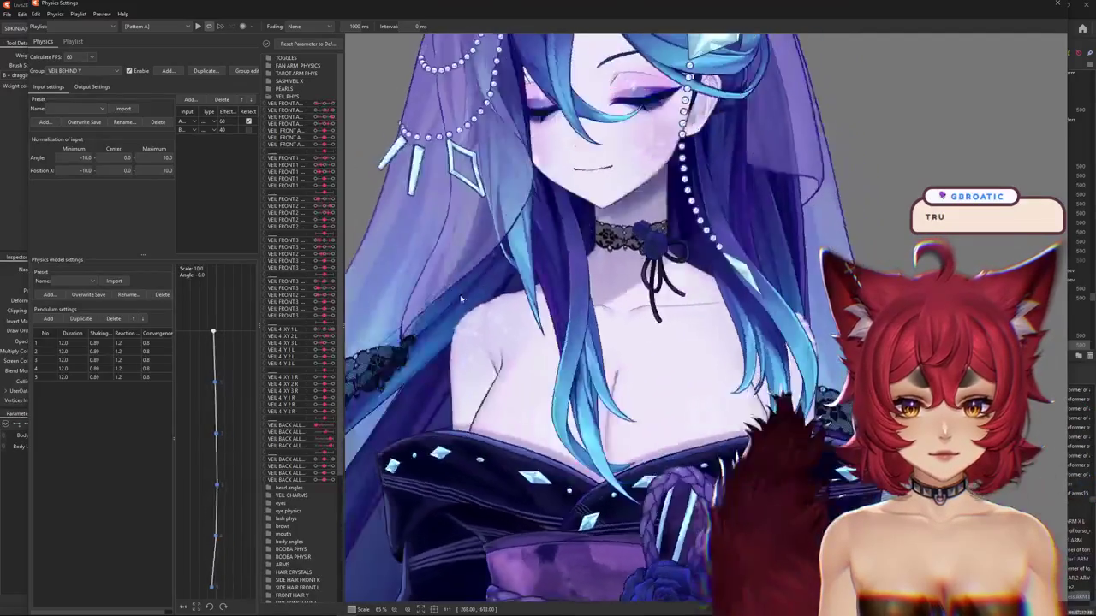
{"action": "scroll", "coordinate": [460, 299], "scroll_direction": "down", "scroll_amount": 5}
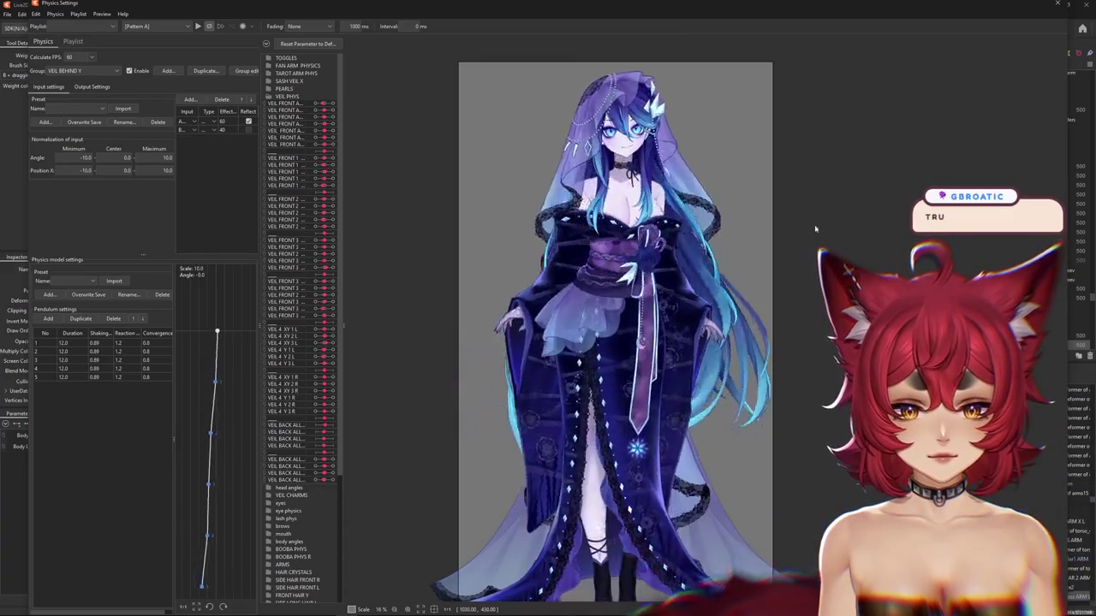
{"action": "left_click_drag", "start_coordinate": [794, 223], "coordinate": [793, 68]}
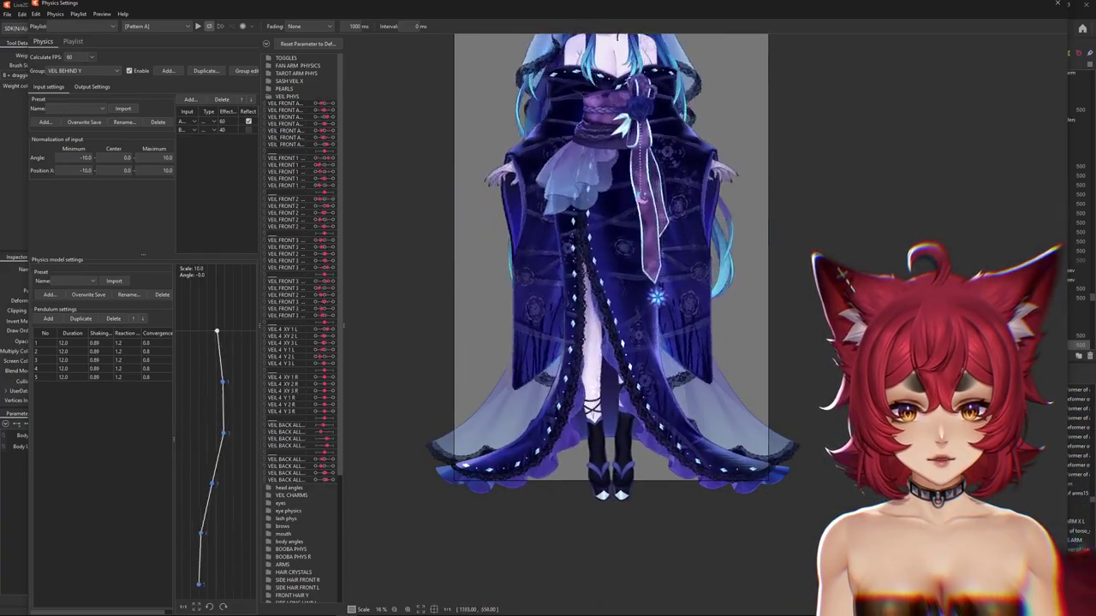
{"action": "mouse_move", "coordinate": [794, 69]}
{"action": "left_mouse_down"}
{"action": "mouse_move", "coordinate": [807, 265]}
{"action": "mouse_move", "coordinate": [692, 4]}
{"action": "left_mouse_up"}
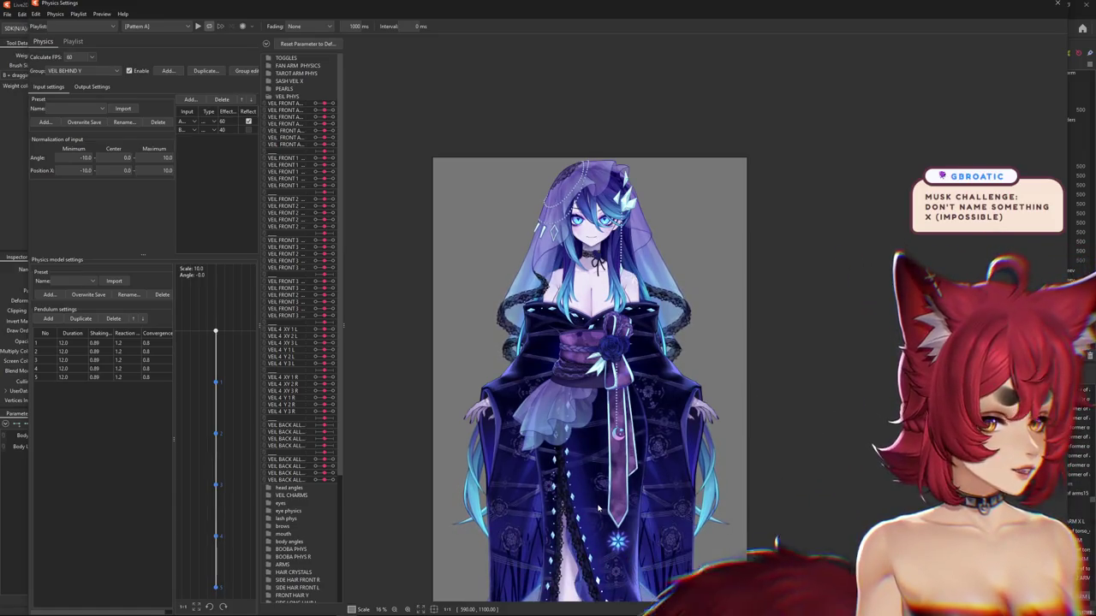
{"action": "scroll", "coordinate": [433, 424], "scroll_direction": "up", "scroll_amount": 3}
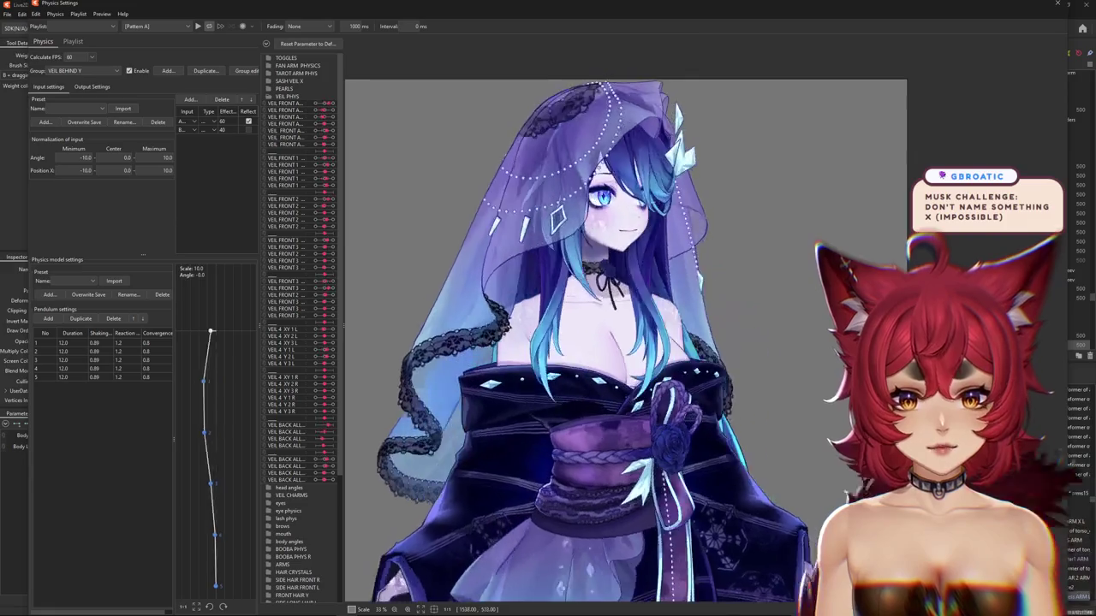
{"action": "mouse_move", "coordinate": [433, 424]}
{"action": "left_mouse_down"}
{"action": "mouse_move", "coordinate": [423, 396]}
{"action": "mouse_move", "coordinate": [409, 428]}
{"action": "left_mouse_up"}
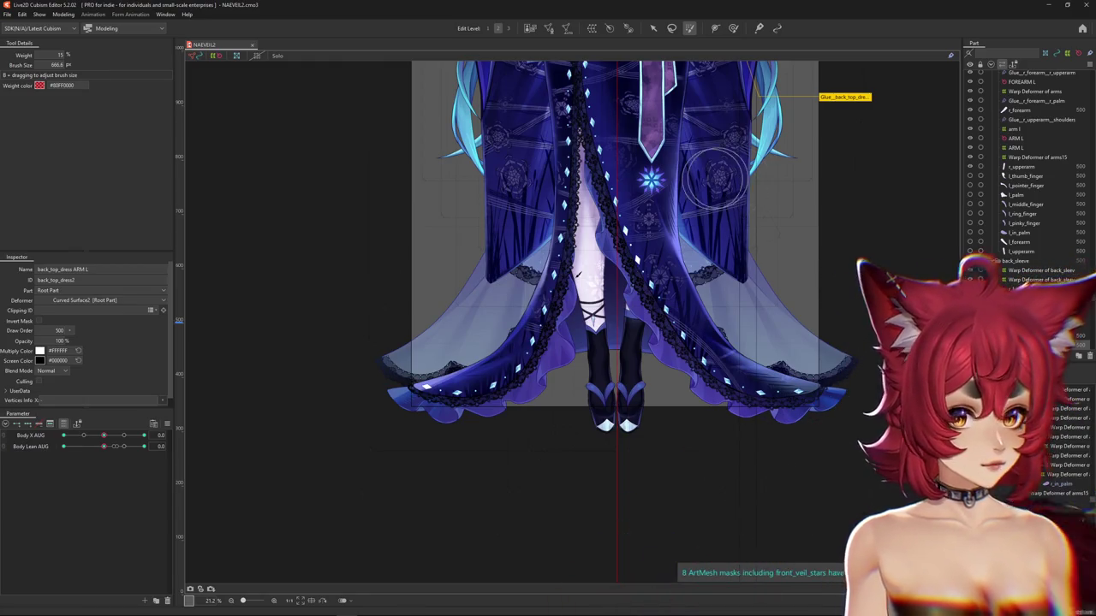
Show all model parameters and expand the TOGGLES group
{"action": "scroll", "coordinate": [697, 166], "scroll_direction": "down", "scroll_amount": 3}
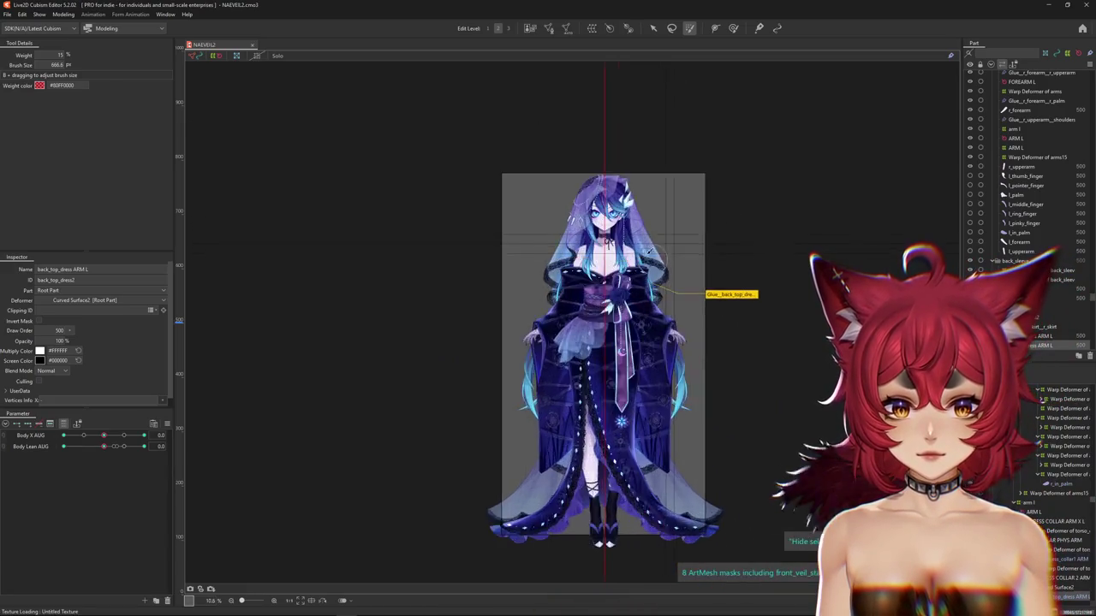
{"action": "scroll", "coordinate": [650, 259], "scroll_direction": "up", "scroll_amount": 2}
{"action": "scroll", "coordinate": [650, 260], "scroll_direction": "up", "scroll_amount": 1}
{"action": "left_click", "coordinate": [165, 425]}
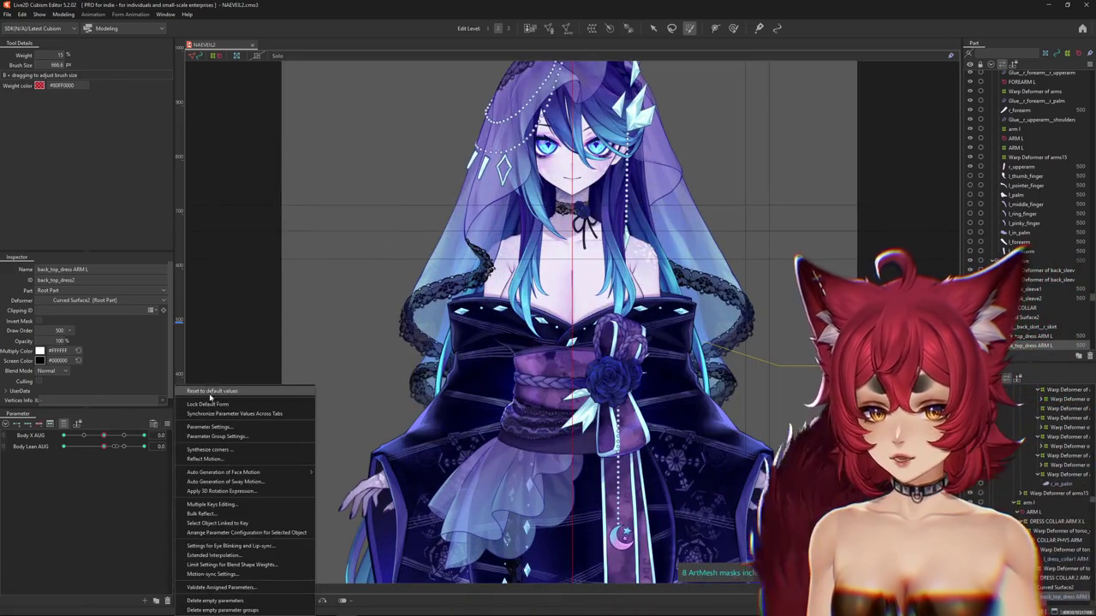
{"action": "left_click", "coordinate": [179, 398]}
{"action": "left_click", "coordinate": [64, 425]}
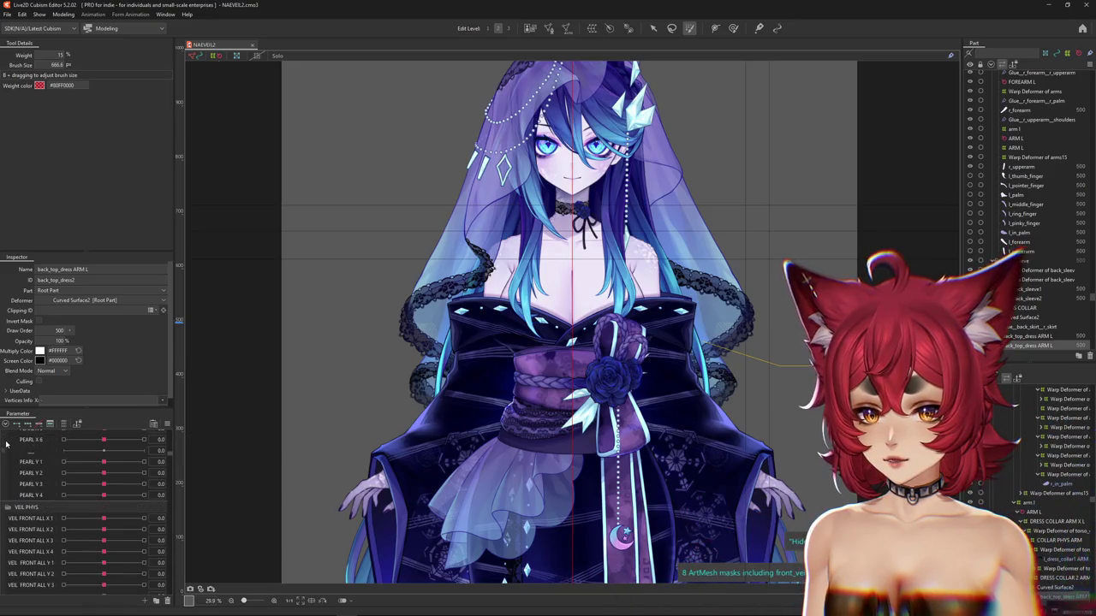
{"action": "left_click", "coordinate": [7, 425]}
{"action": "left_click", "coordinate": [7, 436]}
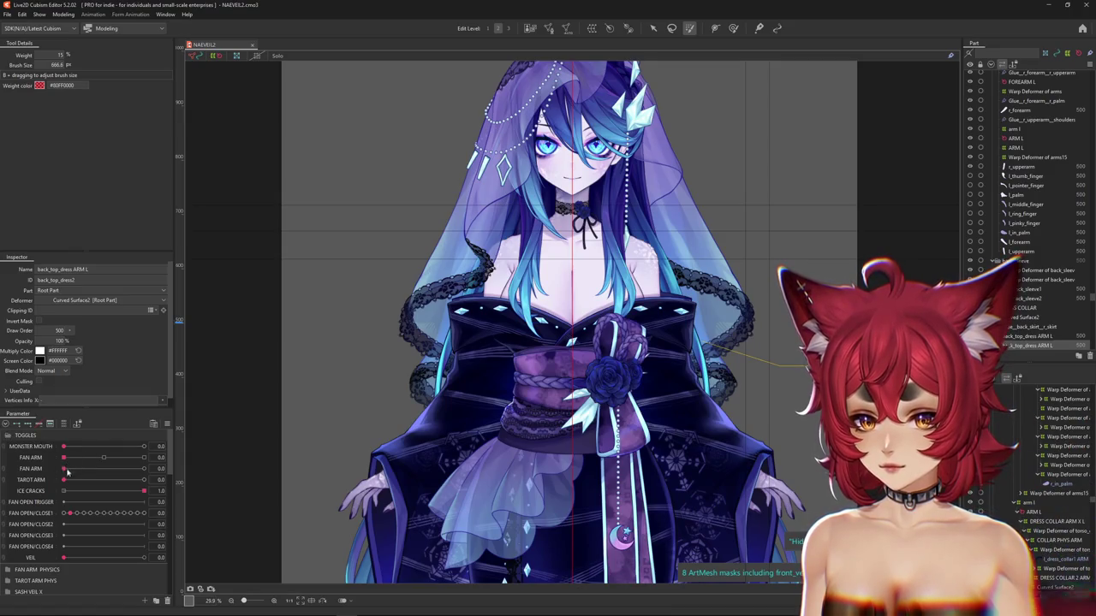
Set VEIL to 1 to hide the veil and make 1 its default value
{"action": "left_click", "coordinate": [144, 557]}
{"action": "right_click", "coordinate": [39, 560]}
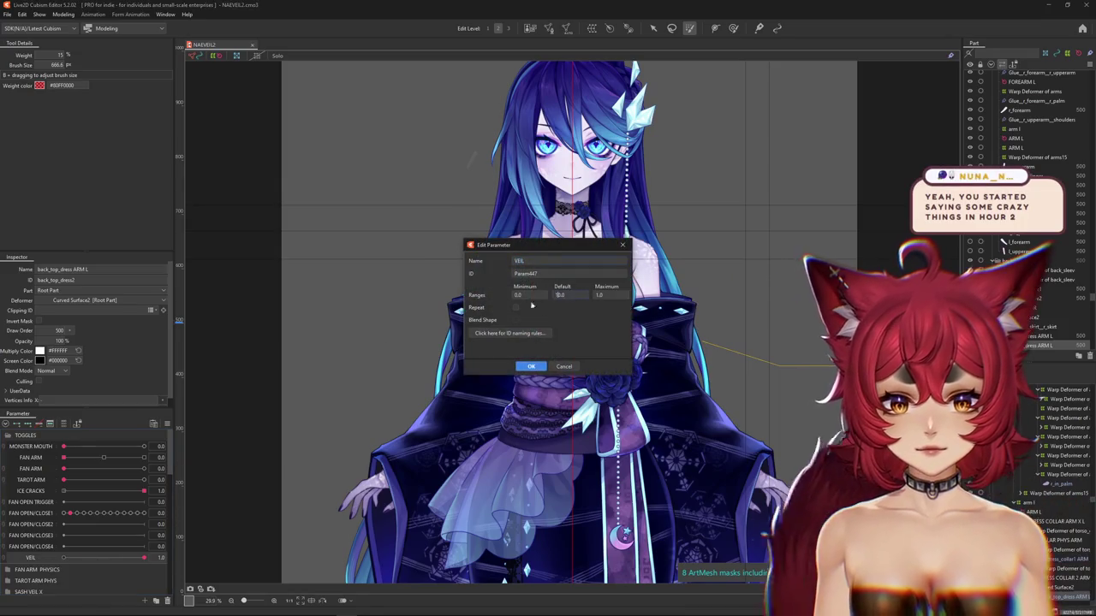
{"action": "type", "text": "1"}
{"action": "left_click", "coordinate": [529, 367]}
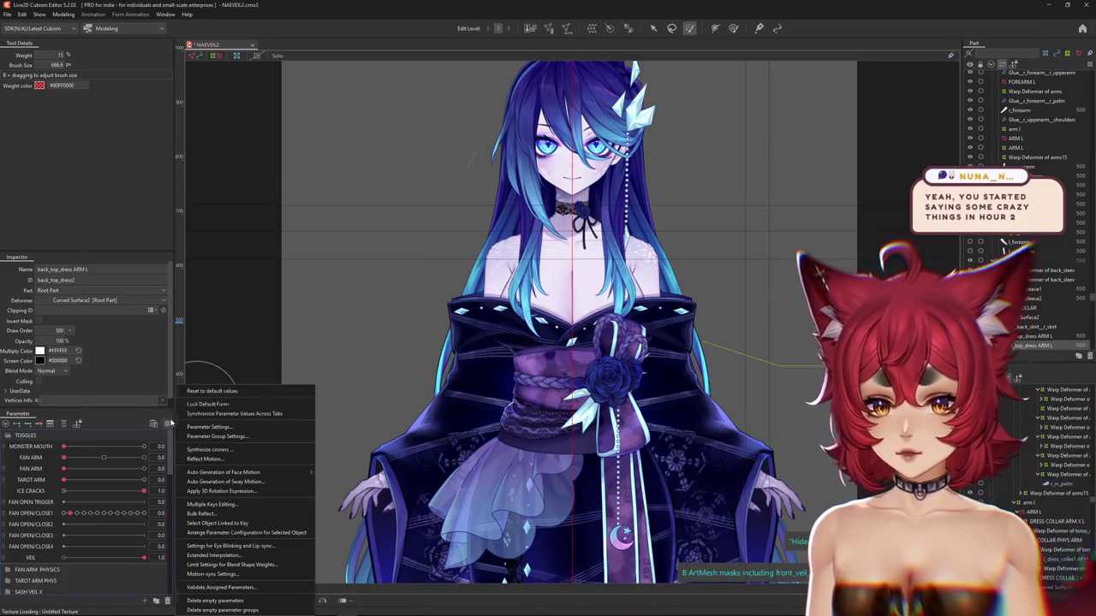
{"action": "left_click", "coordinate": [63, 14]}
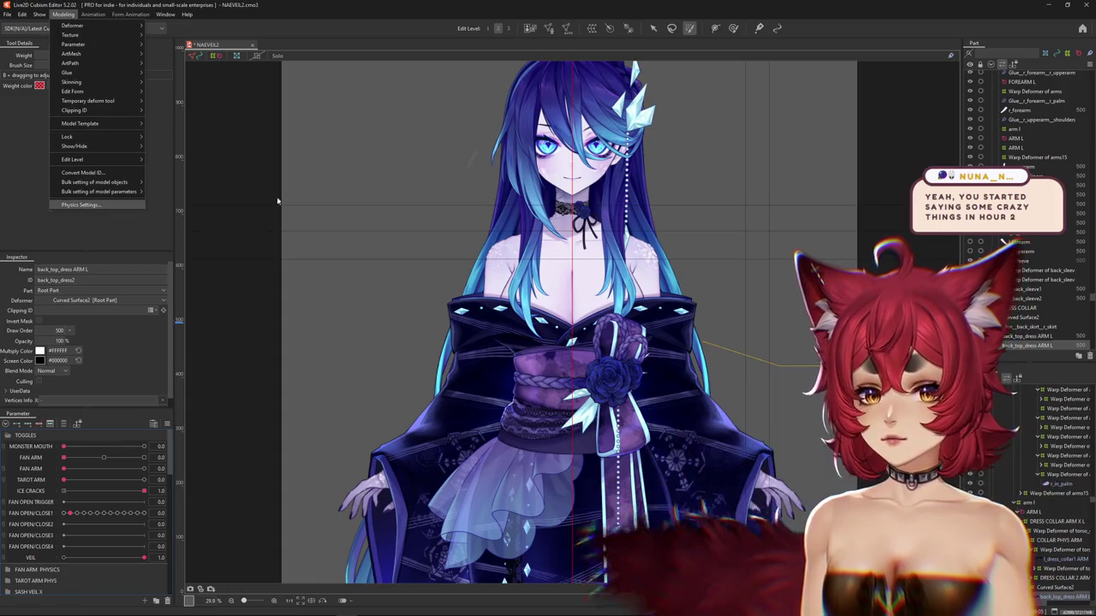
{"action": "left_click", "coordinate": [86, 190]}
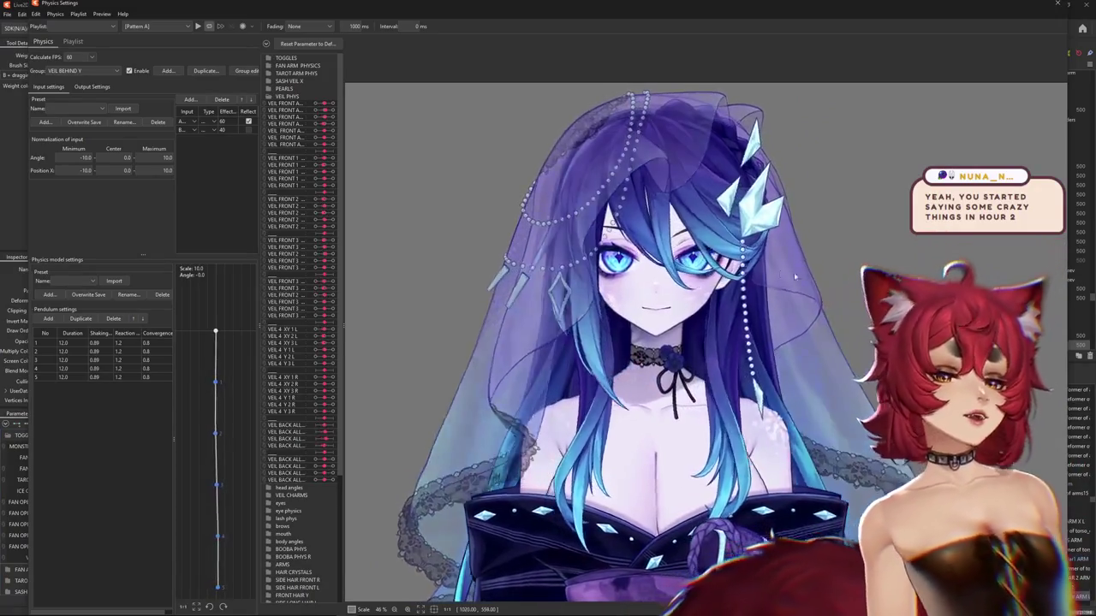
{"action": "scroll", "coordinate": [676, 339], "scroll_direction": "down", "scroll_amount": 3}
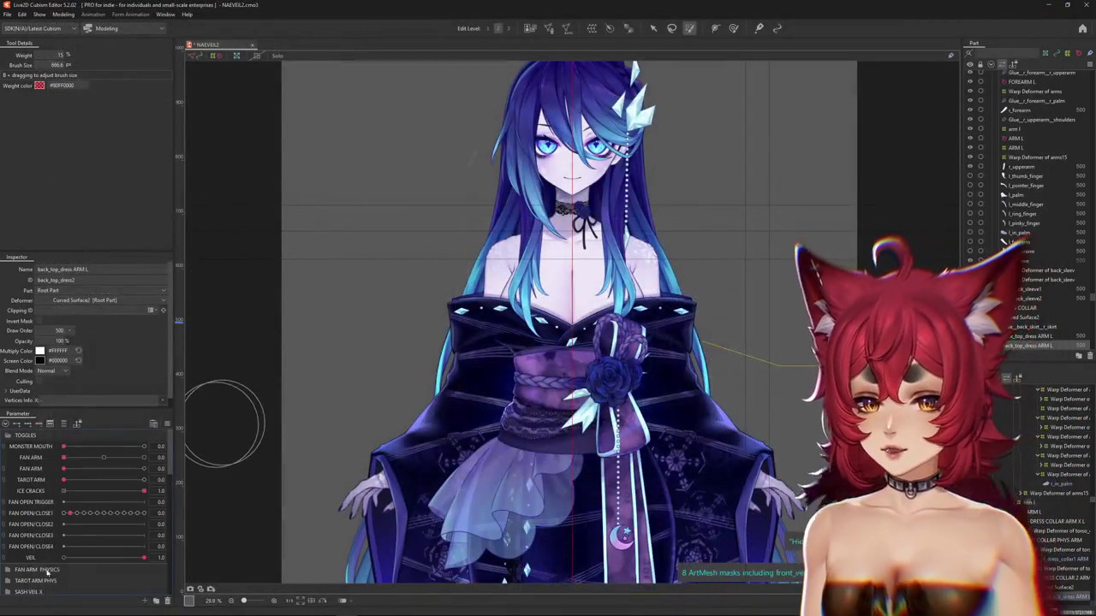
{"action": "left_click_drag", "start_coordinate": [65, 557], "coordinate": [142, 559]}
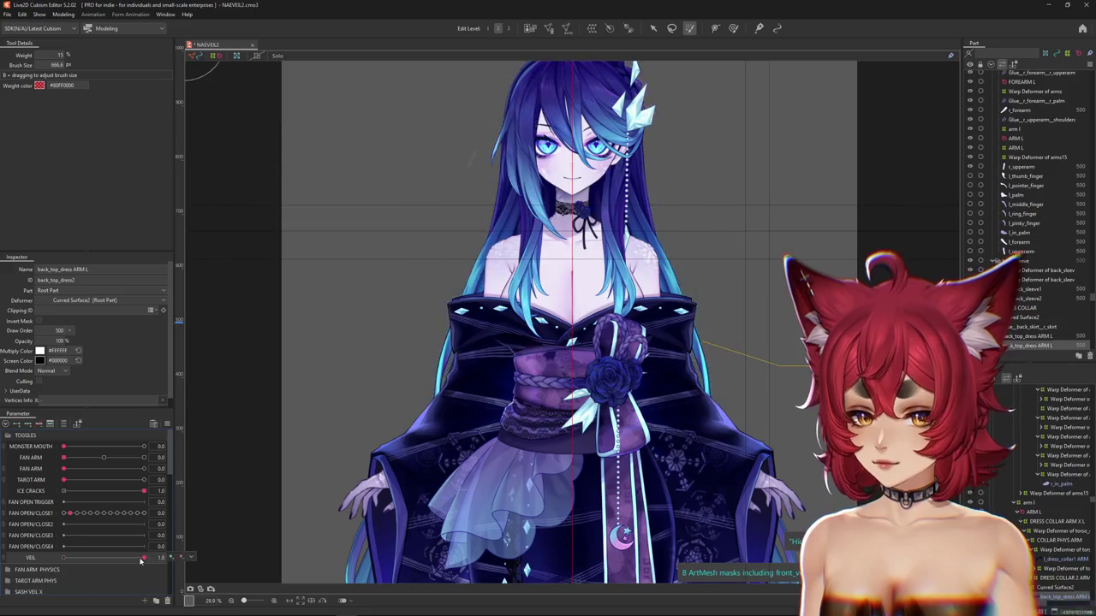
{"action": "left_click", "coordinate": [65, 424]}
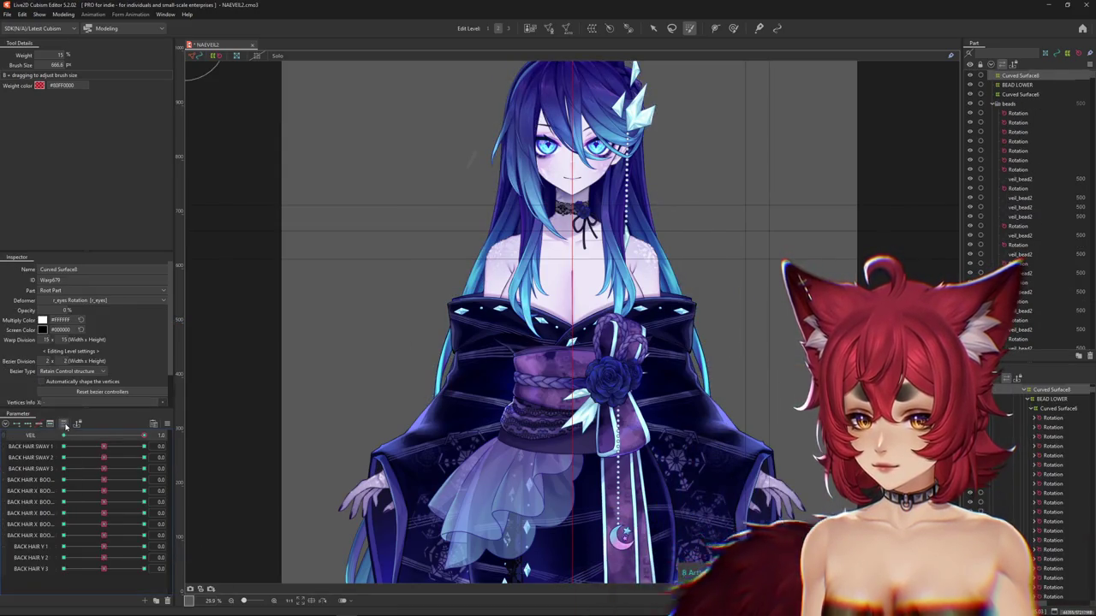
{"action": "left_click_drag", "start_coordinate": [139, 437], "coordinate": [15, 438]}
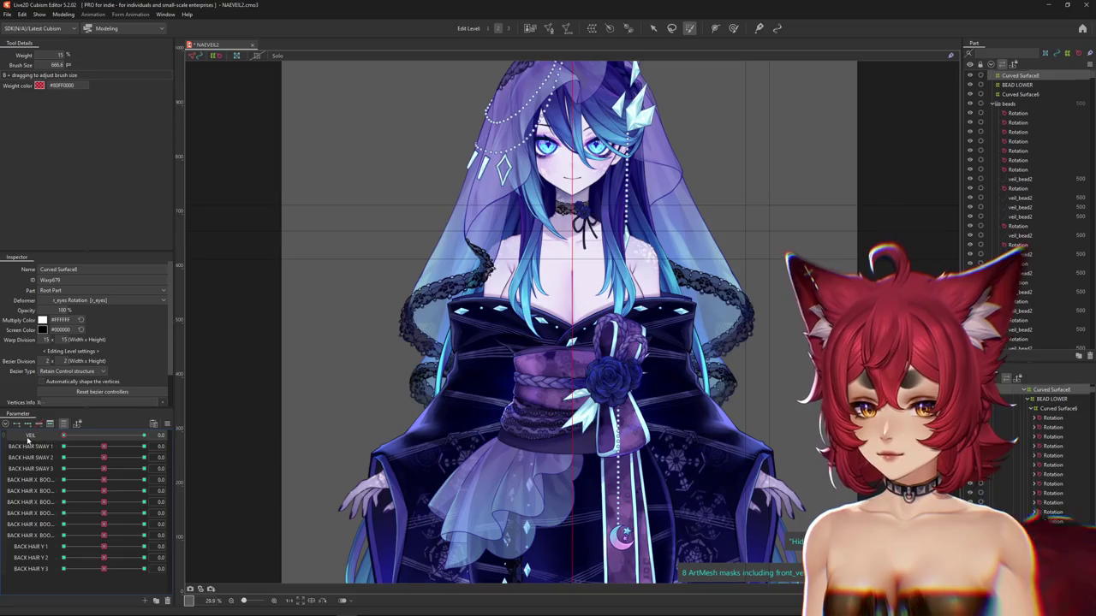
{"action": "left_click", "coordinate": [87, 444]}
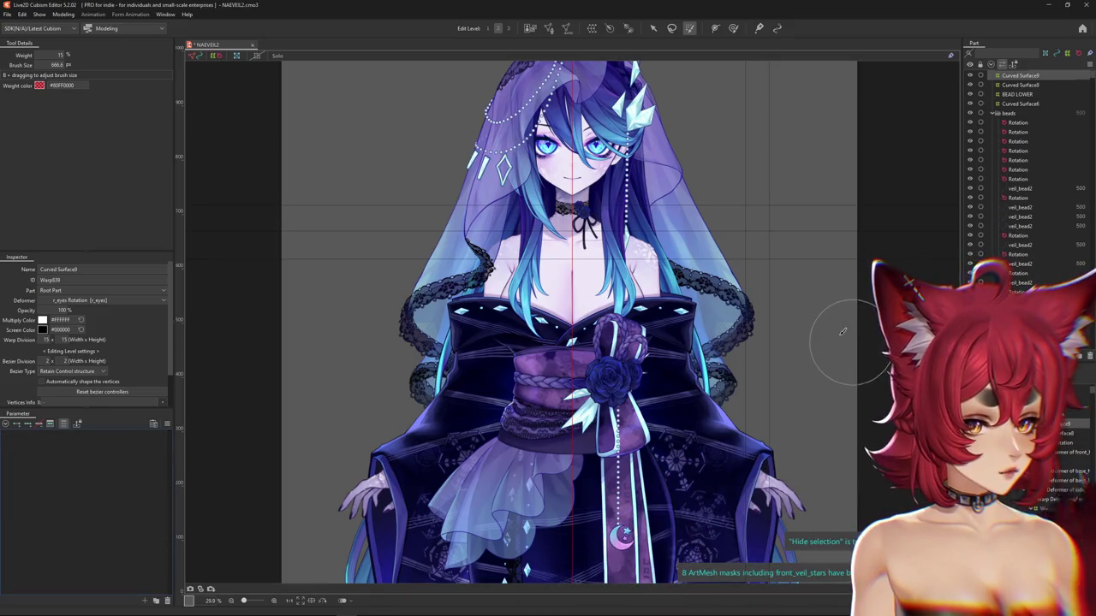
{"action": "scroll", "coordinate": [281, 332], "scroll_direction": "down", "scroll_amount": 2}
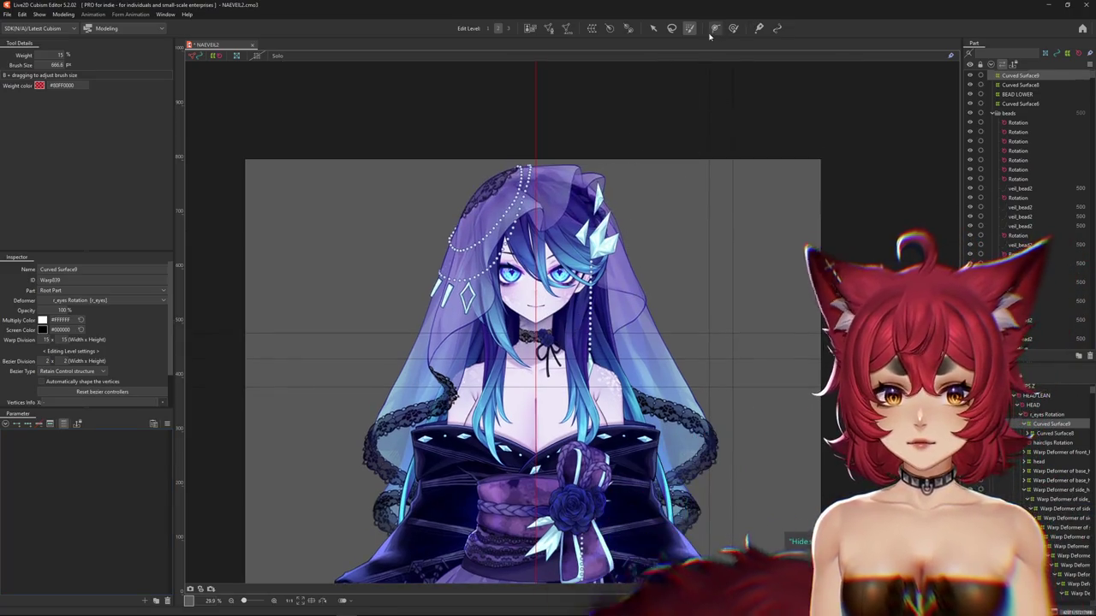
{"action": "scroll", "coordinate": [81, 488], "scroll_direction": "up", "scroll_amount": 5}
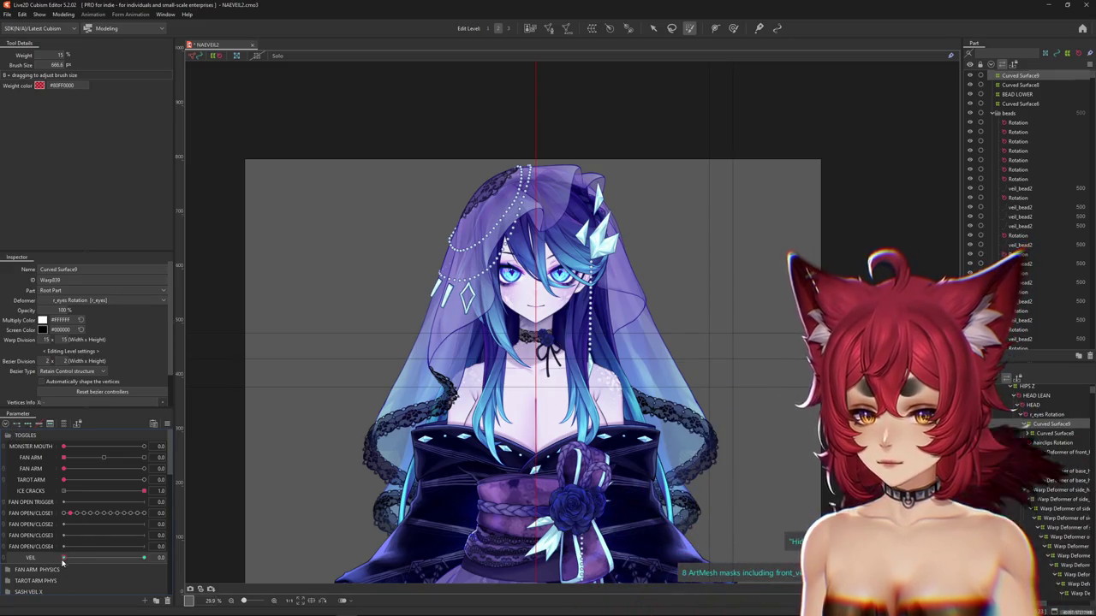
{"action": "left_click_drag", "start_coordinate": [63, 559], "coordinate": [144, 558]}
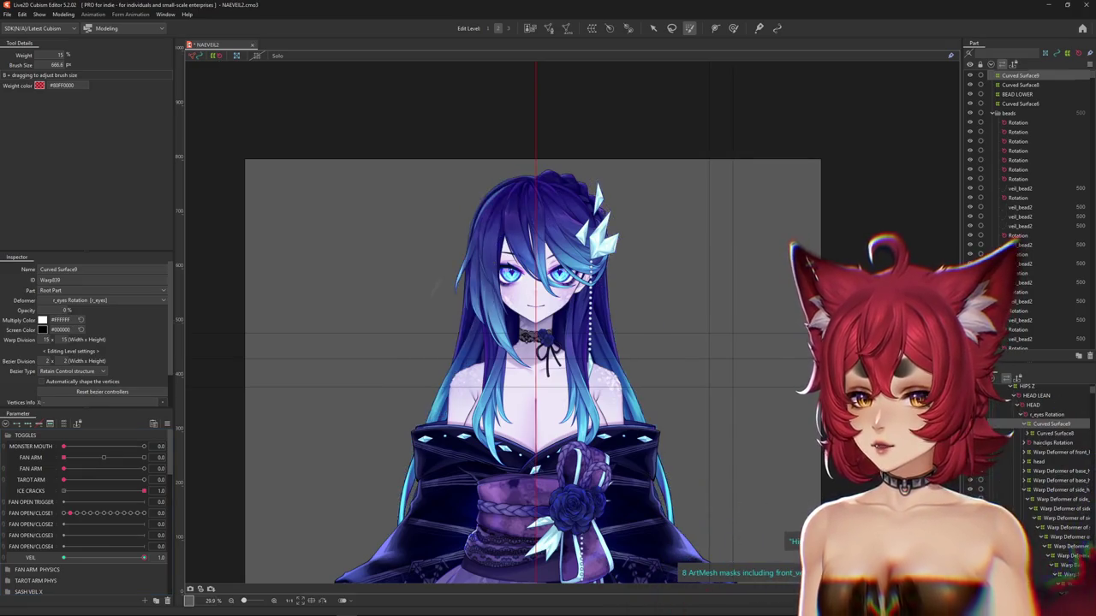
{"action": "left_click", "coordinate": [63, 14]}
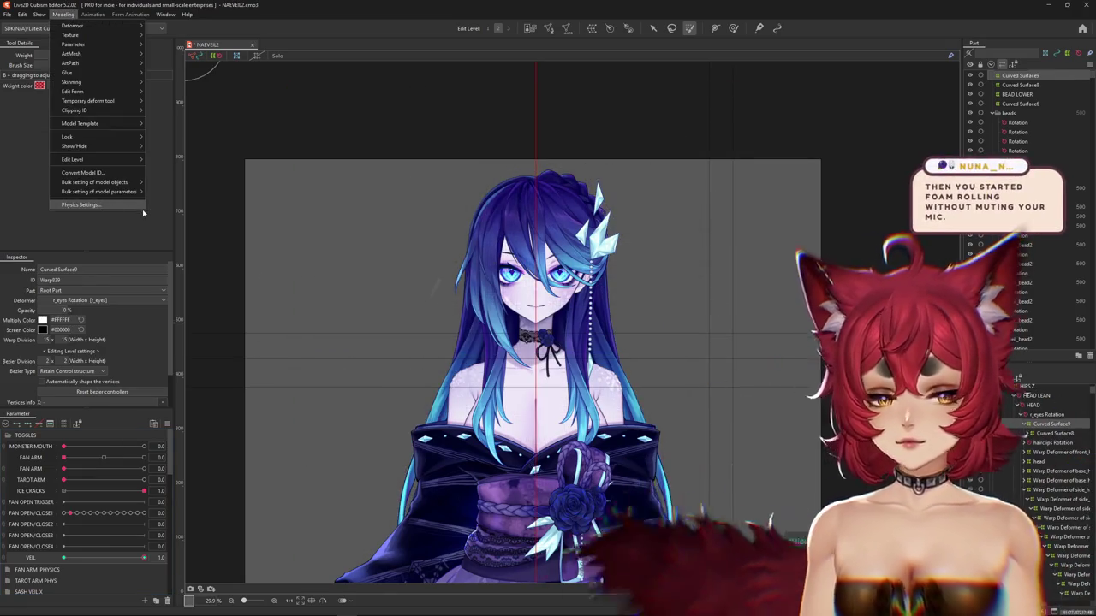
Swing the veil-less model left and right in the physics preview to test hair sway
{"action": "left_click", "coordinate": [142, 209]}
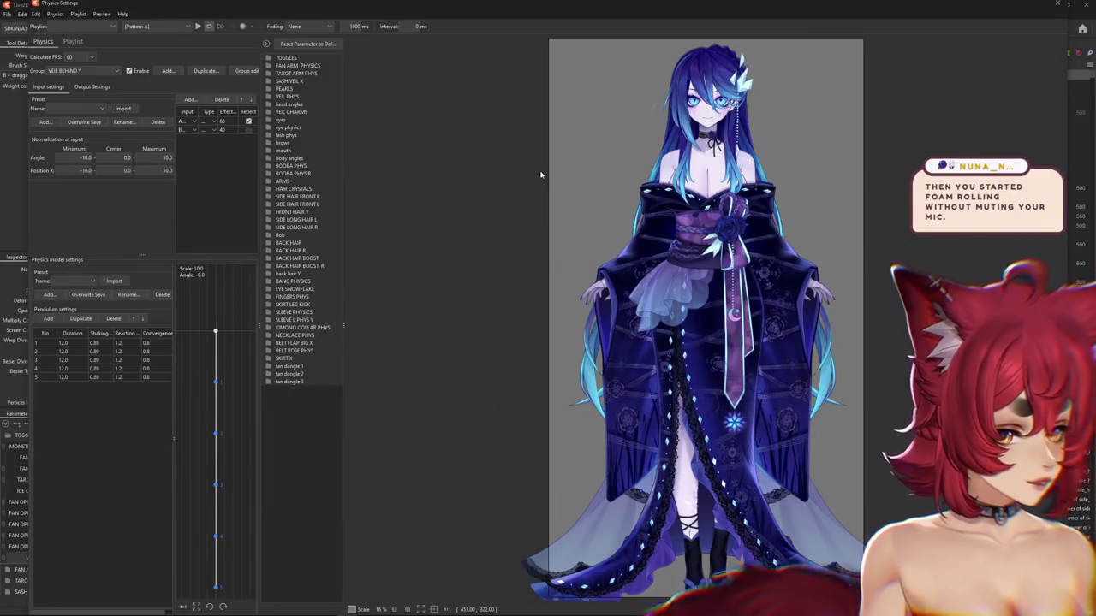
{"action": "scroll", "coordinate": [620, 81], "scroll_direction": "up", "scroll_amount": 5}
{"action": "mouse_move", "coordinate": [721, 333]}
{"action": "left_mouse_down"}
{"action": "mouse_move", "coordinate": [1027, 388]}
{"action": "mouse_move", "coordinate": [396, 4]}
{"action": "mouse_move", "coordinate": [379, 503]}
{"action": "mouse_move", "coordinate": [856, 257]}
{"action": "left_mouse_up"}
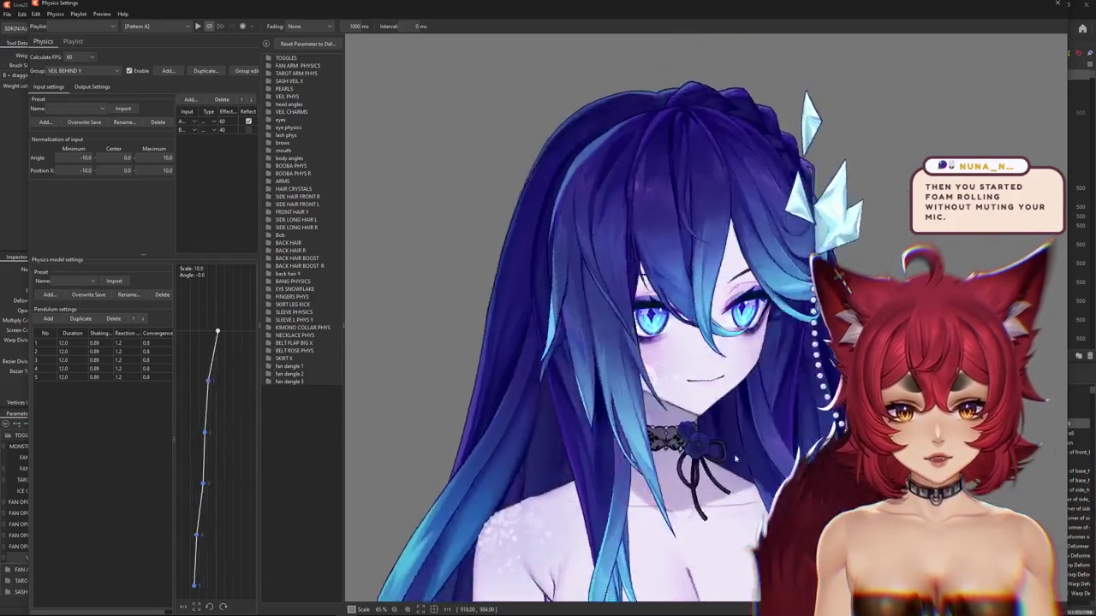
{"action": "left_click_drag", "start_coordinate": [893, 213], "coordinate": [340, 205]}
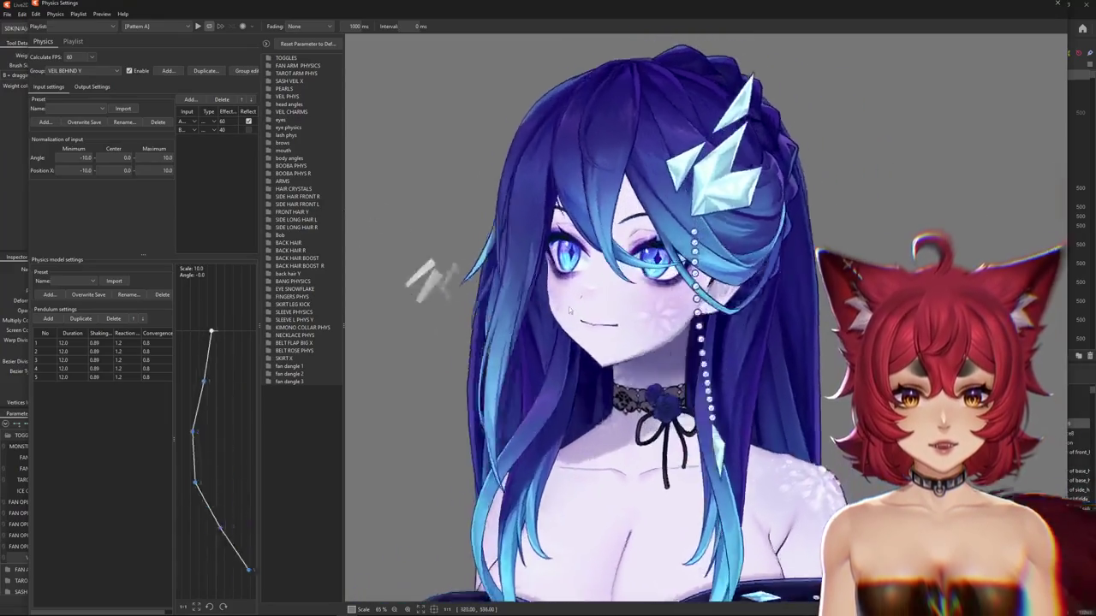
{"action": "scroll", "coordinate": [428, 274], "scroll_direction": "down", "scroll_amount": 3}
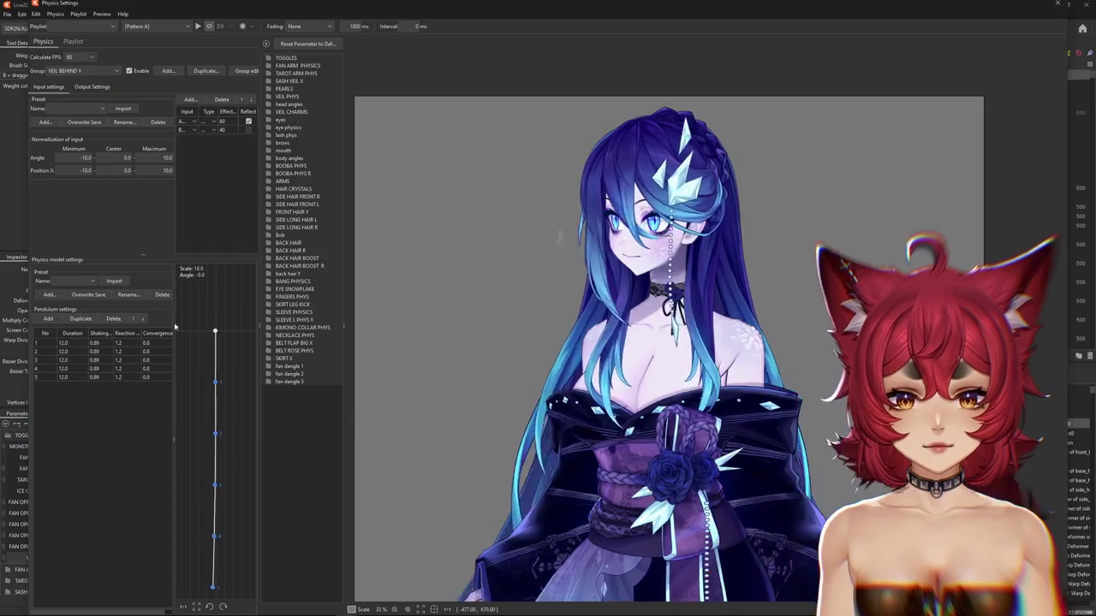
{"action": "left_click_drag", "start_coordinate": [368, 338], "coordinate": [530, 345]}
{"action": "mouse_move", "coordinate": [823, 356]}
{"action": "left_mouse_down"}
{"action": "mouse_move", "coordinate": [480, 332]}
{"action": "mouse_move", "coordinate": [746, 330]}
{"action": "mouse_move", "coordinate": [599, 360]}
{"action": "left_mouse_up"}
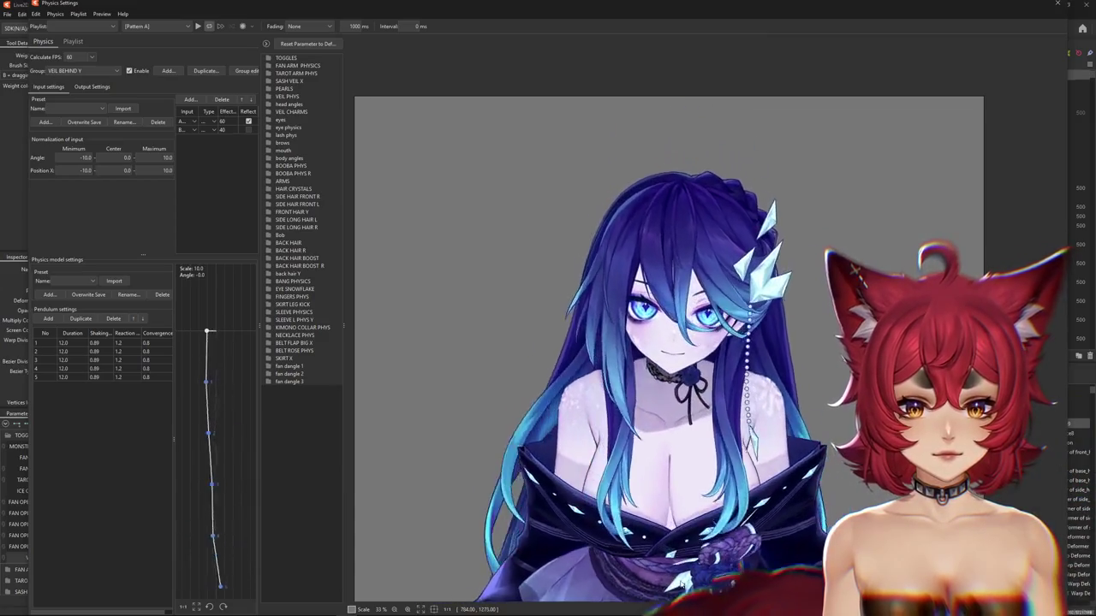
Expand the TOGGLES parameter group and scroll through its parameters
{"action": "scroll", "coordinate": [456, 193], "scroll_direction": "down", "scroll_amount": 2}
{"action": "scroll", "coordinate": [457, 193], "scroll_direction": "down", "scroll_amount": 1}
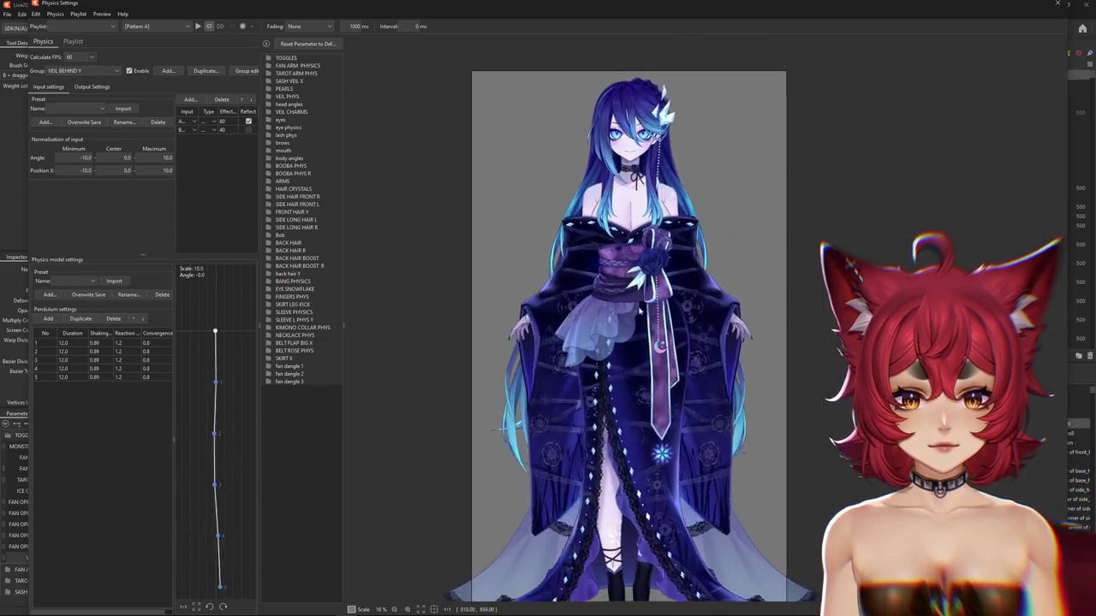
{"action": "left_click", "coordinate": [267, 59]}
{"action": "scroll", "coordinate": [642, 260], "scroll_direction": "up", "scroll_amount": 1}
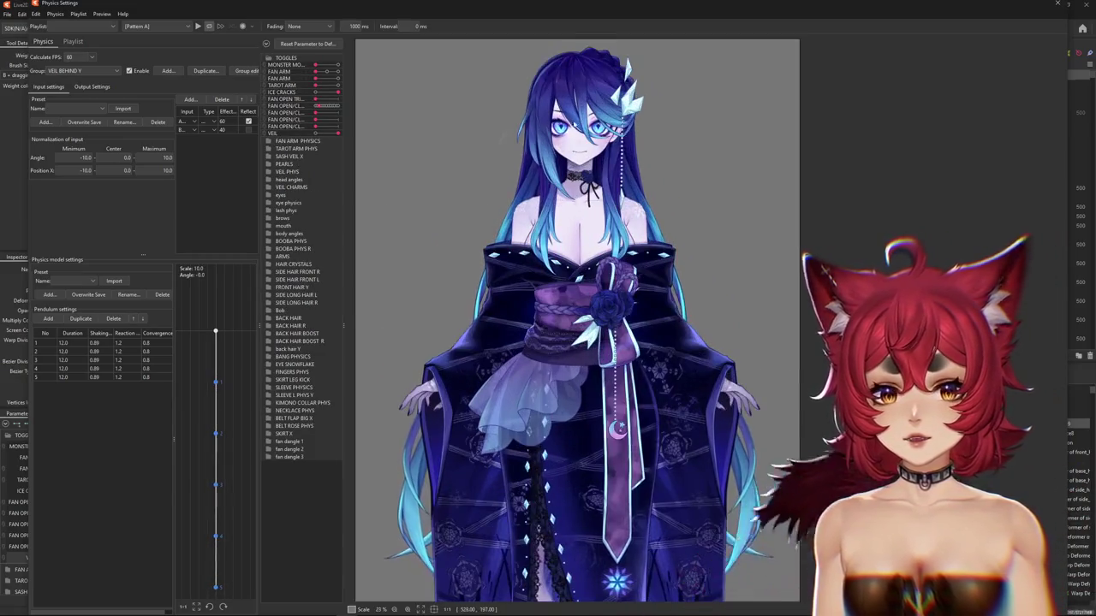
{"action": "scroll", "coordinate": [642, 259], "scroll_direction": "up", "scroll_amount": 2}
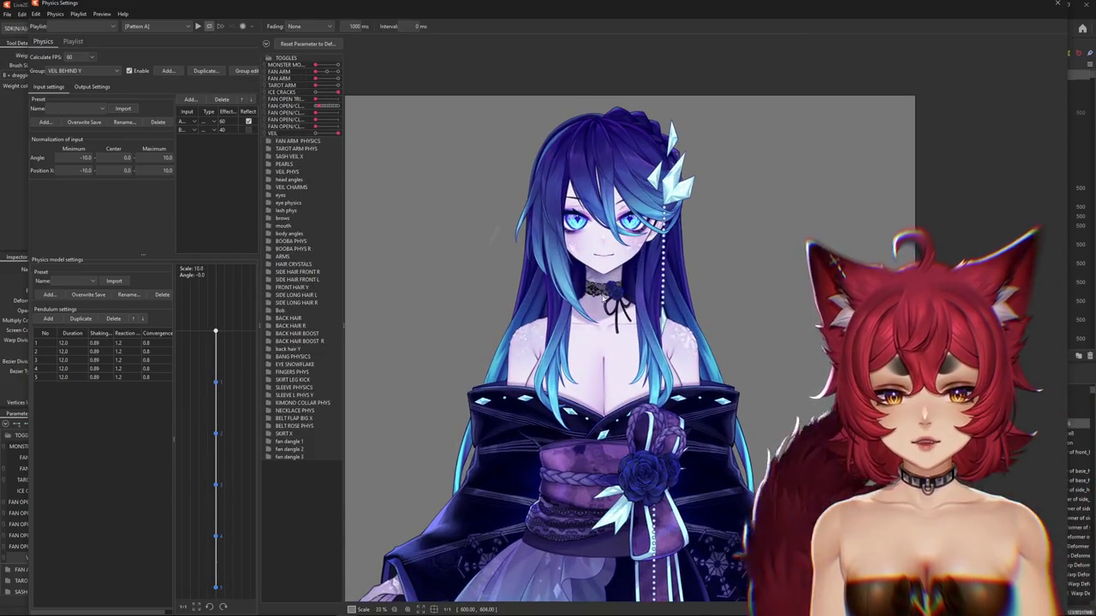
{"action": "scroll", "coordinate": [600, 319], "scroll_direction": "down", "scroll_amount": 4}
{"action": "scroll", "coordinate": [599, 320], "scroll_direction": "up", "scroll_amount": 2}
{"action": "scroll", "coordinate": [599, 320], "scroll_direction": "up", "scroll_amount": 1}
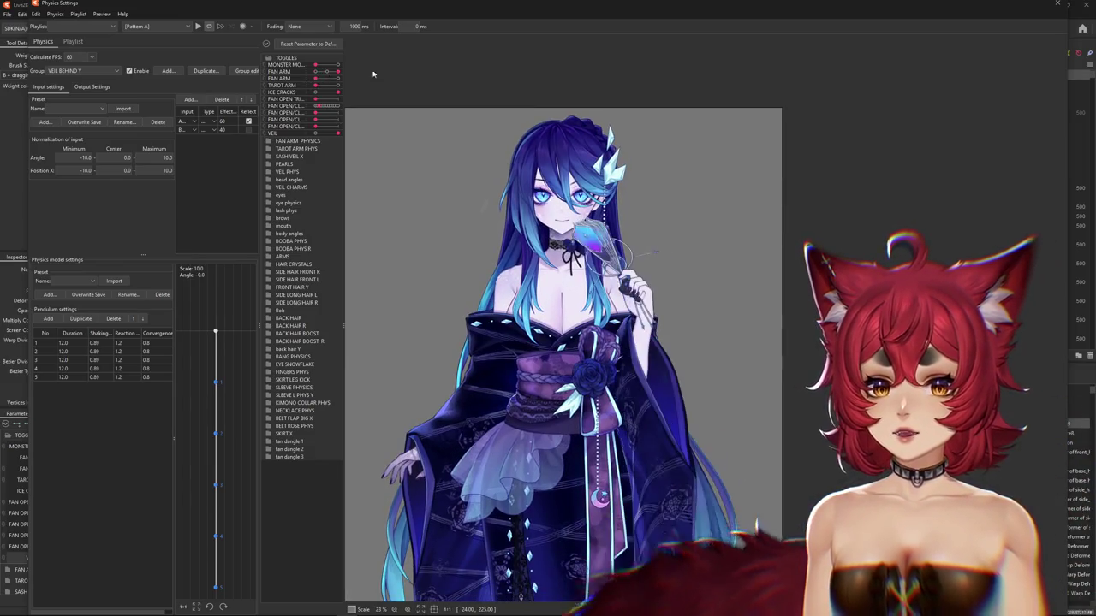
{"action": "scroll", "coordinate": [578, 302], "scroll_direction": "up", "scroll_amount": 1}
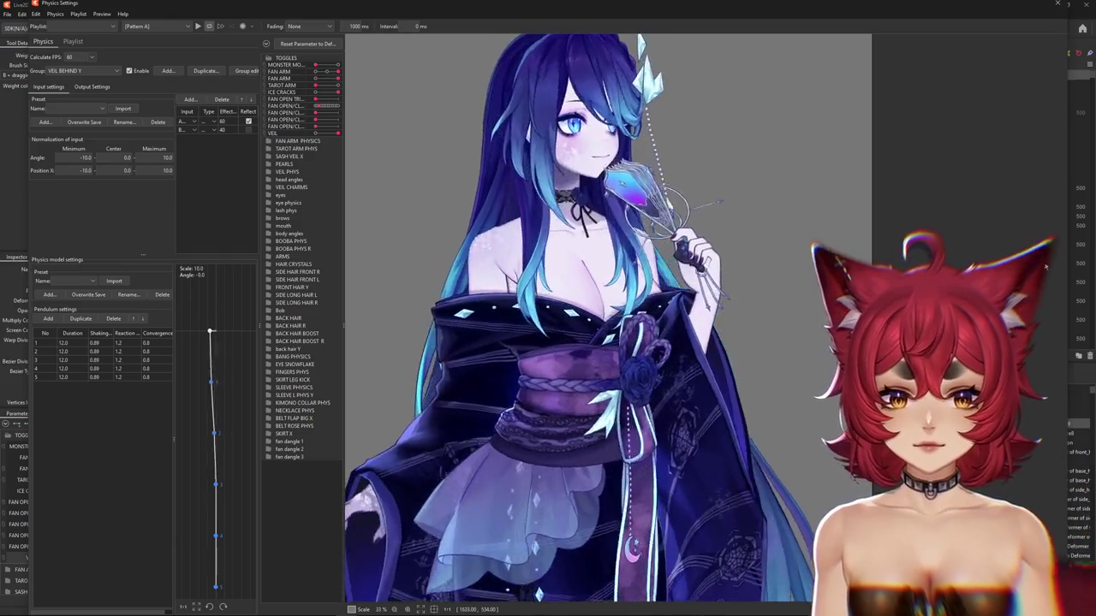